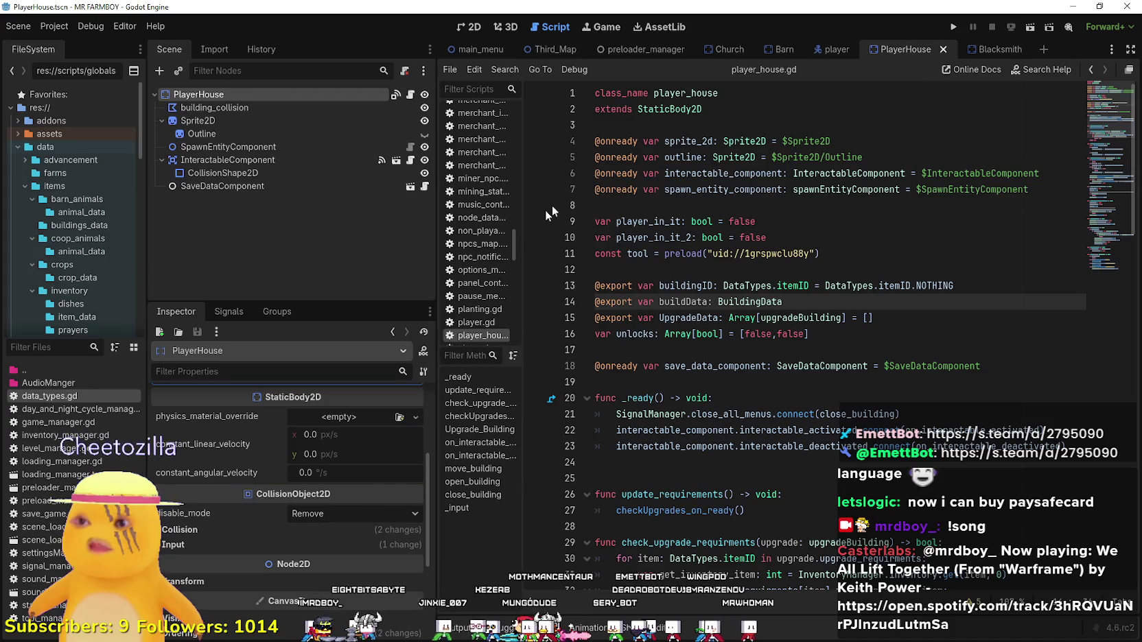
Expand PlayerHouse's first UpgradeData entry, save, and compare it with the Blacksmith scene.
left_click(351, 452)
left_click(355, 488)
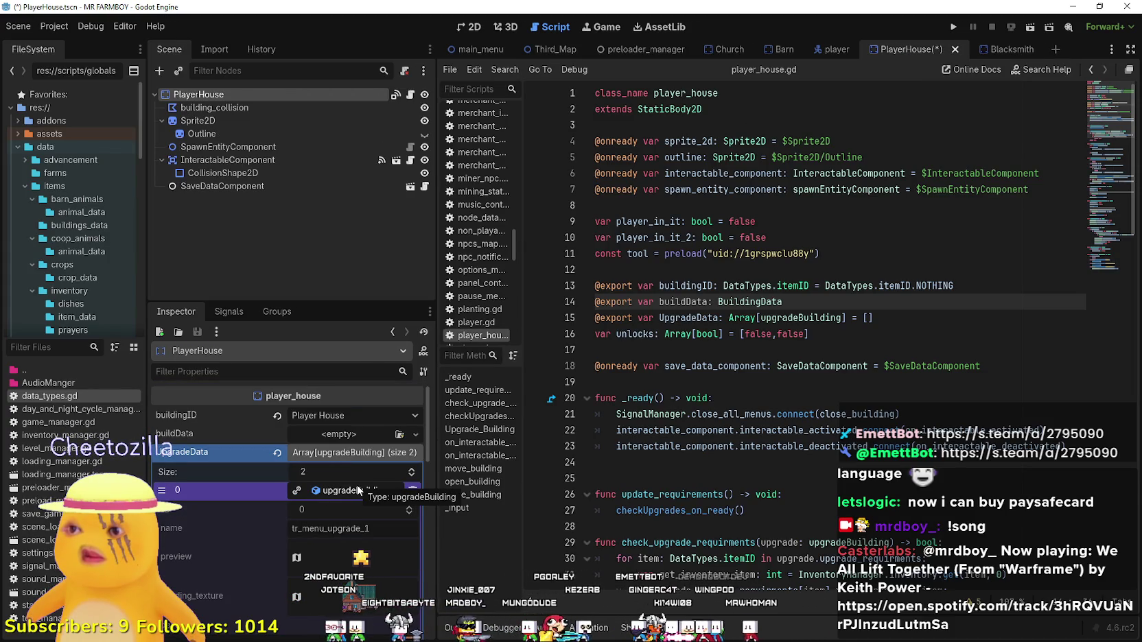
key("ctrl+s")
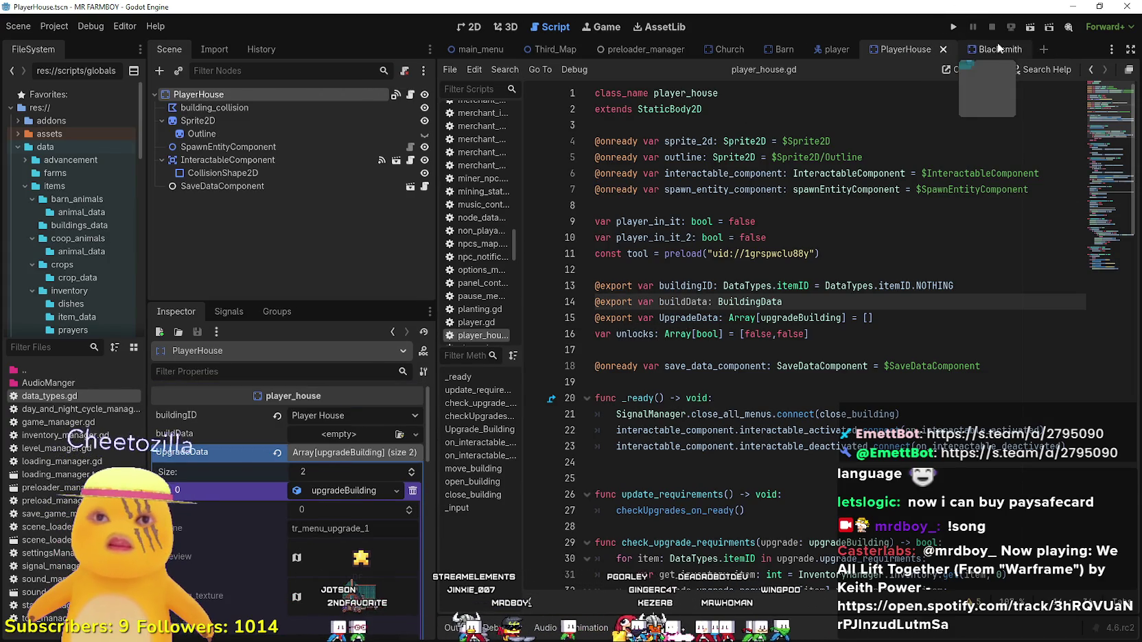
left_click(996, 50)
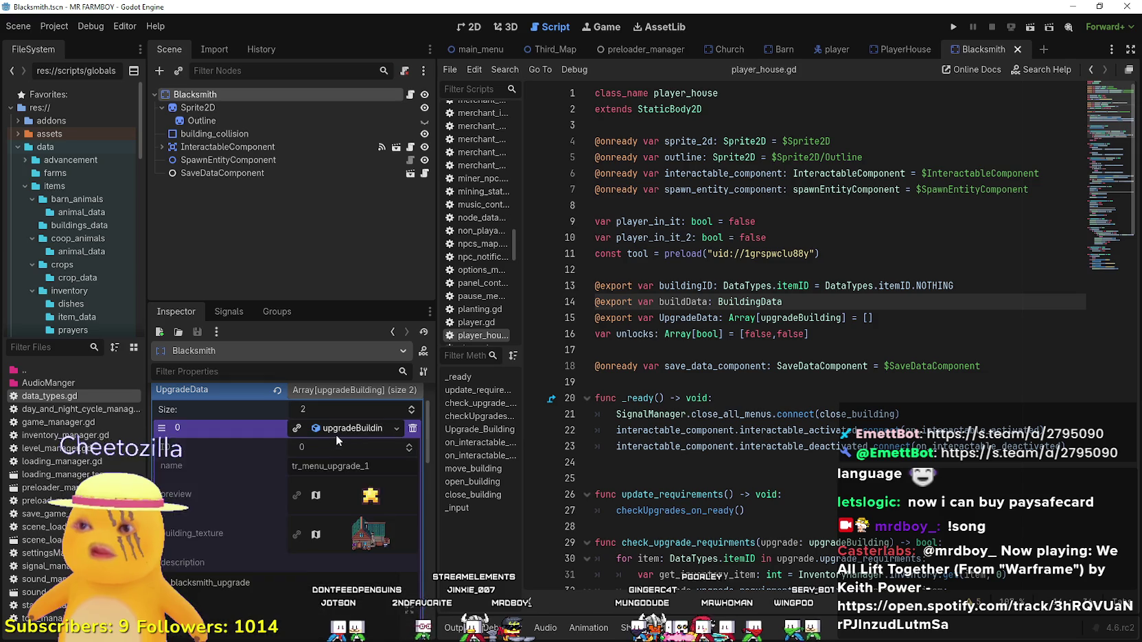
left_click(902, 49)
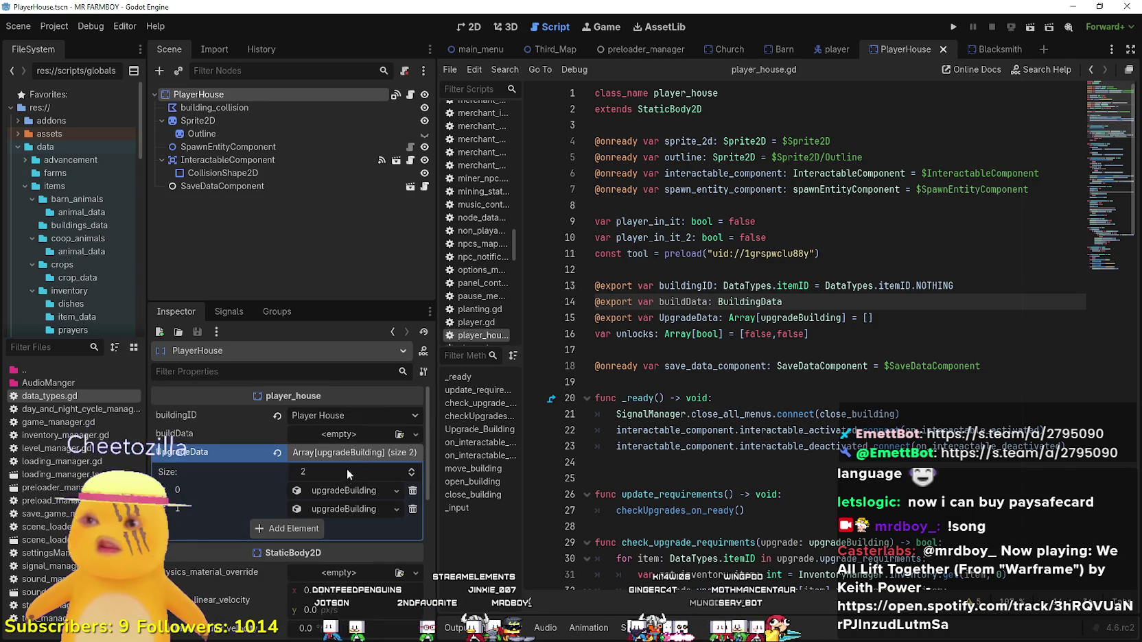
Delete both UpgradeData elements and save the PlayerHouse scene.
left_click(412, 490)
left_click(412, 490)
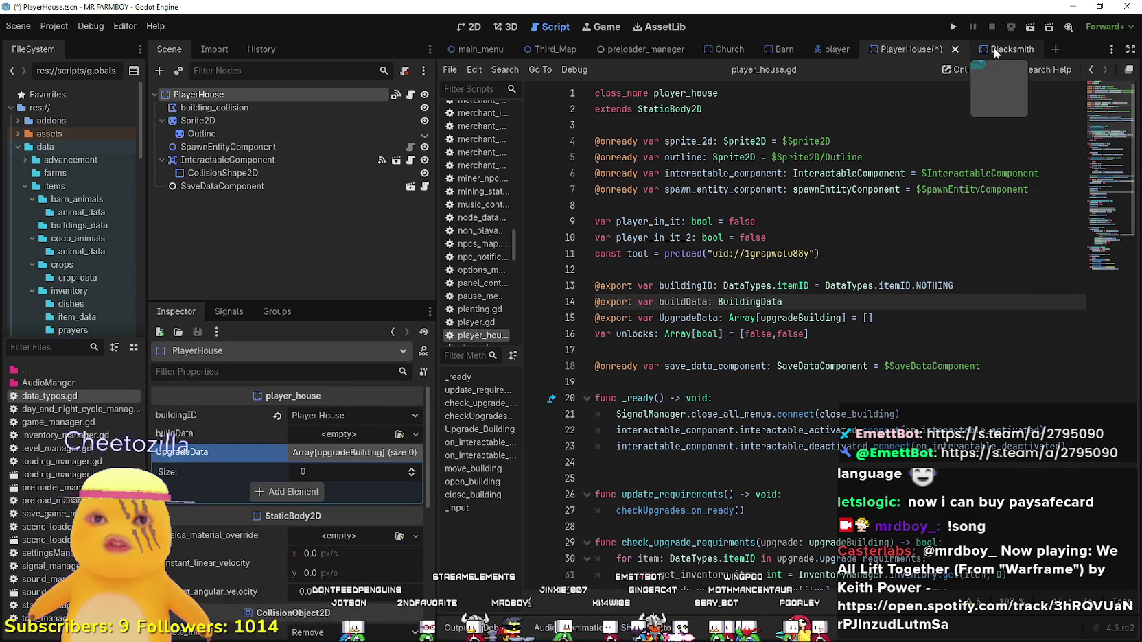
left_click(994, 47)
left_click(885, 50)
key("ctrl+s")
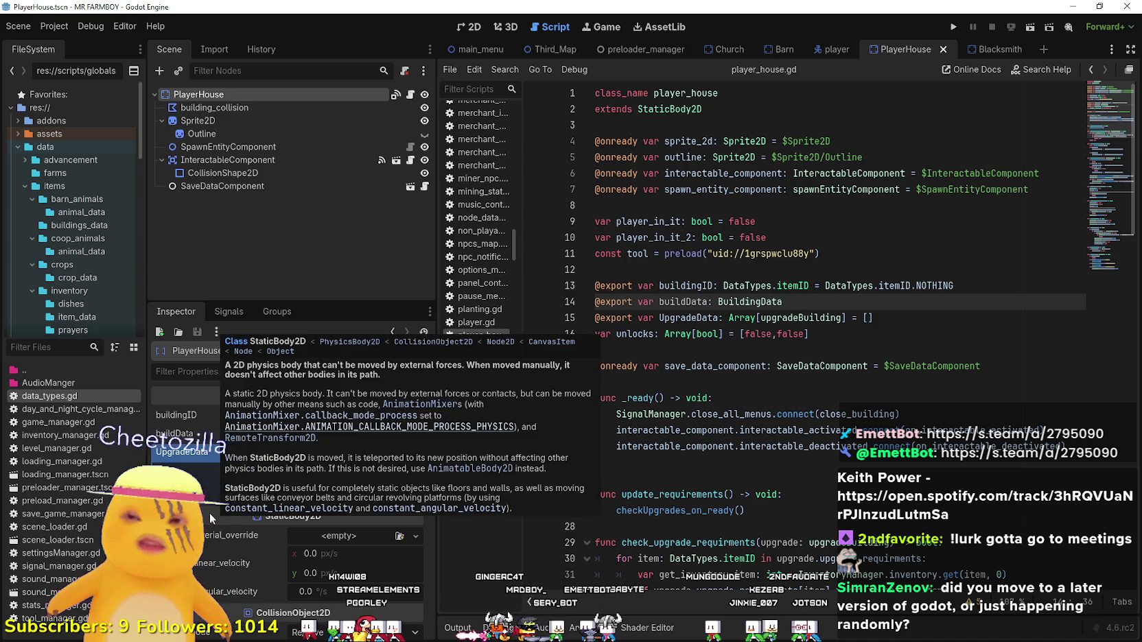
left_click(707, 349)
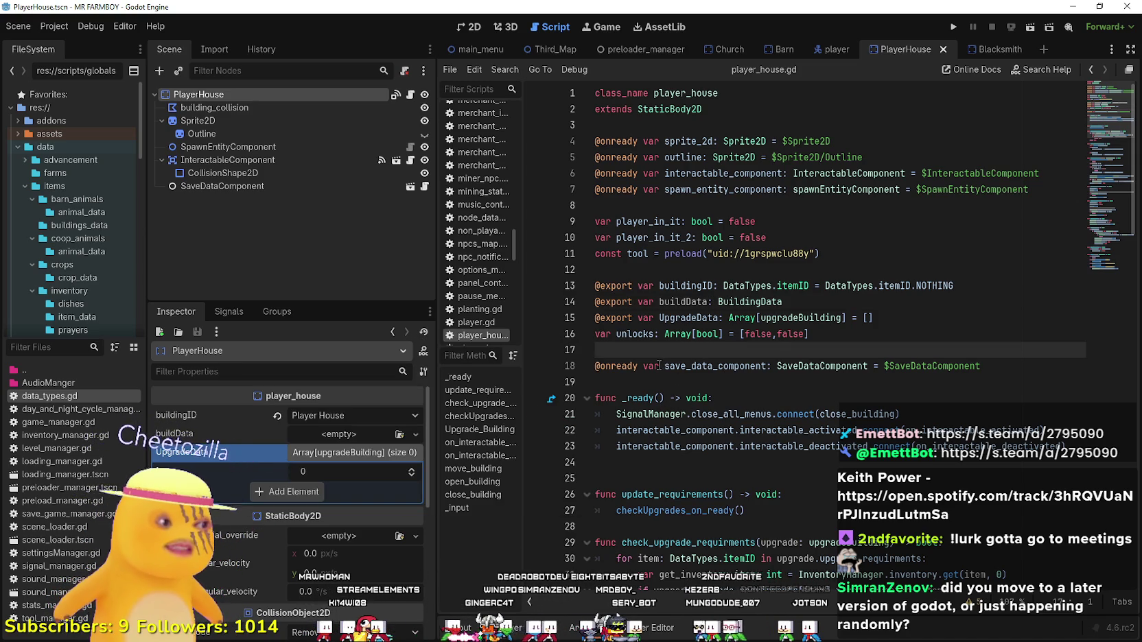
Add two UpgradeData elements and put a new upgradeBuilding resource in element 0.
left_click(308, 488)
left_click(310, 506)
left_click(315, 493)
left_click(337, 533)
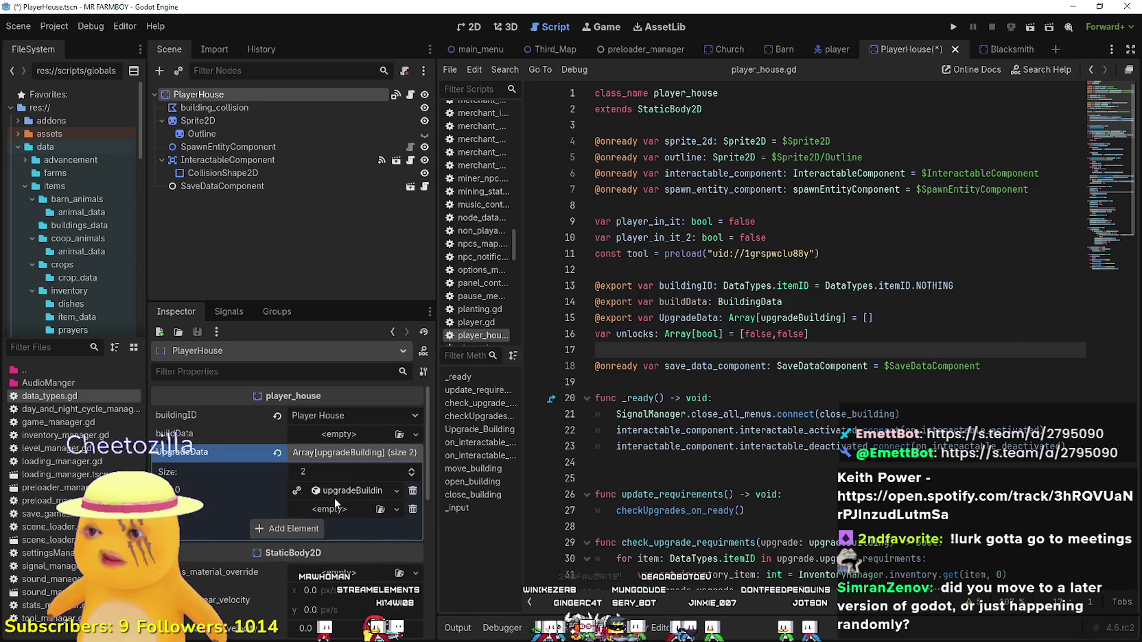
left_click(335, 498)
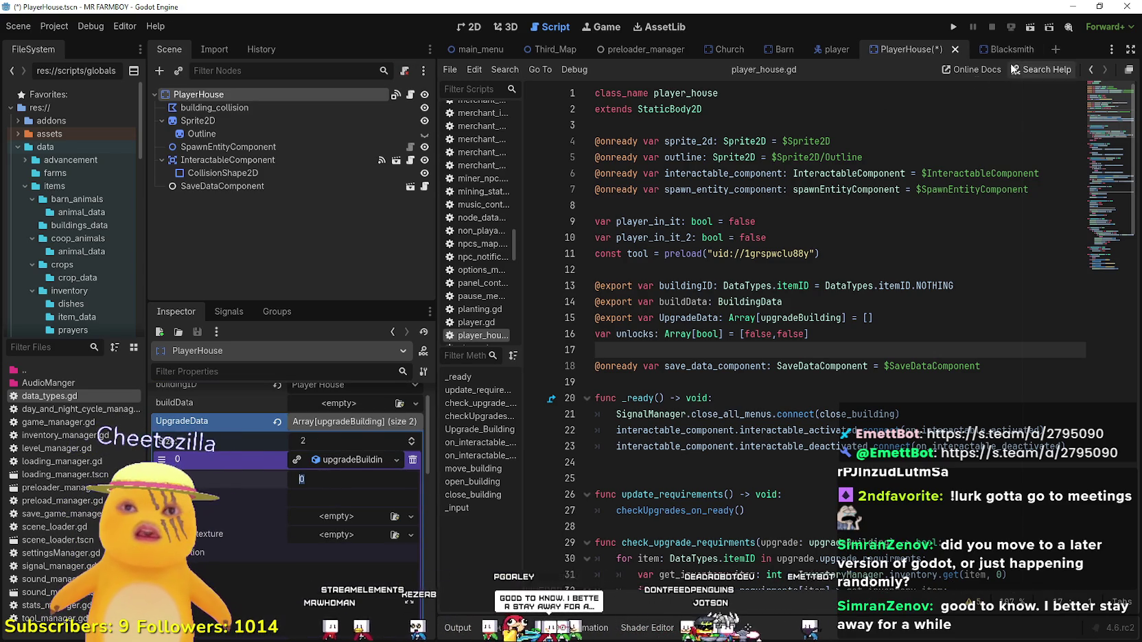
Screenshot Blacksmith's first upgrade entry for reference, then return to PlayerHouse's first entry.
left_click(993, 49)
left_click(352, 427)
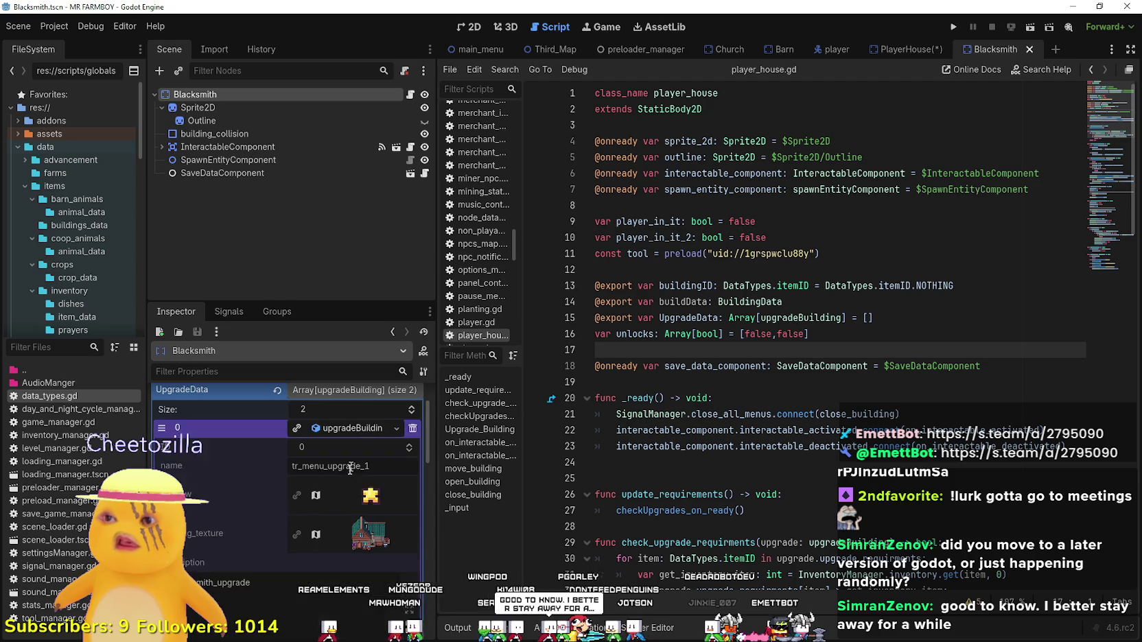
left_click_drag(313, 299, 355, 146)
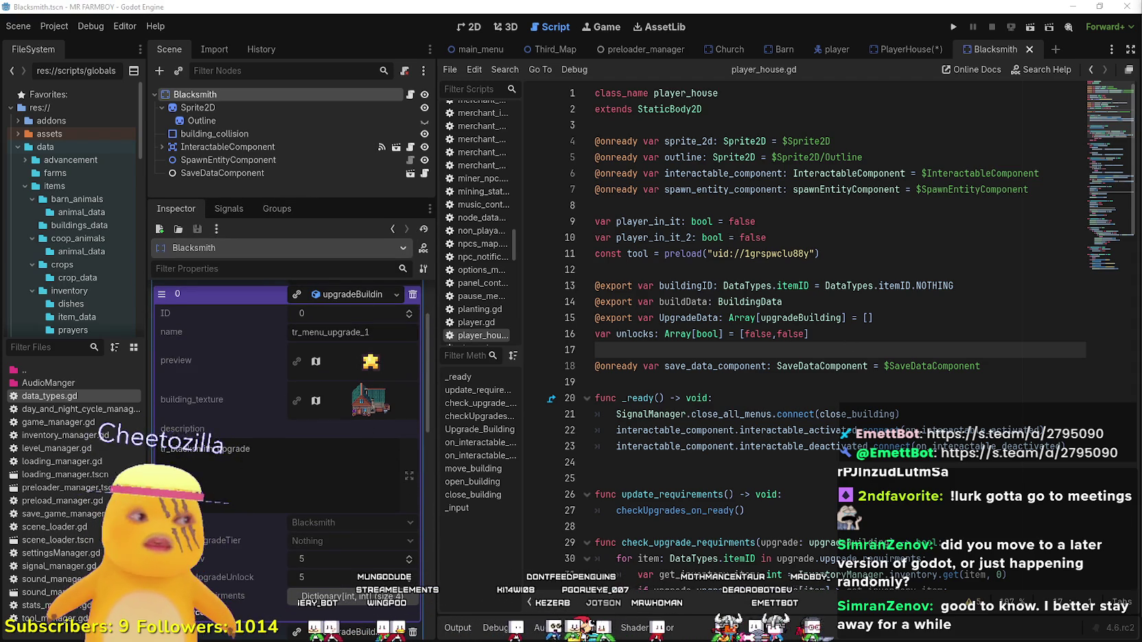
key("shift+super+s")
left_click_drag(123, 296, 410, 602)
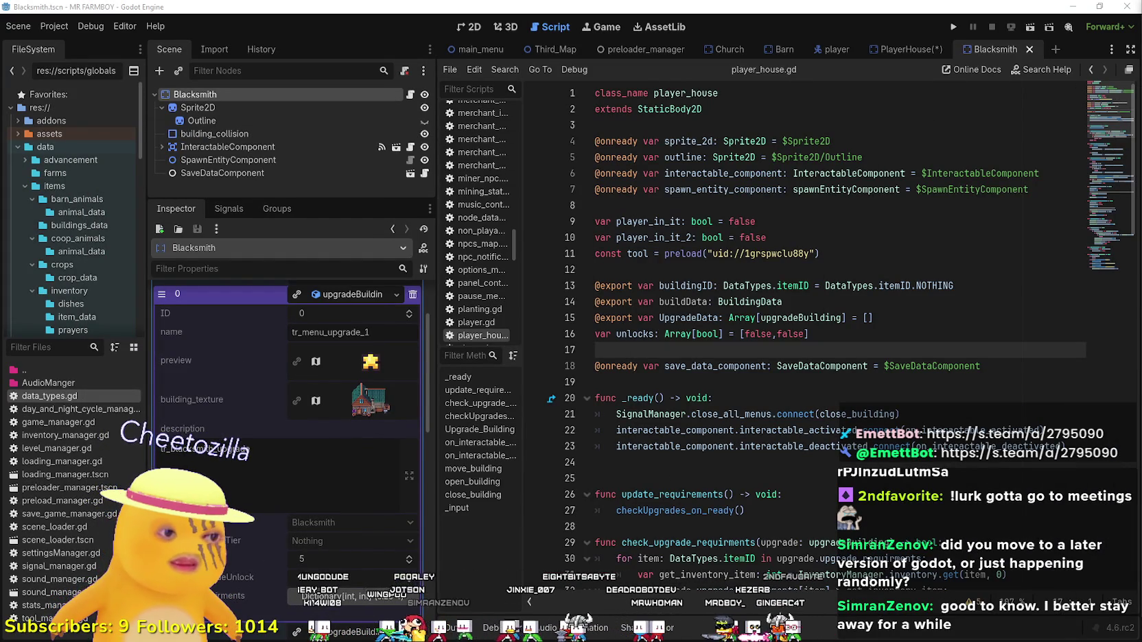
left_click(896, 50)
left_click(340, 364)
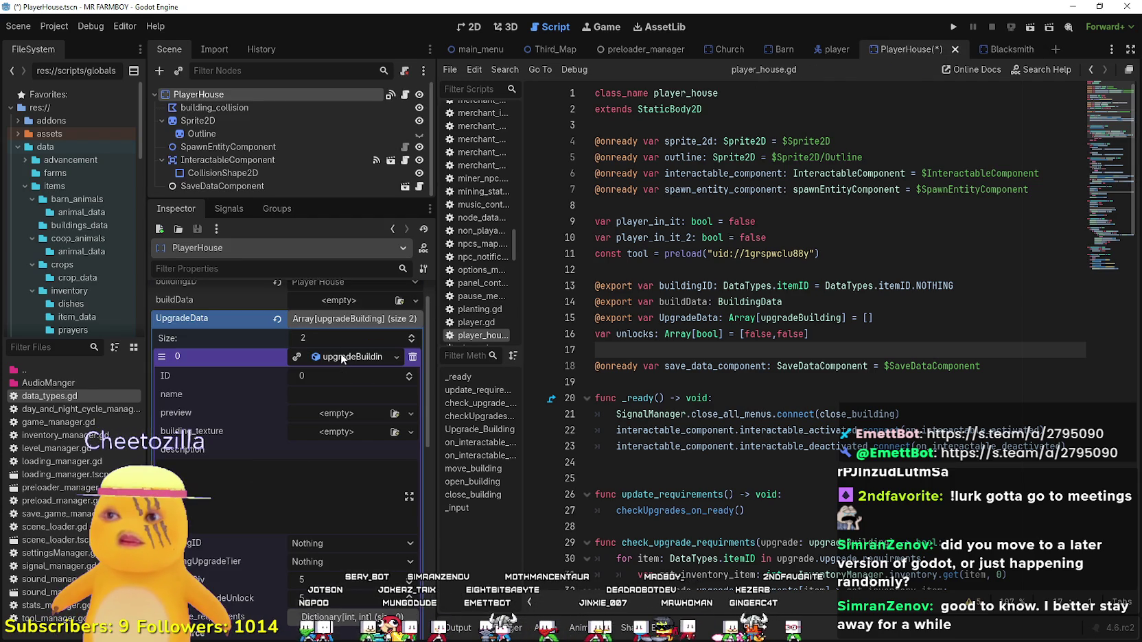
Enter tr_menu_upgrade_1 as the first upgradeBuilding's name.
left_click(326, 395)
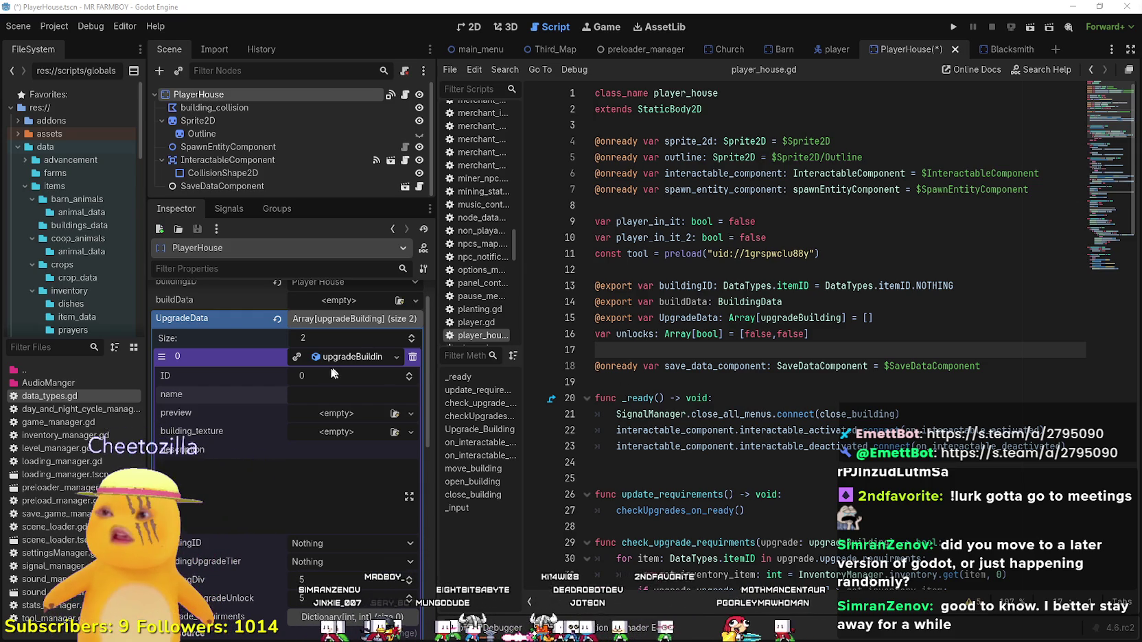
left_click(357, 396)
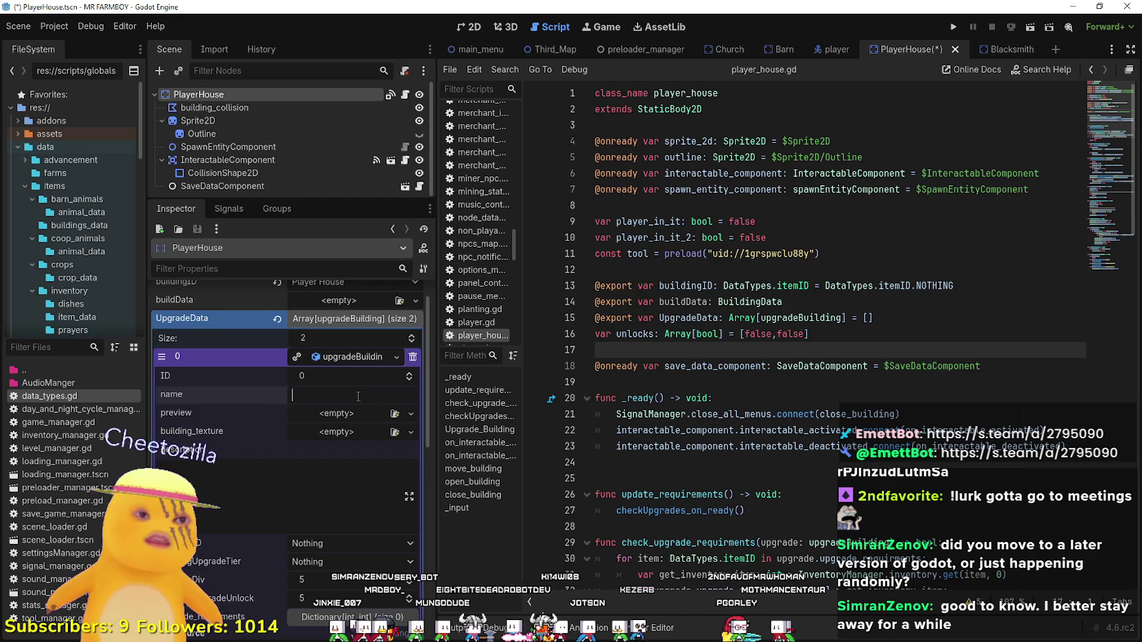
type("tr_menu")
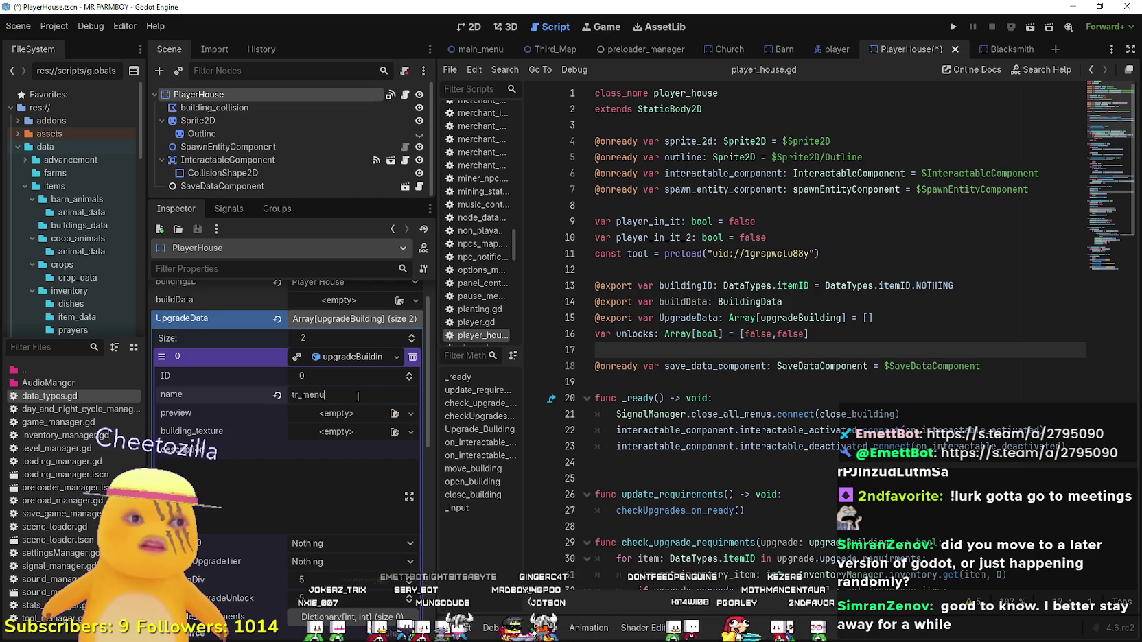
type("_upgrade_1")
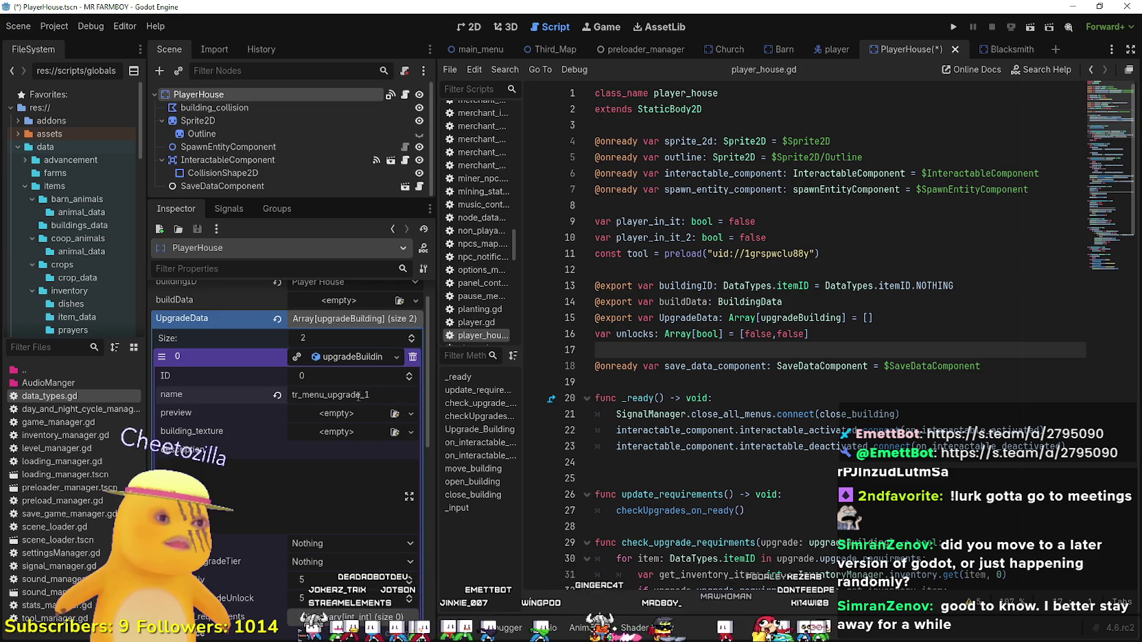
key("Tab")
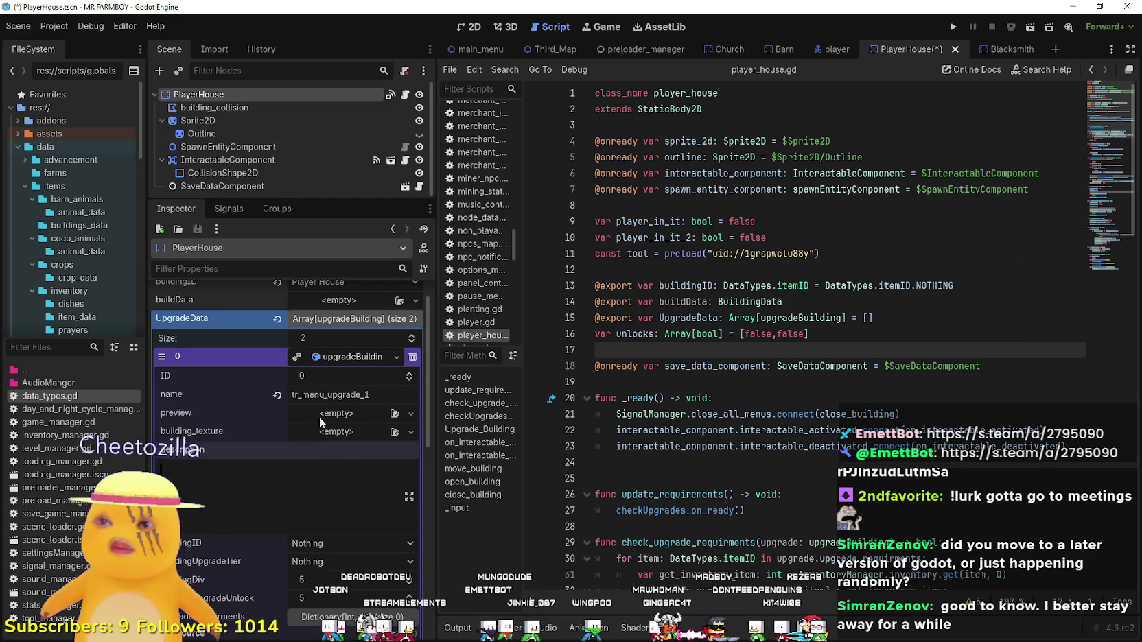
left_click(324, 417)
Create a new AtlasTexture preview using Player.png as its atlas.
left_click(356, 447)
left_click(341, 416)
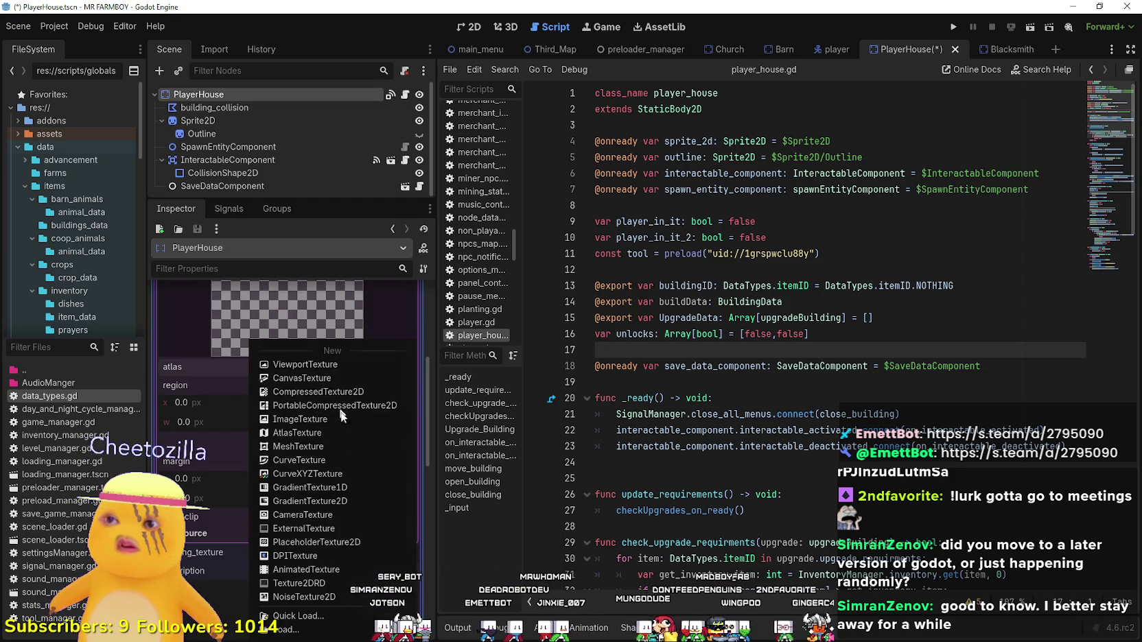
left_click(343, 614)
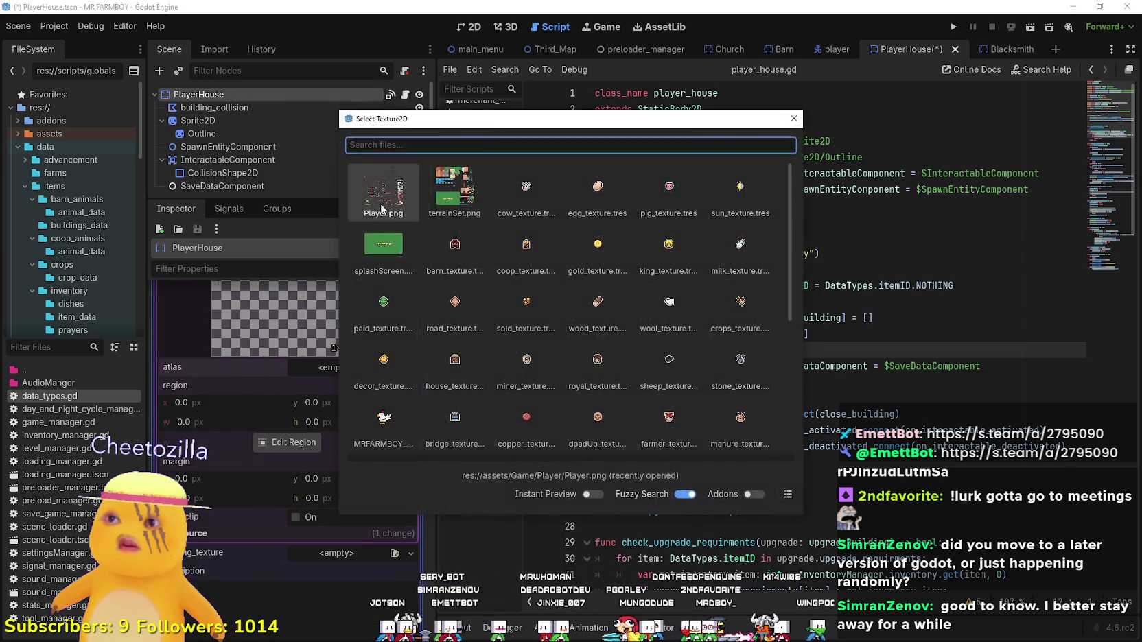
double_click(381, 209)
Select the yellow star tile as the atlas region and close the region editor.
left_click(301, 461)
scroll(477, 254, "down", 6)
scroll(499, 338, "up", 3)
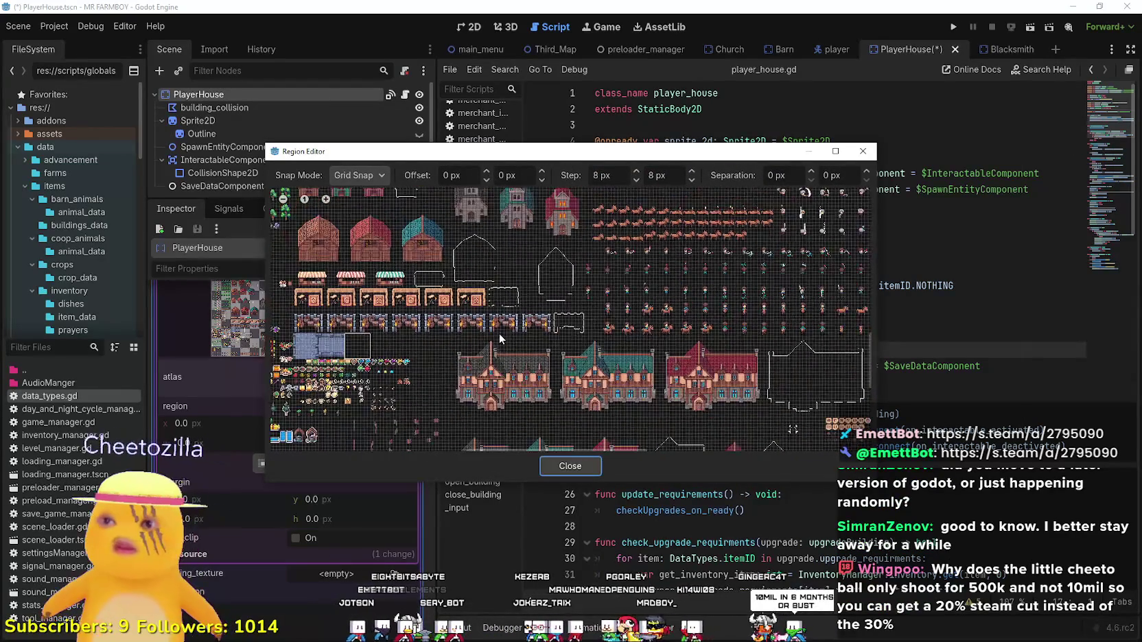
scroll(499, 333, "down", 3)
scroll(560, 283, "up", 5)
scroll(560, 257, "up", 6)
left_click_drag(479, 265, 507, 236)
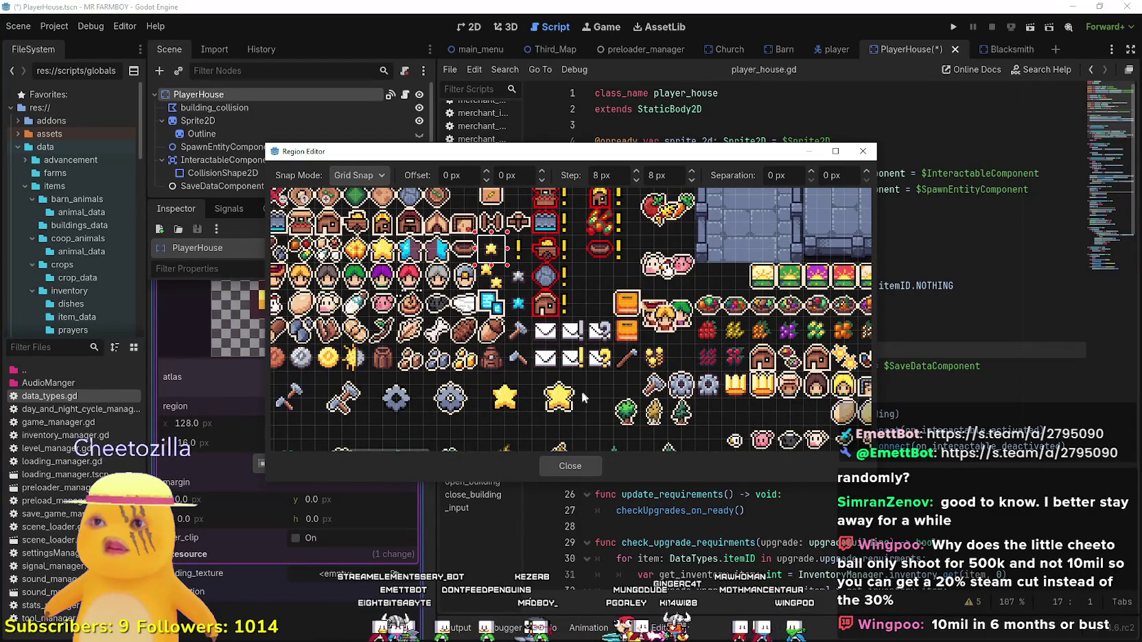
scroll(582, 401, "up", 2)
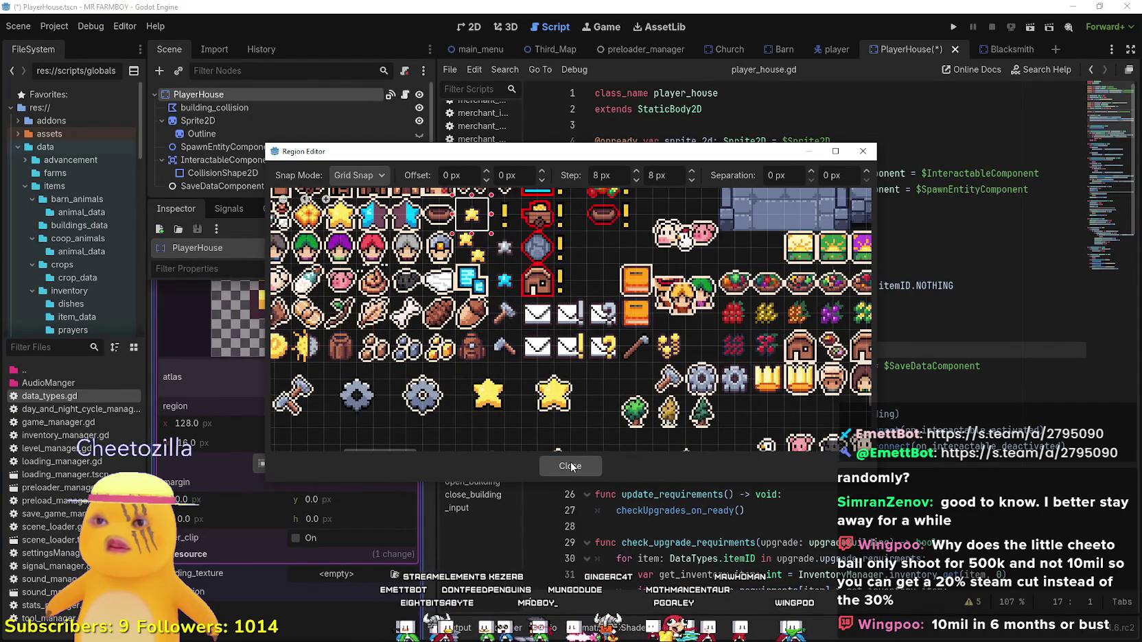
left_click(570, 462)
scroll(325, 467, "up", 3)
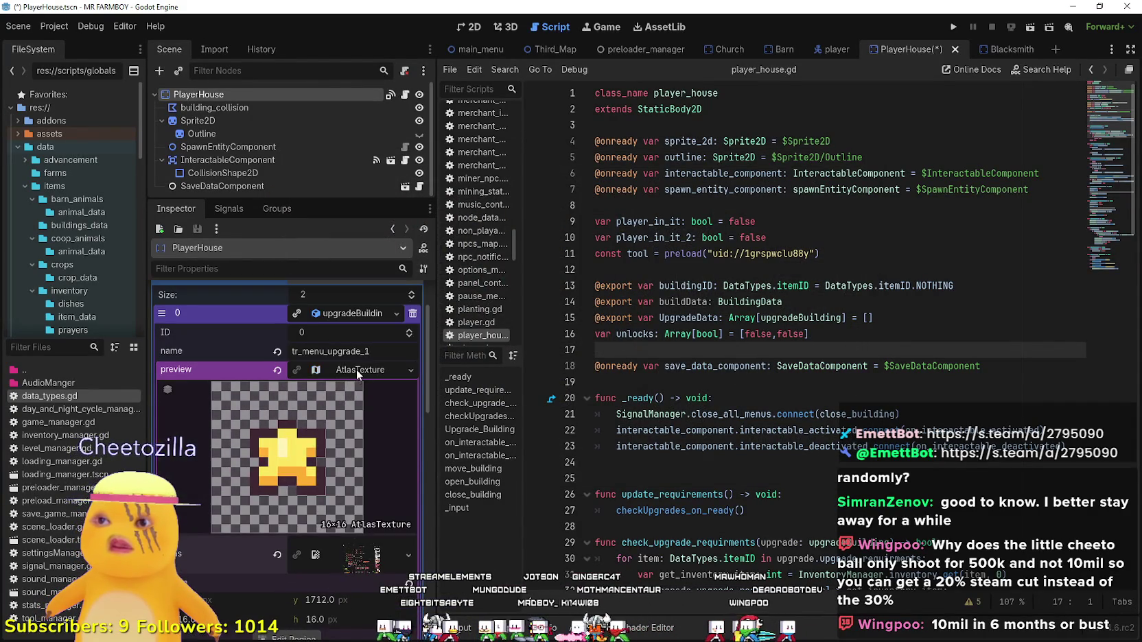
left_click(356, 369)
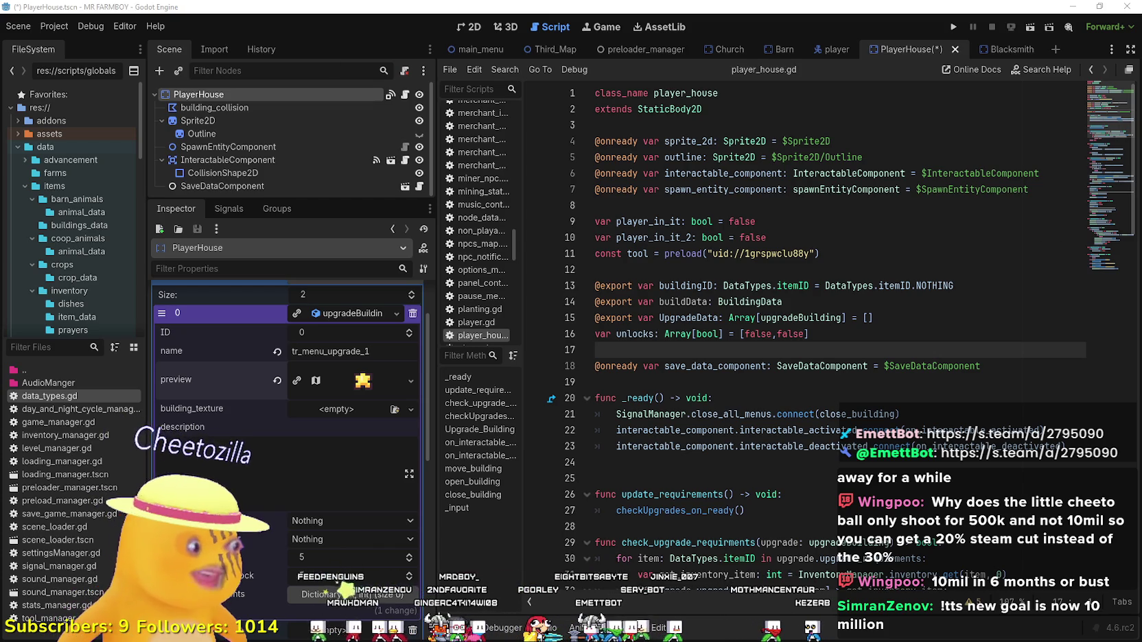
Calculate 10 ÷ 10,000,000 = 0.000001 in Calculator, clear it, and return to Godot.
key("XF86Calculator")
type("10")
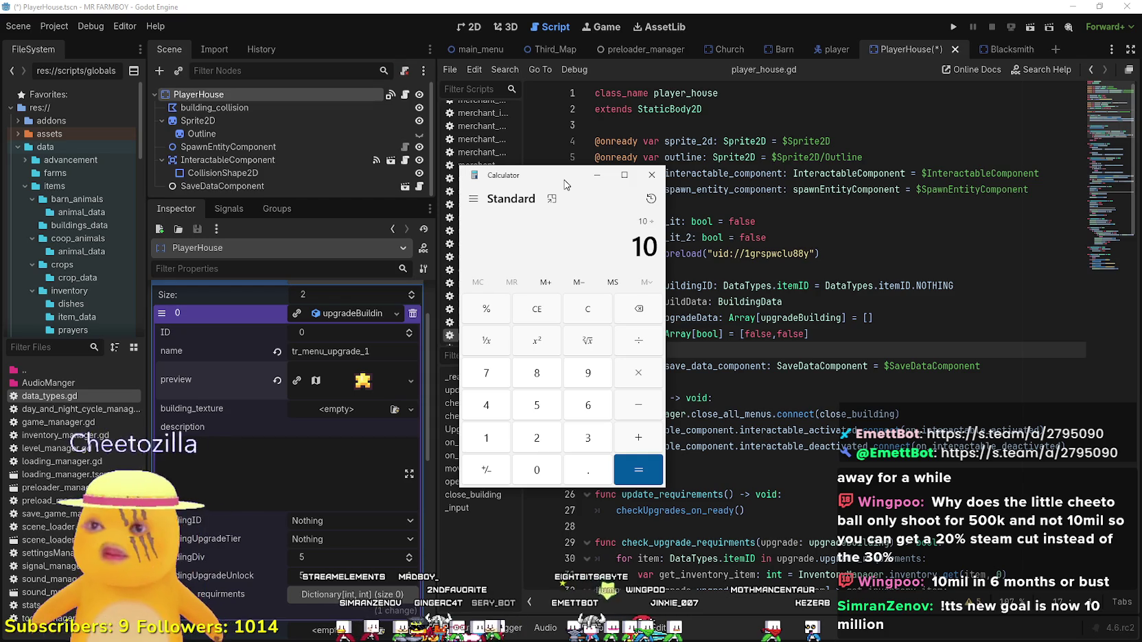
type("000000")
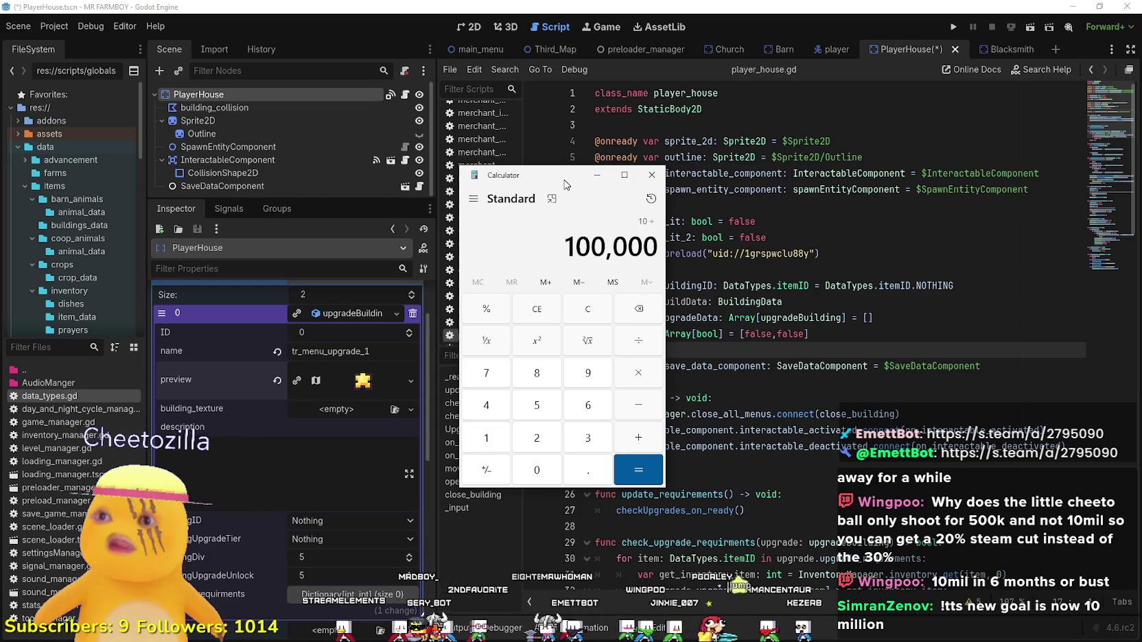
key("Return")
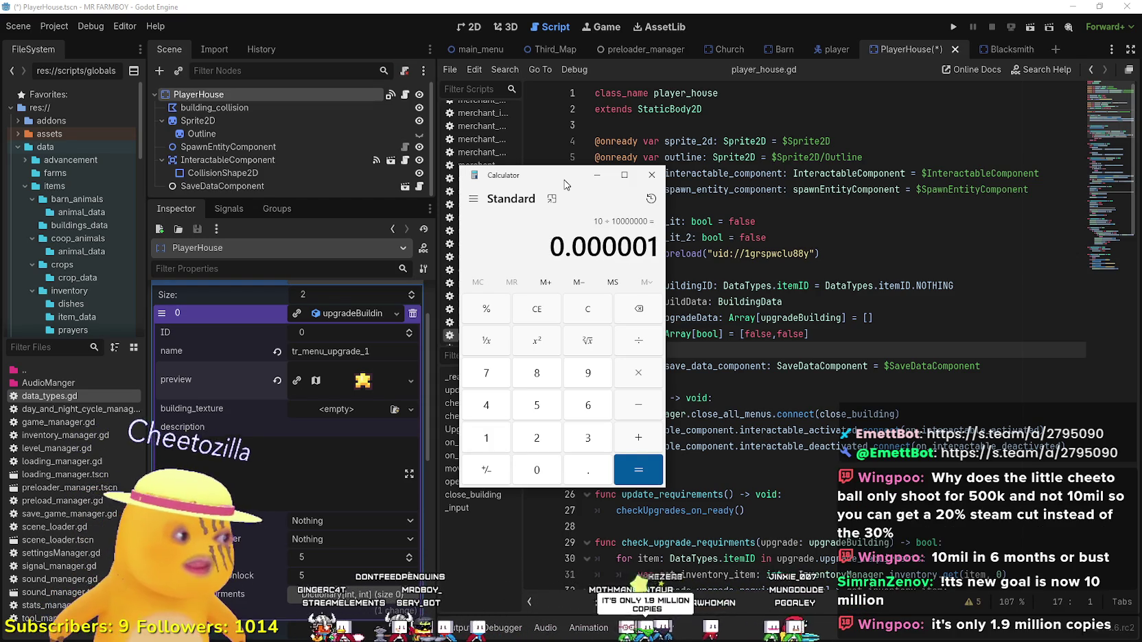
left_click(584, 315)
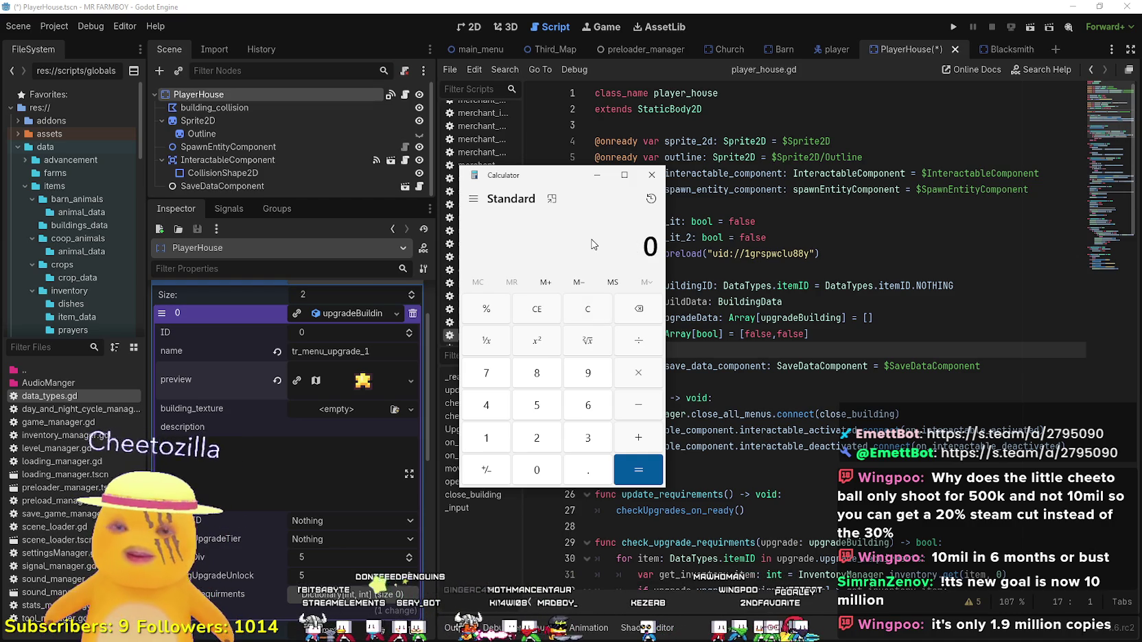
type("10,000,00")
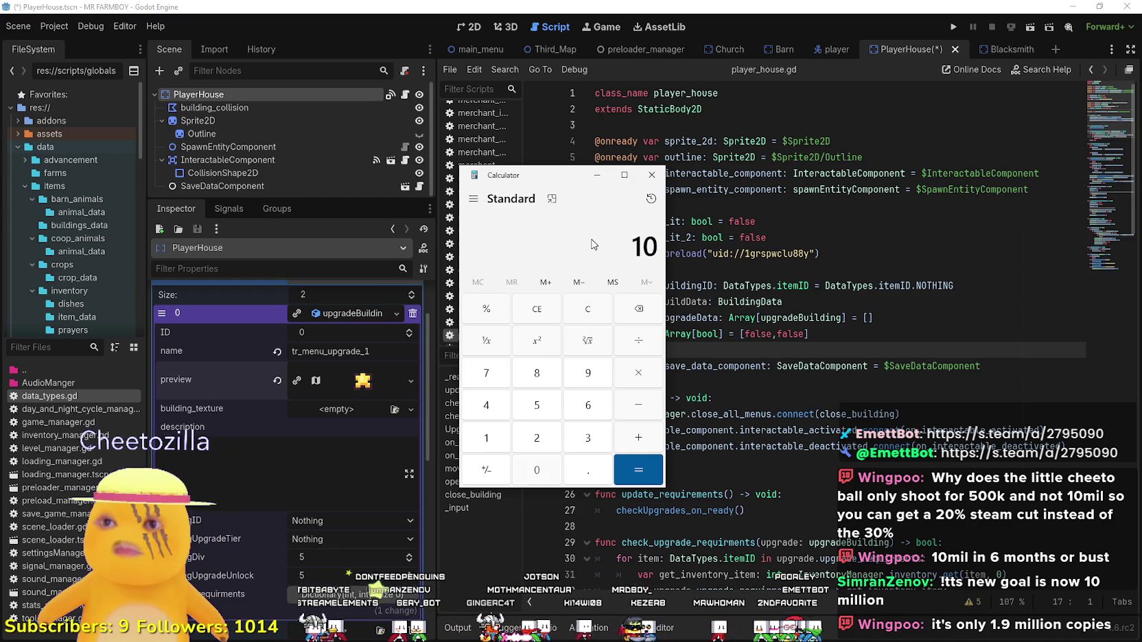
type("0")
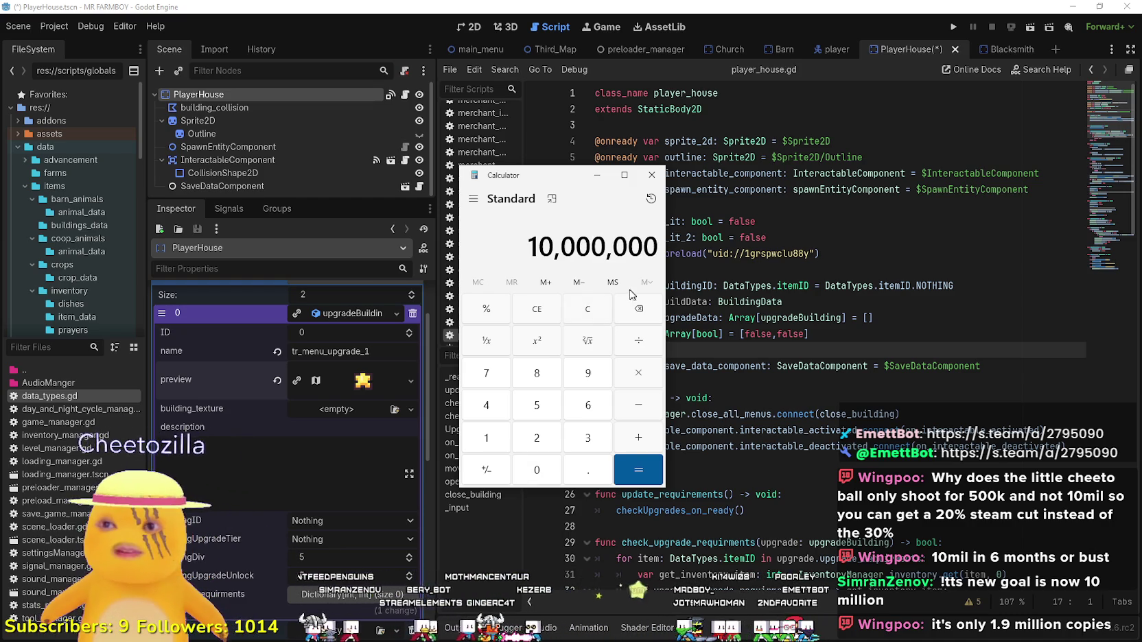
key("Escape")
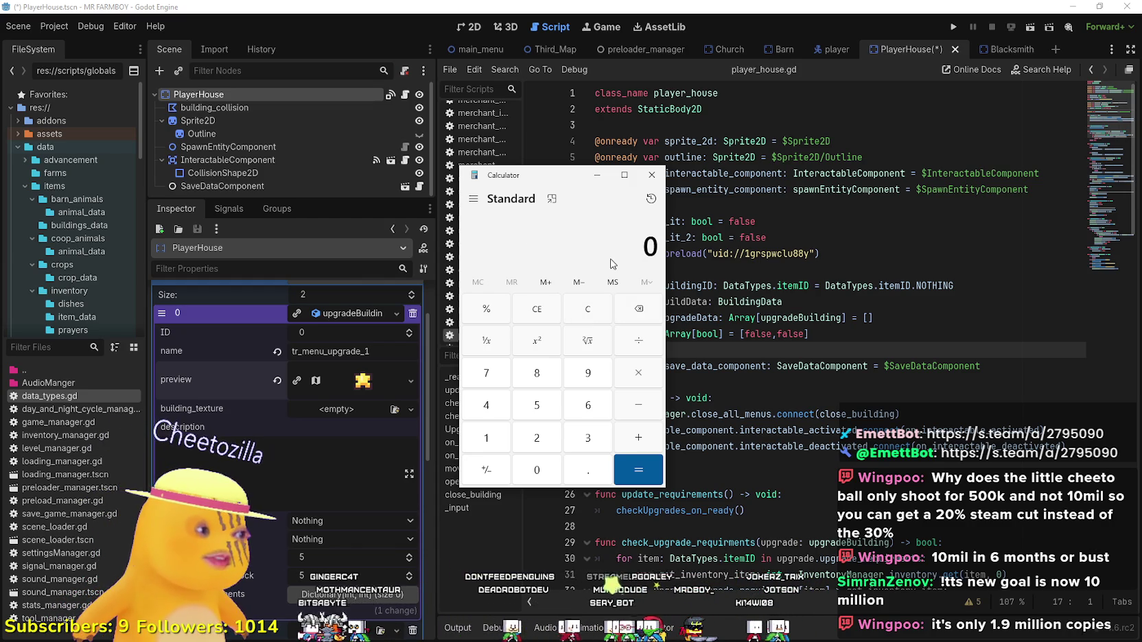
left_click(645, 159)
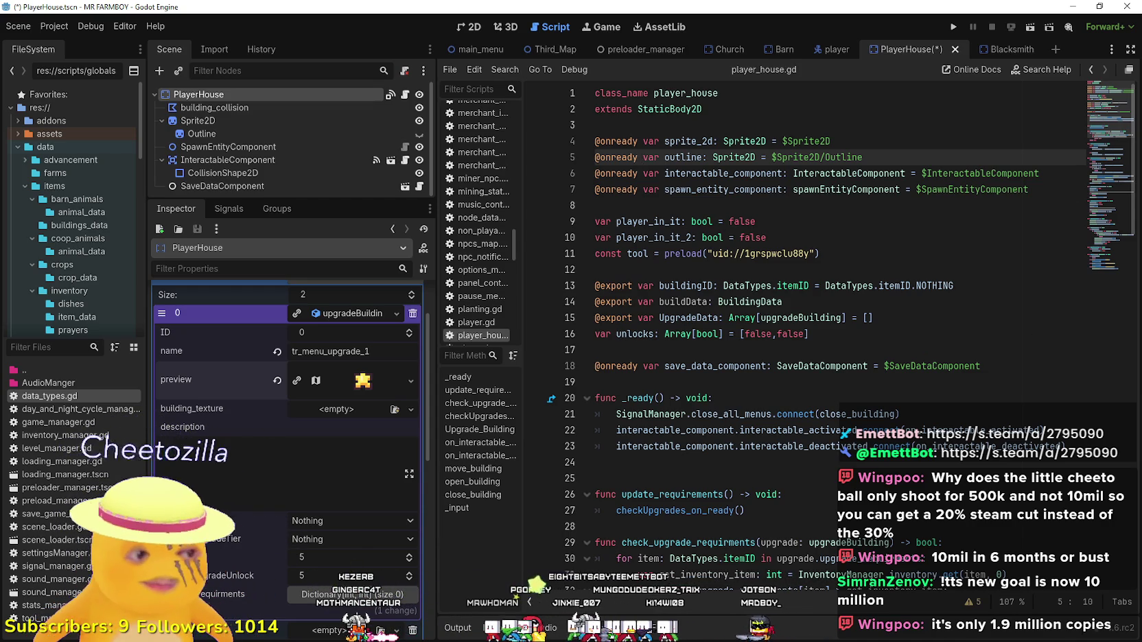
Search the Steam store for 'MR FARMBOY' and open its store page.
key("alt+Tab")
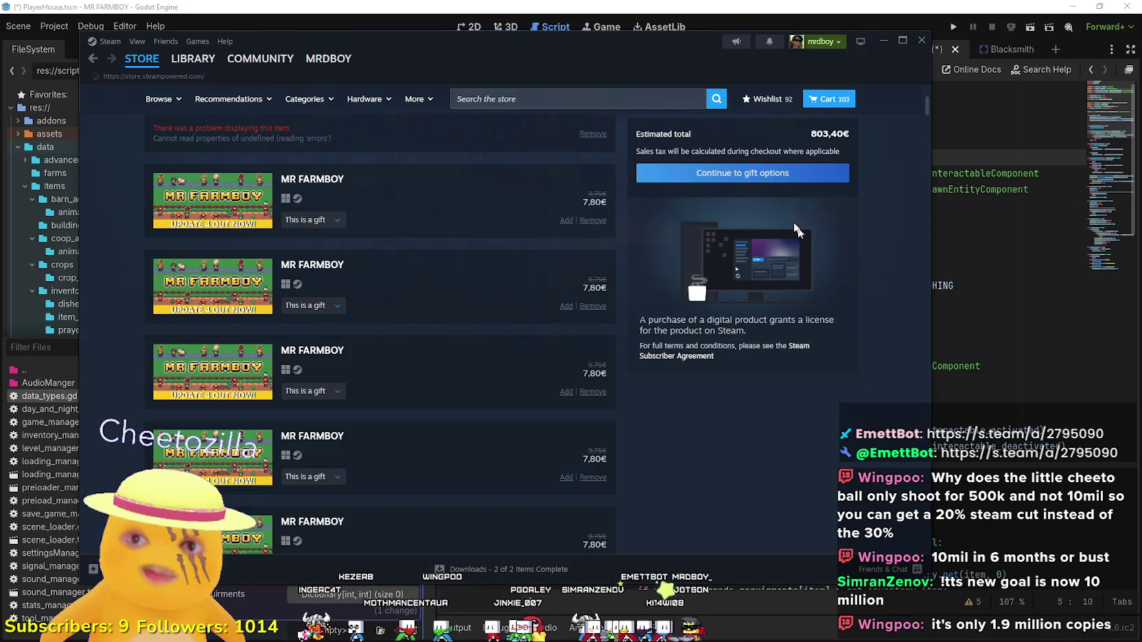
left_click(159, 60)
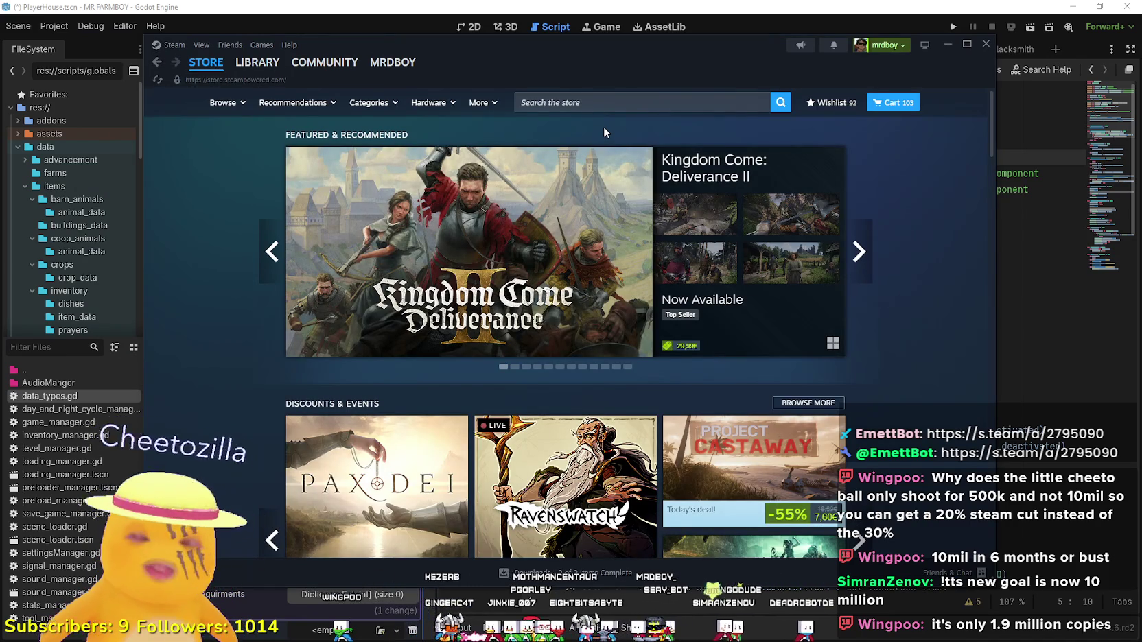
left_click(585, 98)
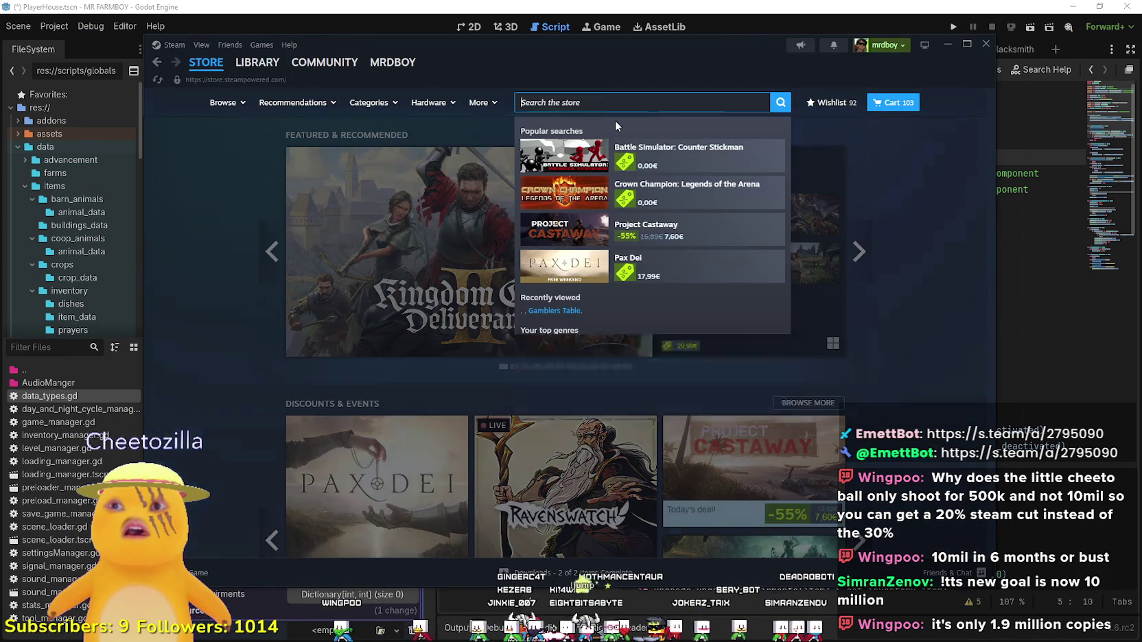
type("MR FARMBOY")
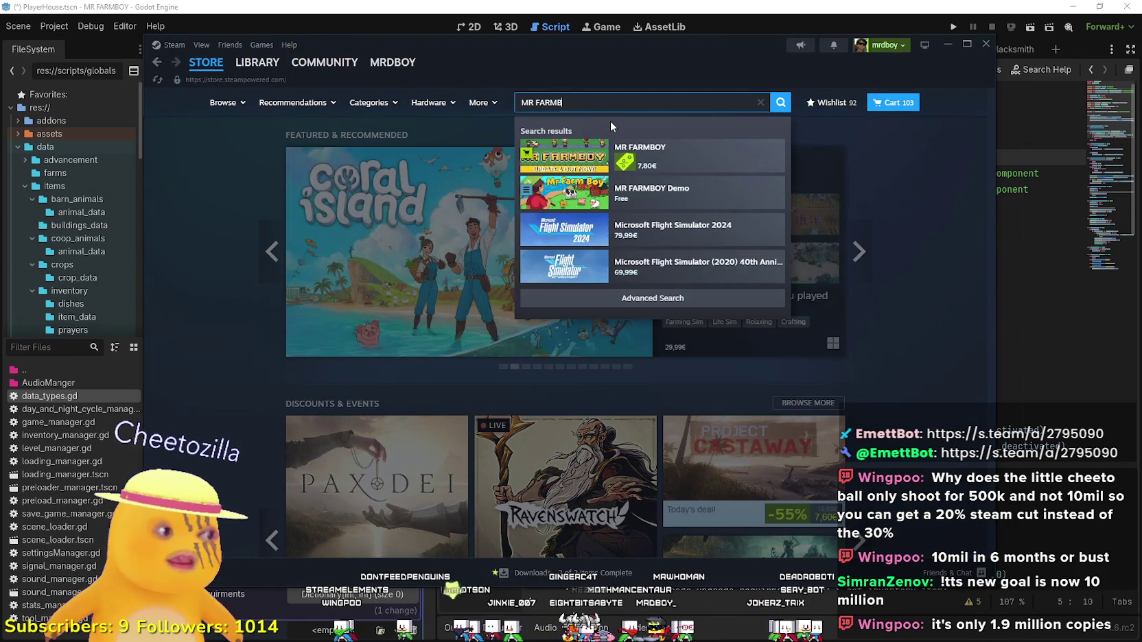
left_click(745, 168)
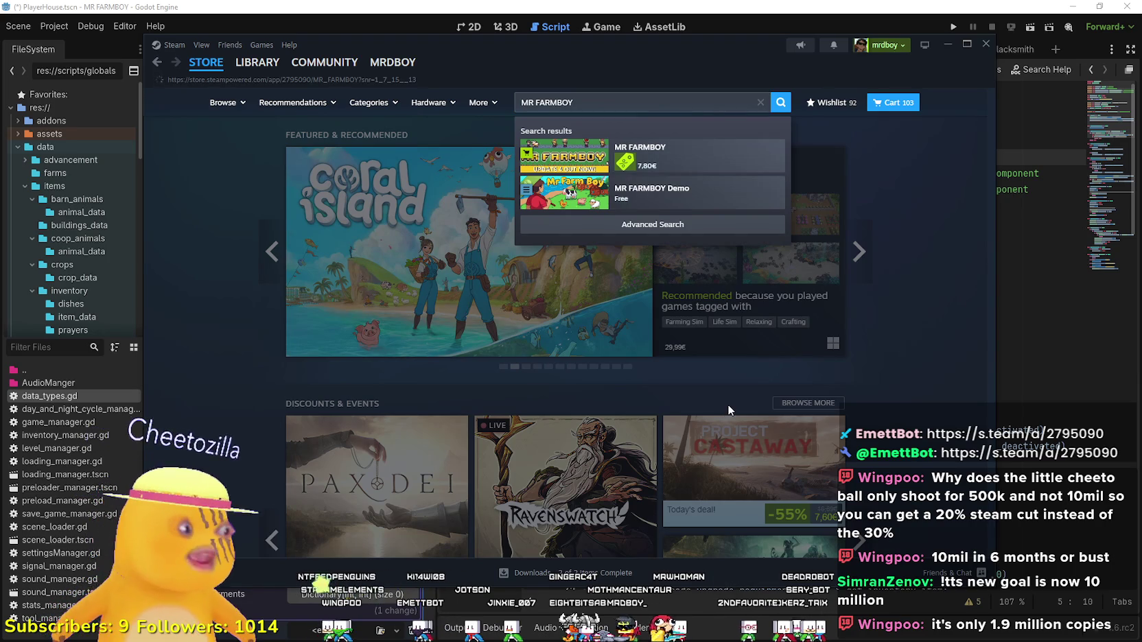
scroll(423, 350, "down", 10)
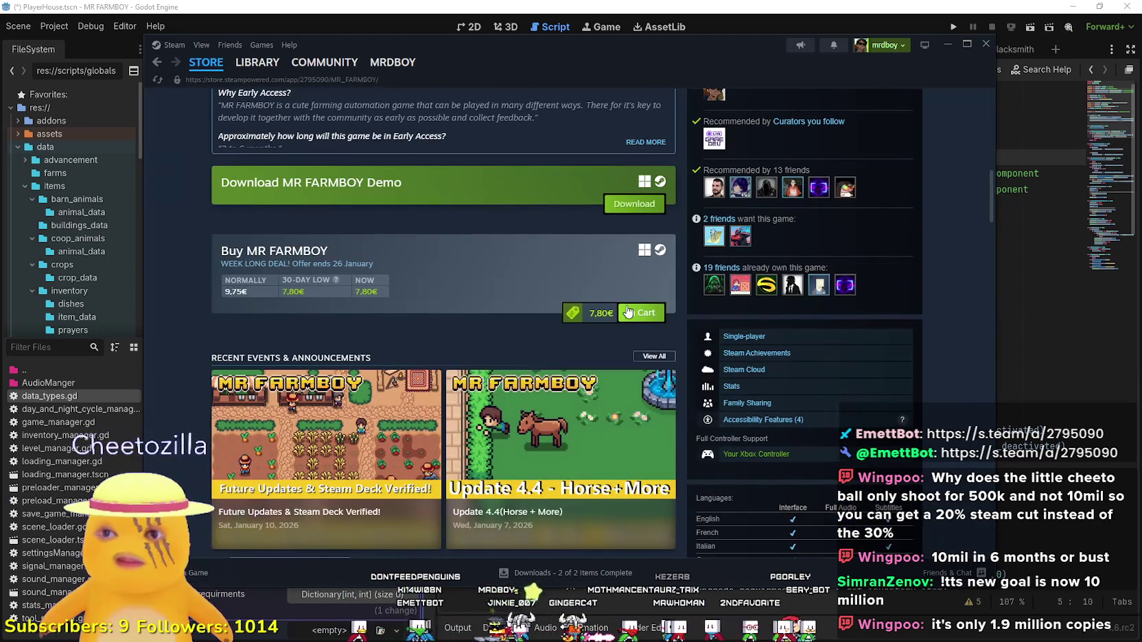
View the 103-item cart totalling 803,40€, then minimize Steam.
left_click(639, 313)
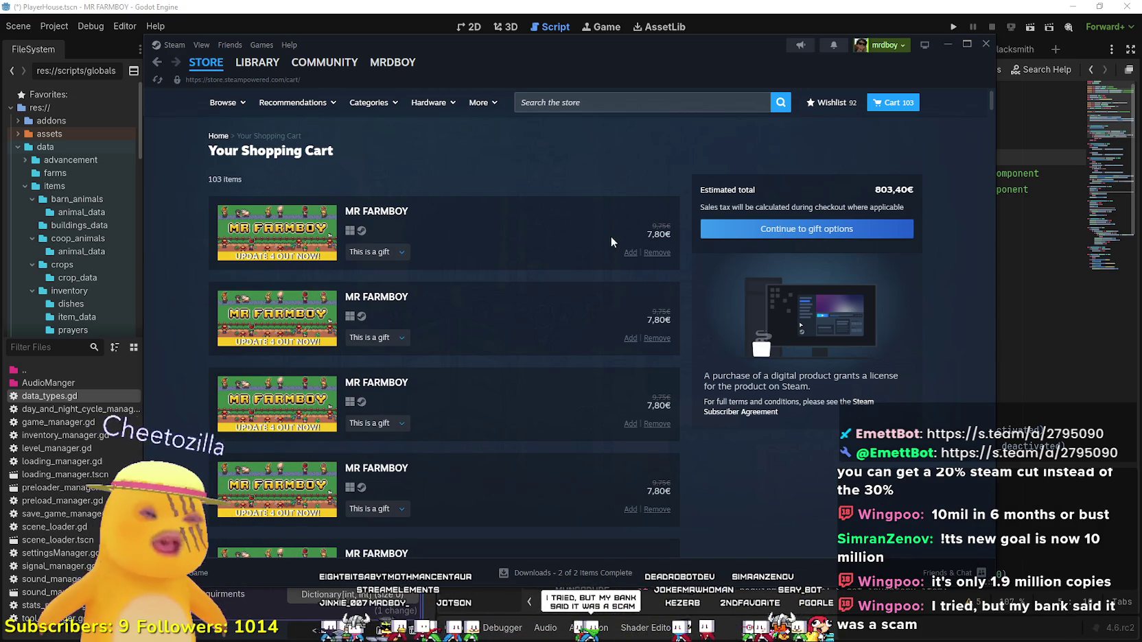
scroll(613, 245, "down", 3)
scroll(669, 226, "up", 3)
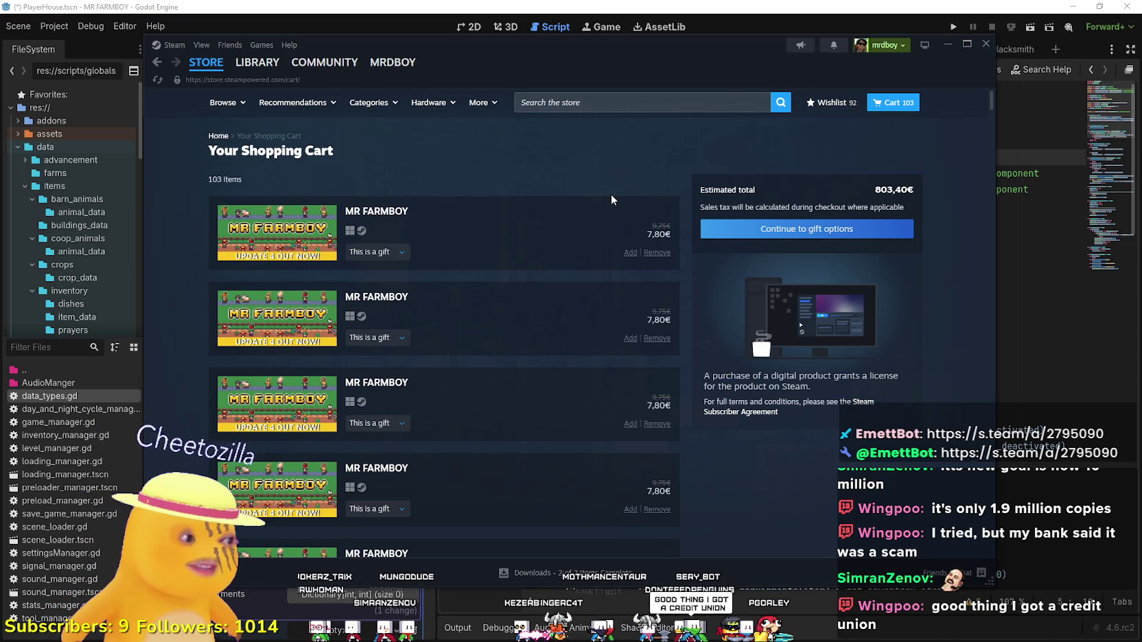
left_click(947, 44)
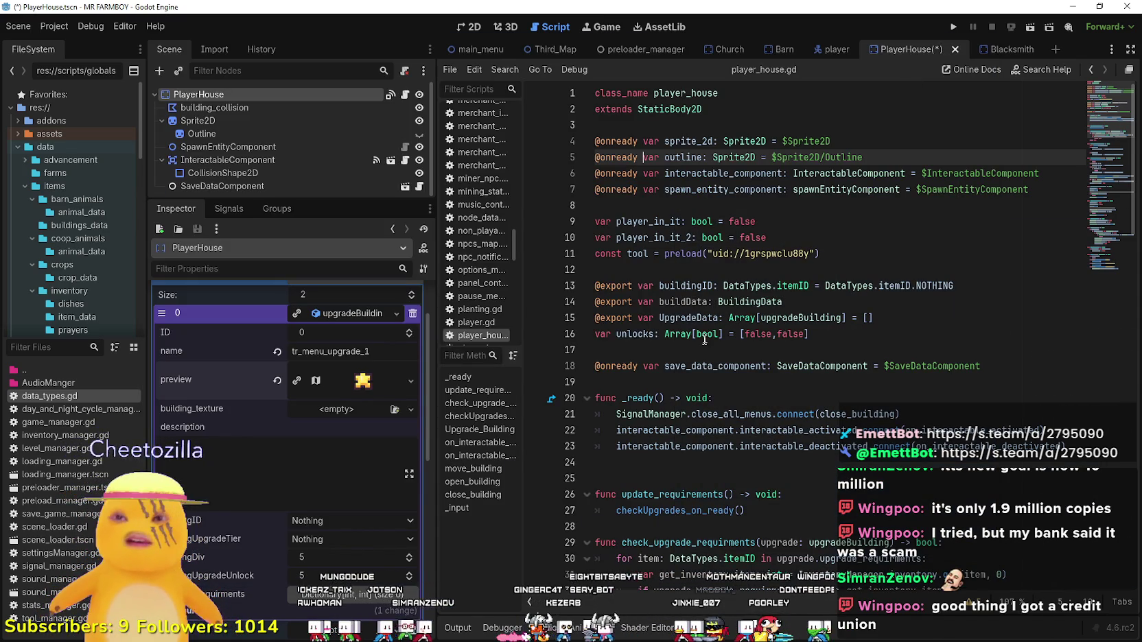
Give building_texture a new AtlasTexture with a quick-loaded sprite sheet as its atlas.
left_click(604, 350)
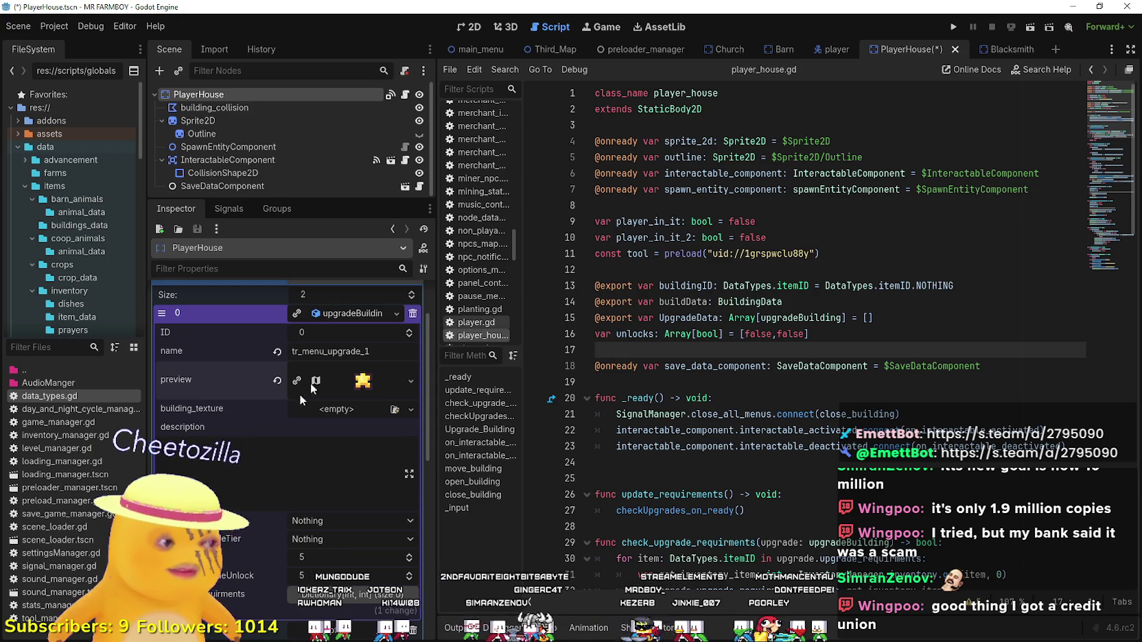
left_click(321, 408)
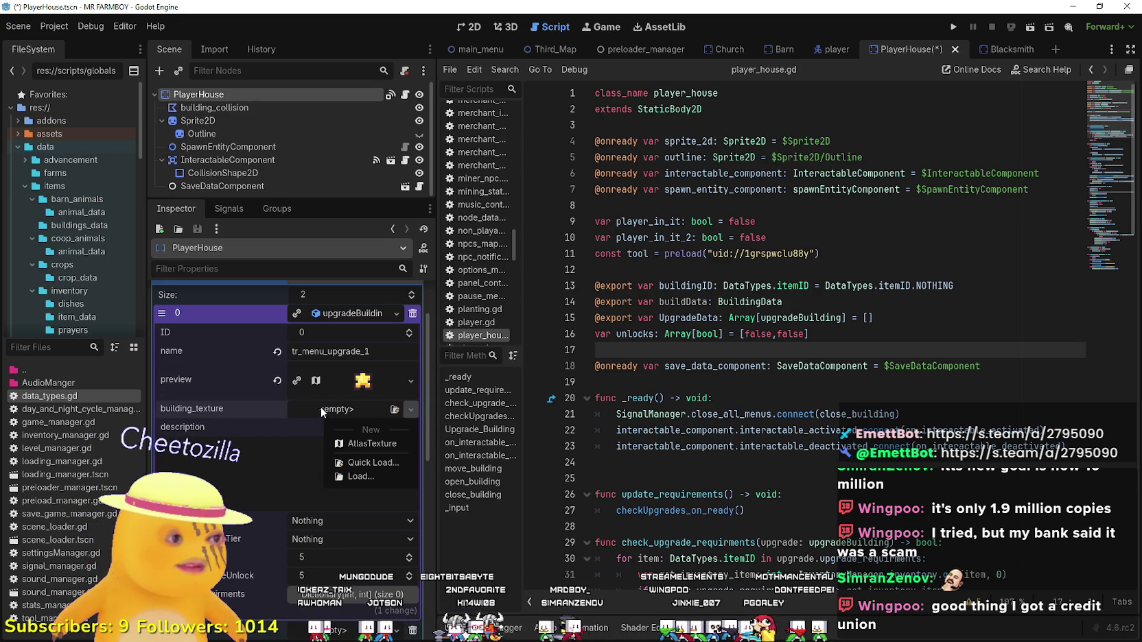
left_click(353, 445)
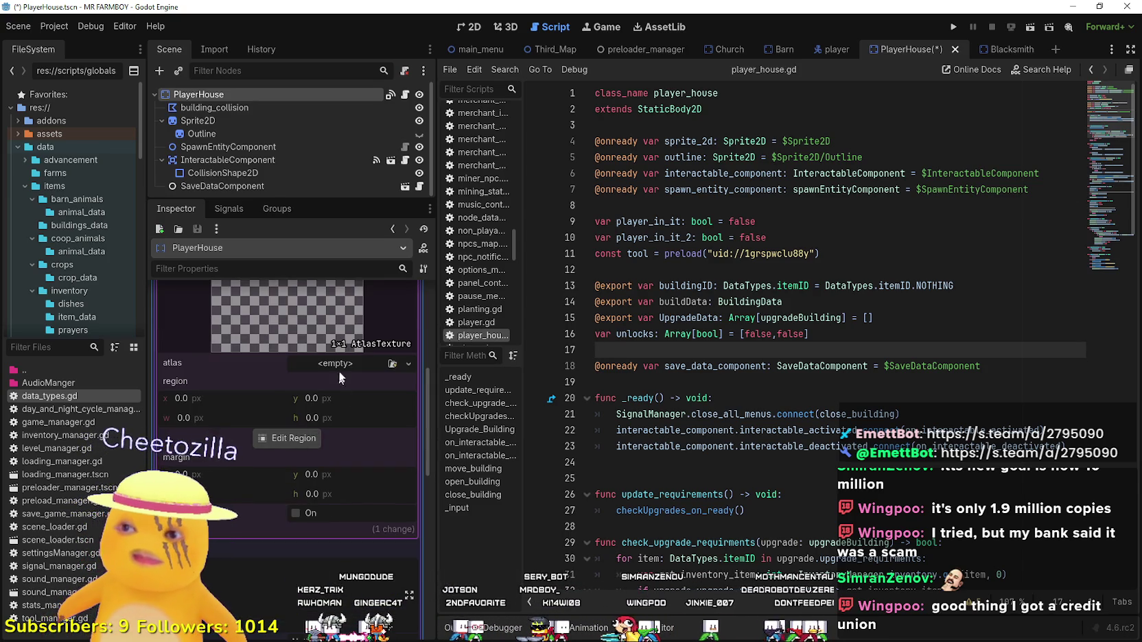
left_click(336, 362)
left_click(294, 616)
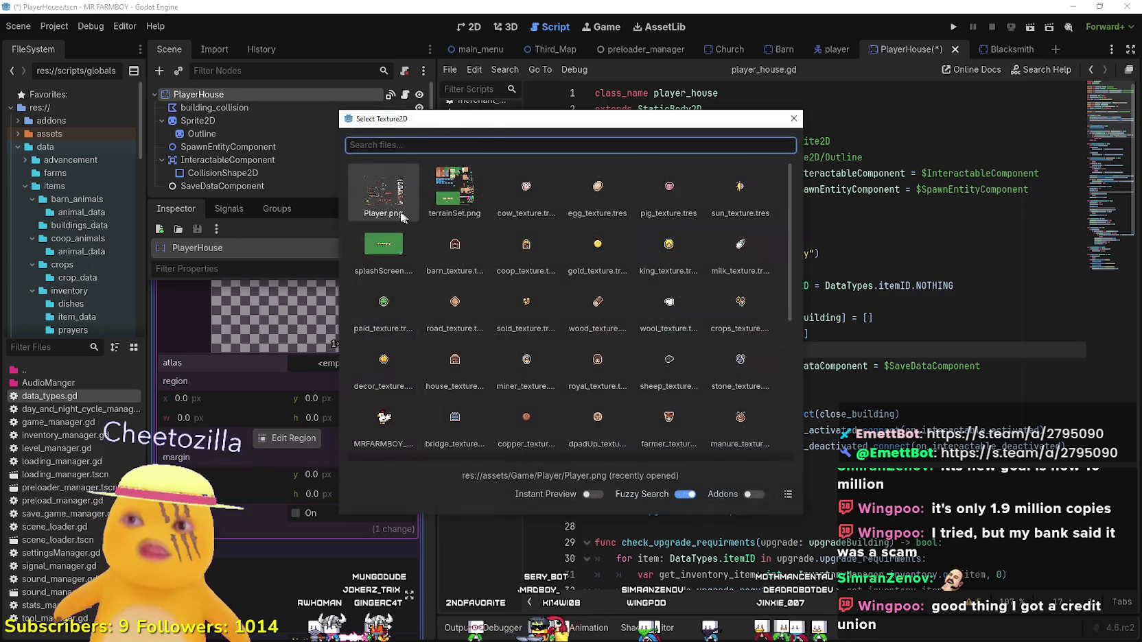
key("Return")
Crop the atlas region tightly around the red-roofed house sprite.
left_click(283, 466)
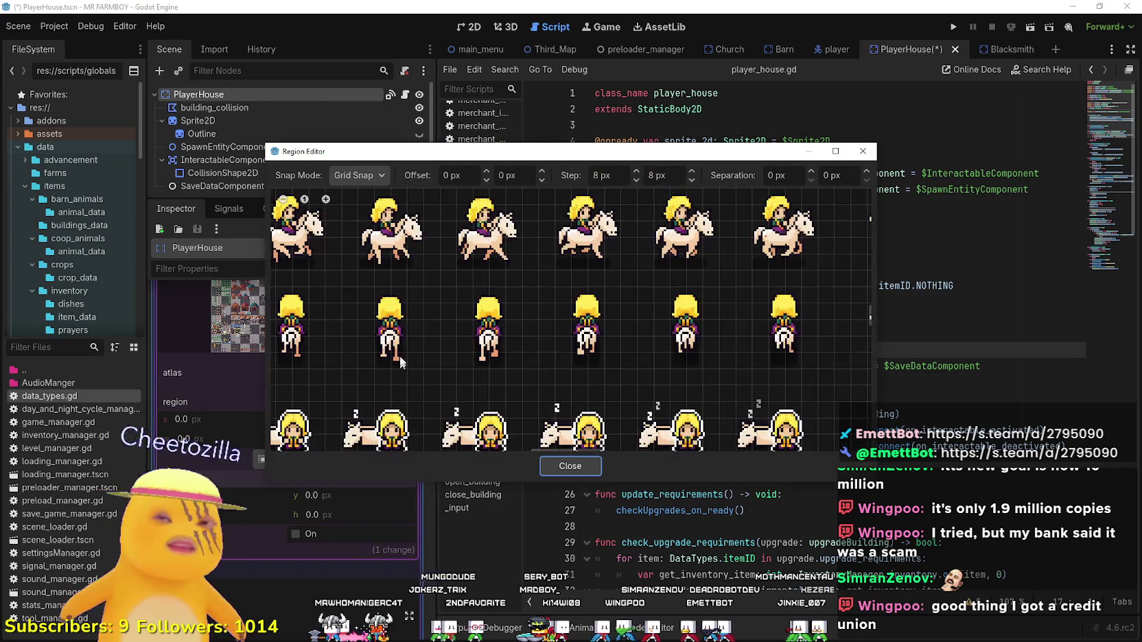
scroll(404, 348, "down", 5)
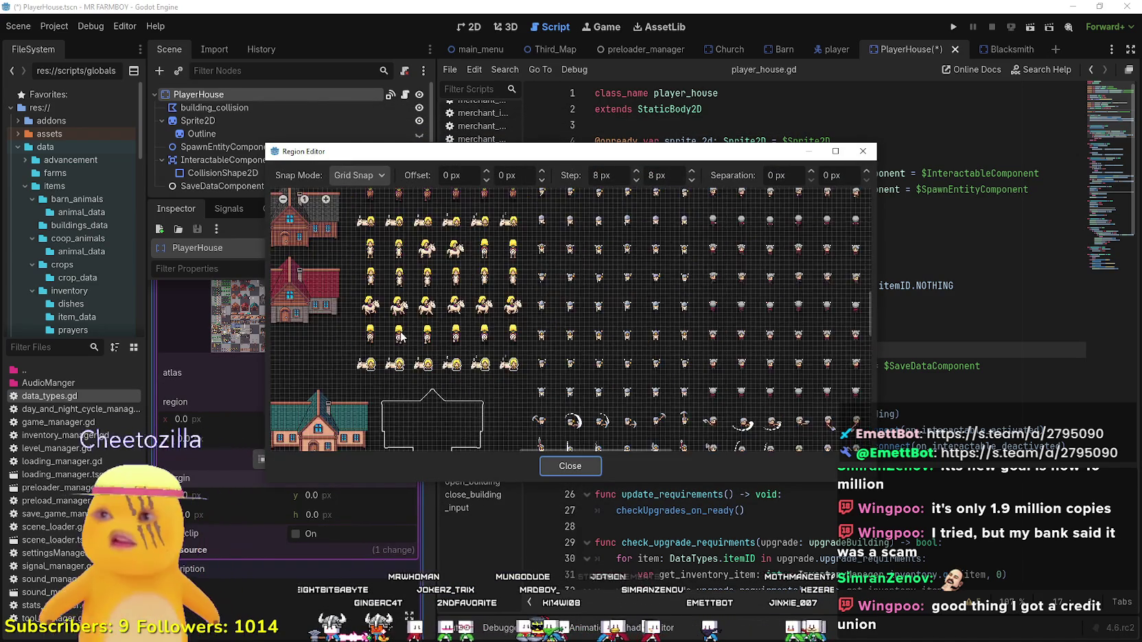
scroll(400, 373, "up", 6)
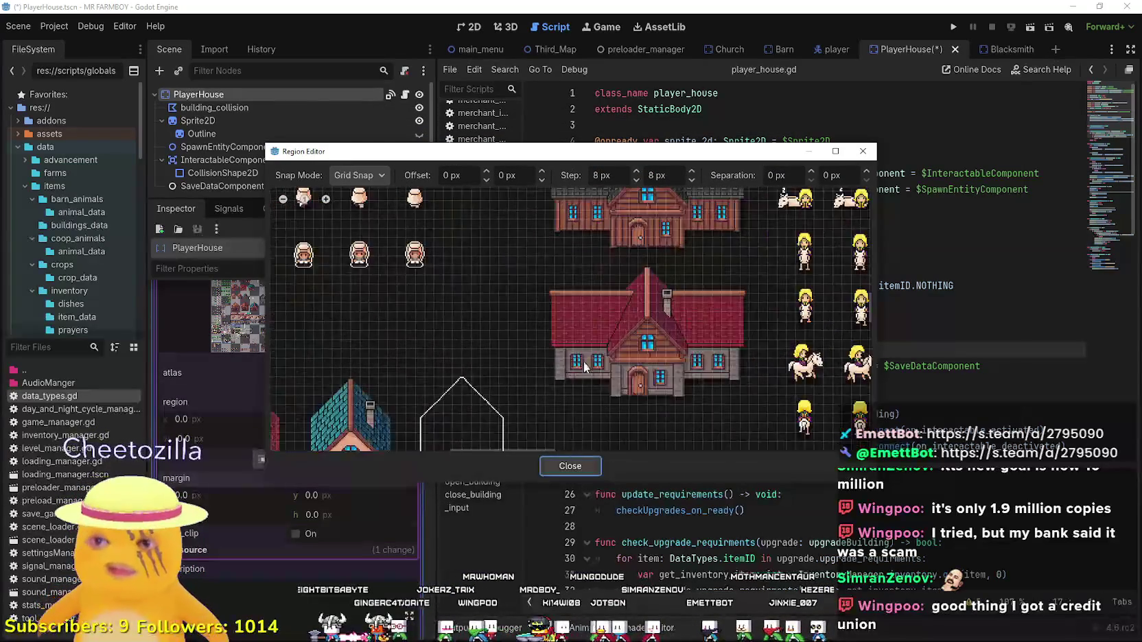
mouse_move(542, 409)
left_mouse_down()
mouse_move(814, 269)
mouse_move(810, 243)
left_mouse_up()
left_click(803, 330)
left_click(552, 416)
mouse_move(525, 424)
left_mouse_down()
mouse_move(769, 238)
mouse_move(789, 239)
left_mouse_up()
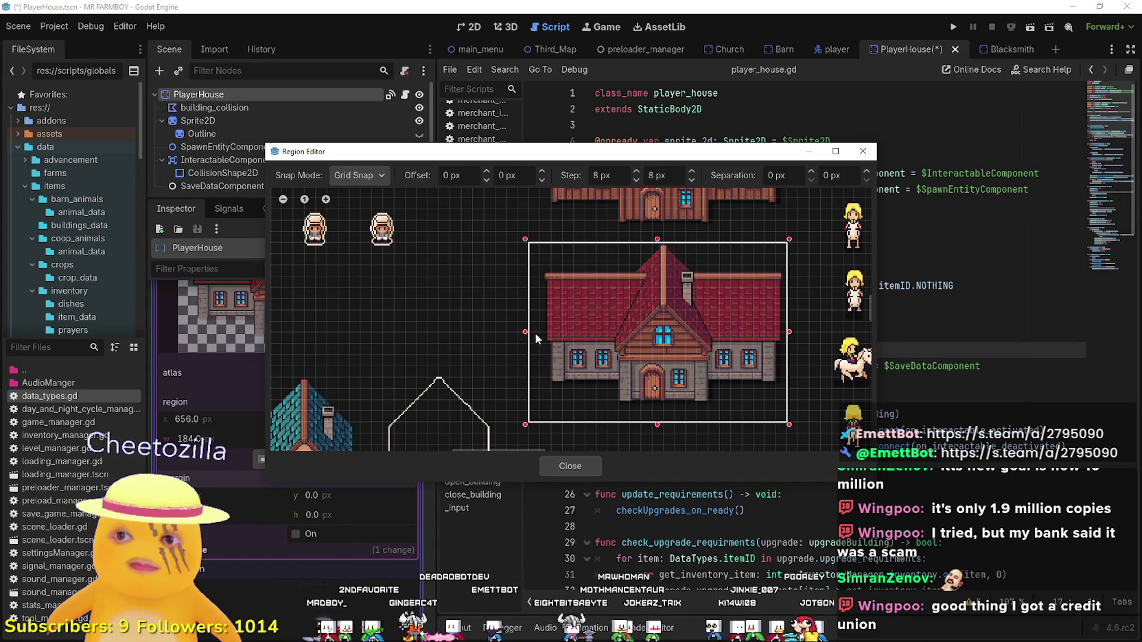
left_click_drag(525, 333, 536, 332)
left_click_drag(663, 424, 663, 414)
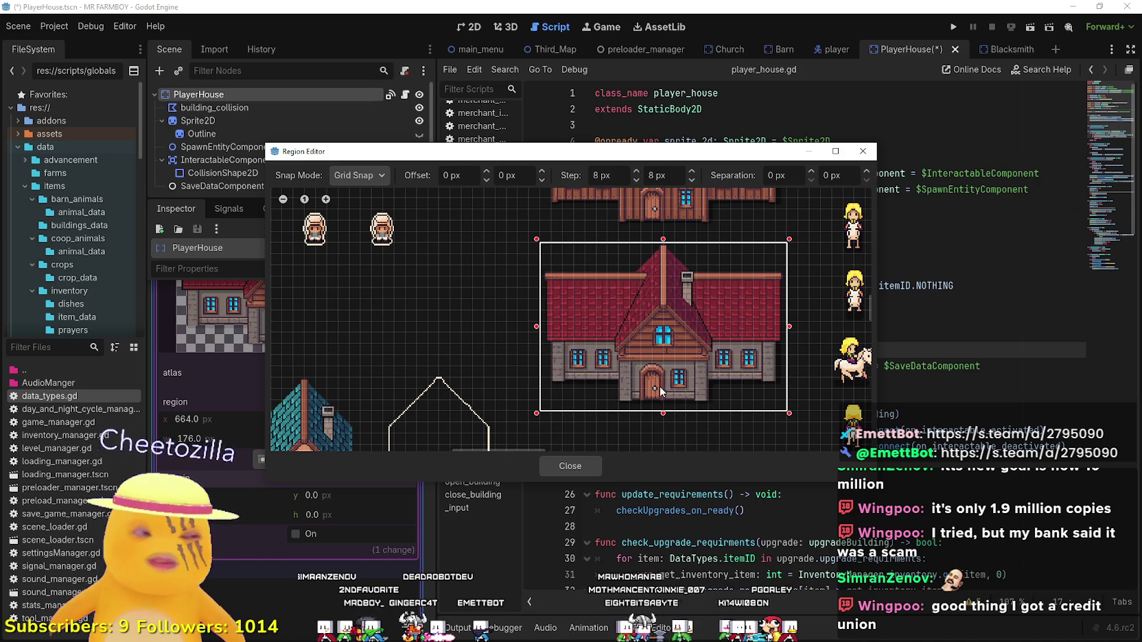
left_click(591, 461)
scroll(345, 392, "up", 2)
left_click(355, 331)
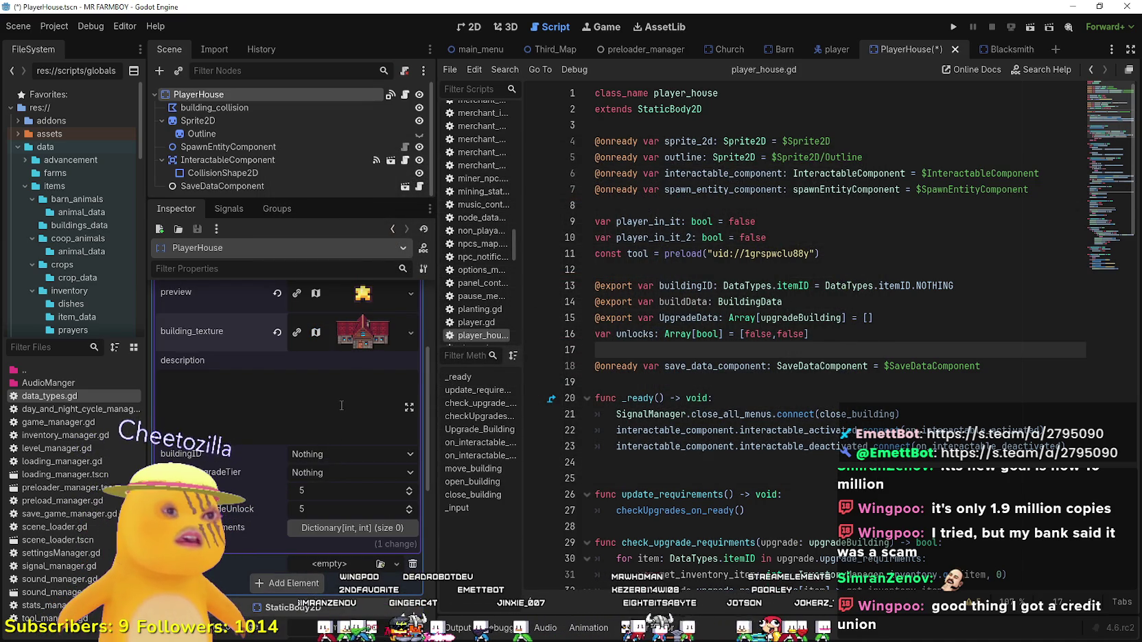
Enter description tr_player_house_upgrade and choose Player House as the buildingID.
left_click(281, 414)
type("tr")
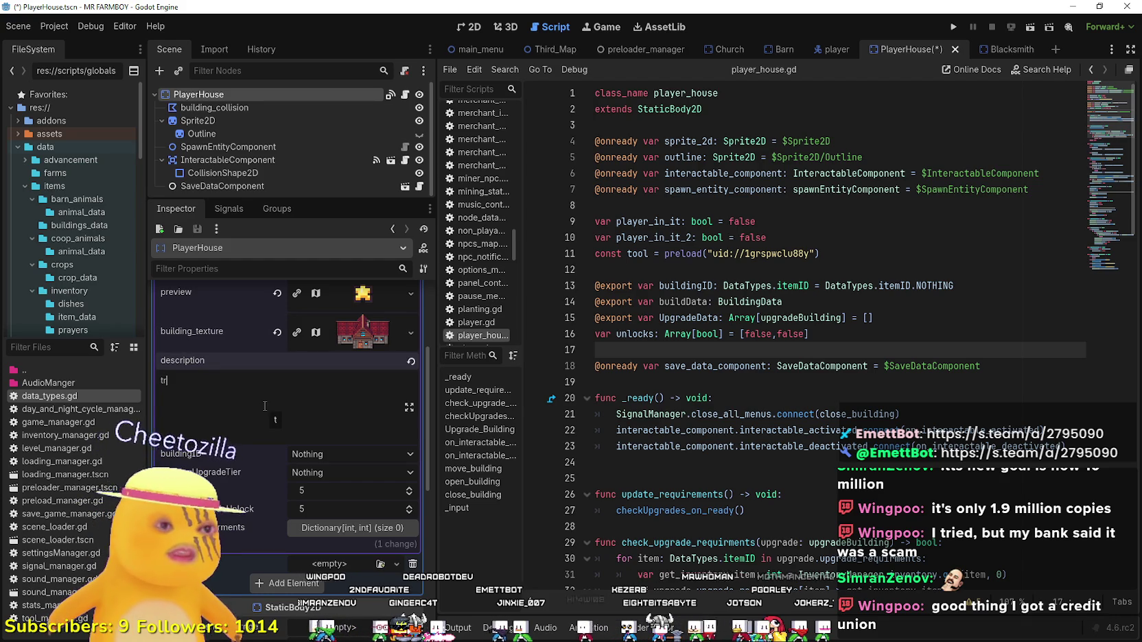
type("_p")
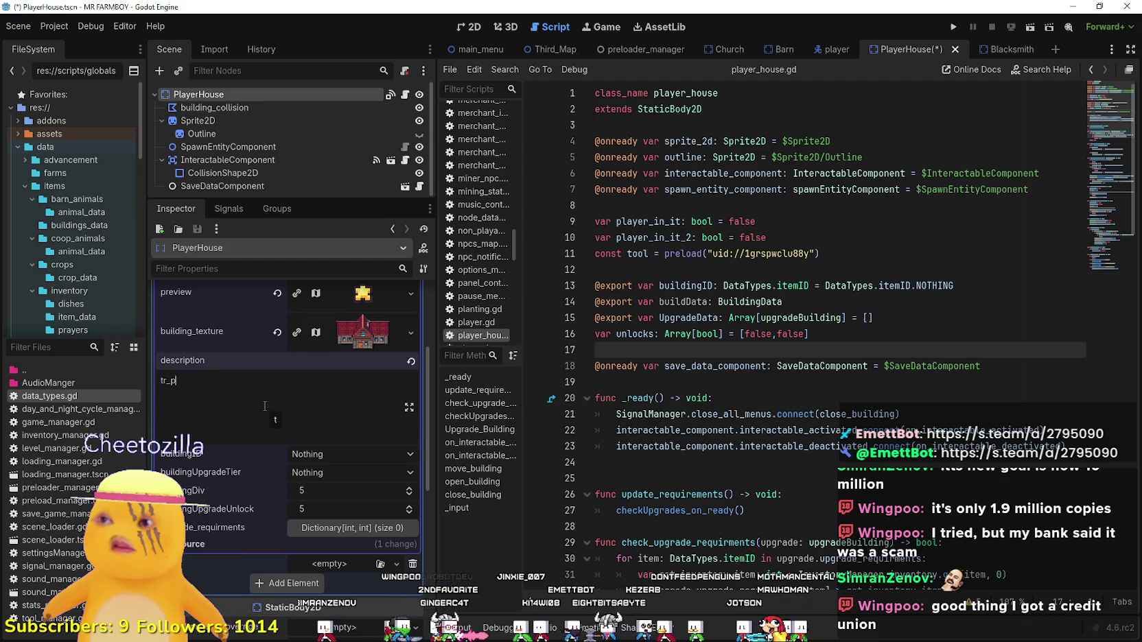
type("layer_")
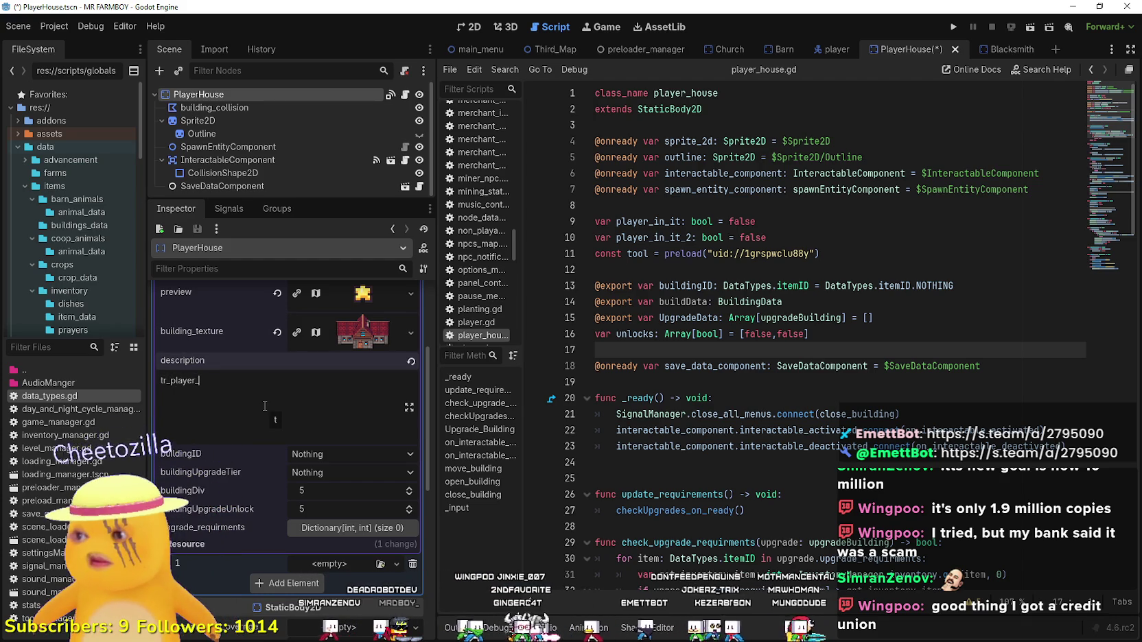
type("house_upgrade")
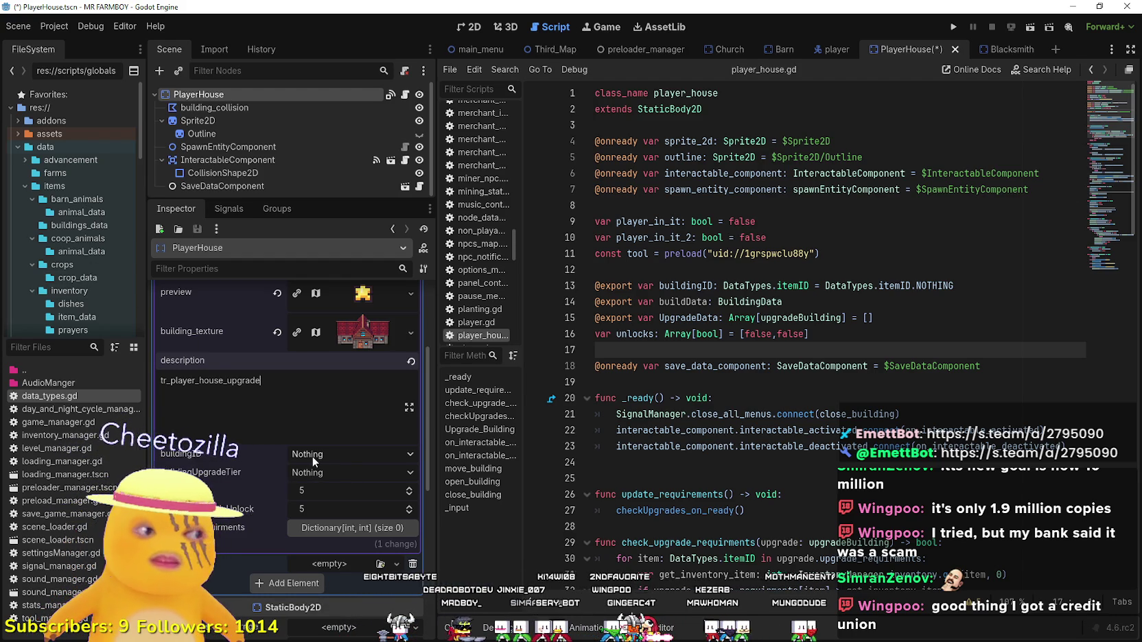
left_click(342, 454)
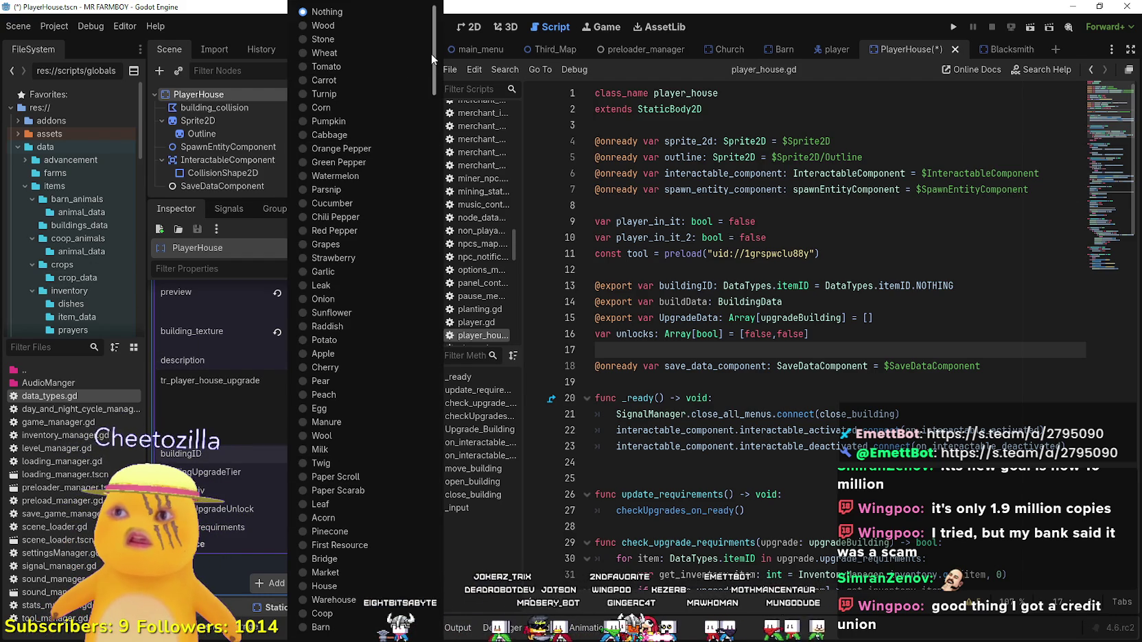
left_click_drag(432, 61, 434, 573)
left_click(314, 481)
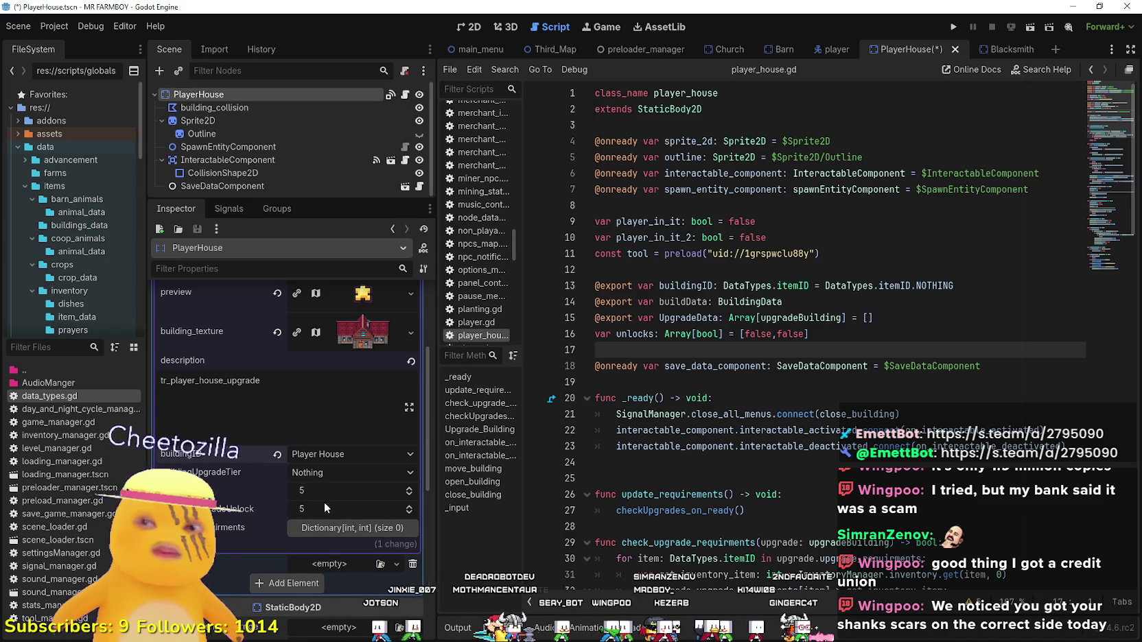
left_click(294, 404)
Save the scene and add a Copper: 50 entry to the upgrade requirements dictionary.
key("ctrl+s")
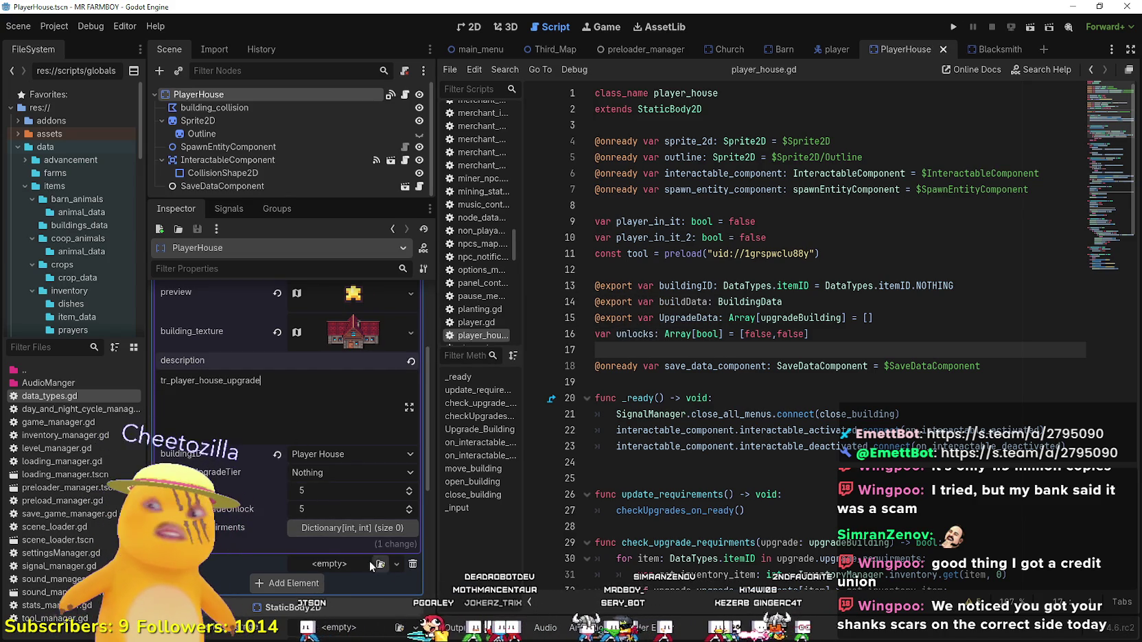
left_click(343, 531)
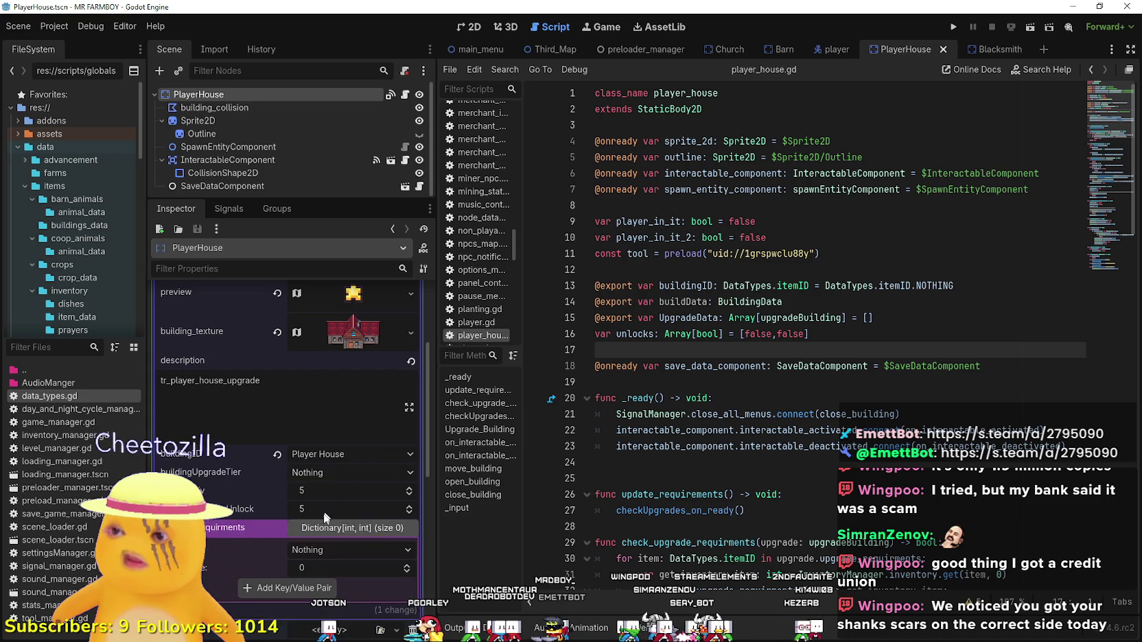
scroll(326, 442, "down", 3)
left_click(323, 418)
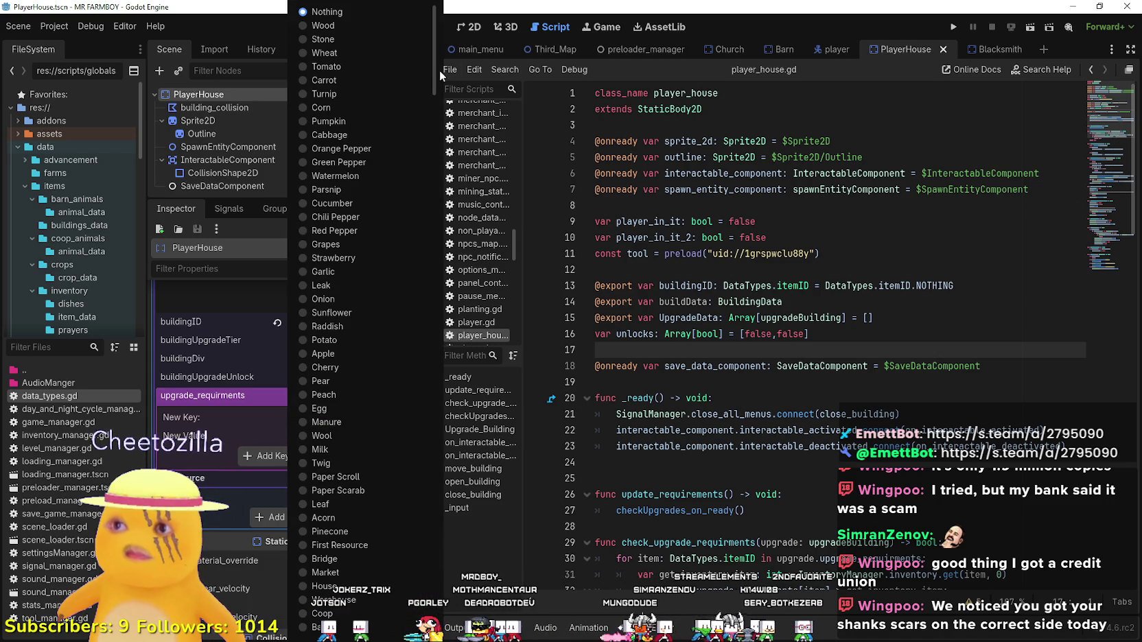
scroll(405, 309, "down", 10)
scroll(417, 109, "up", 5)
scroll(419, 114, "down", 3)
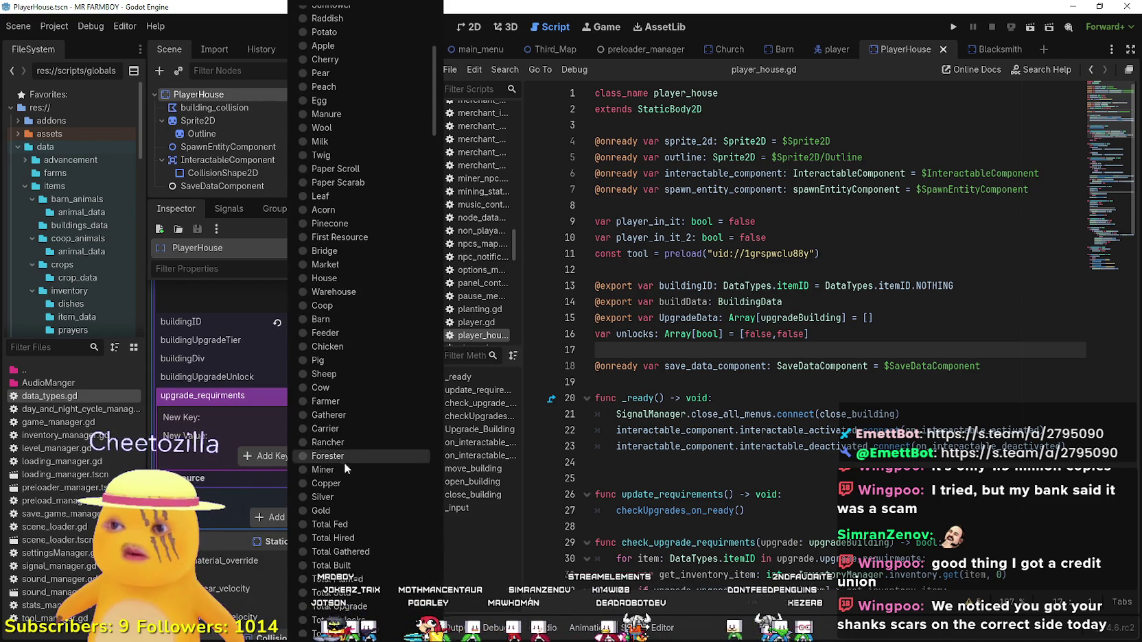
left_click(344, 484)
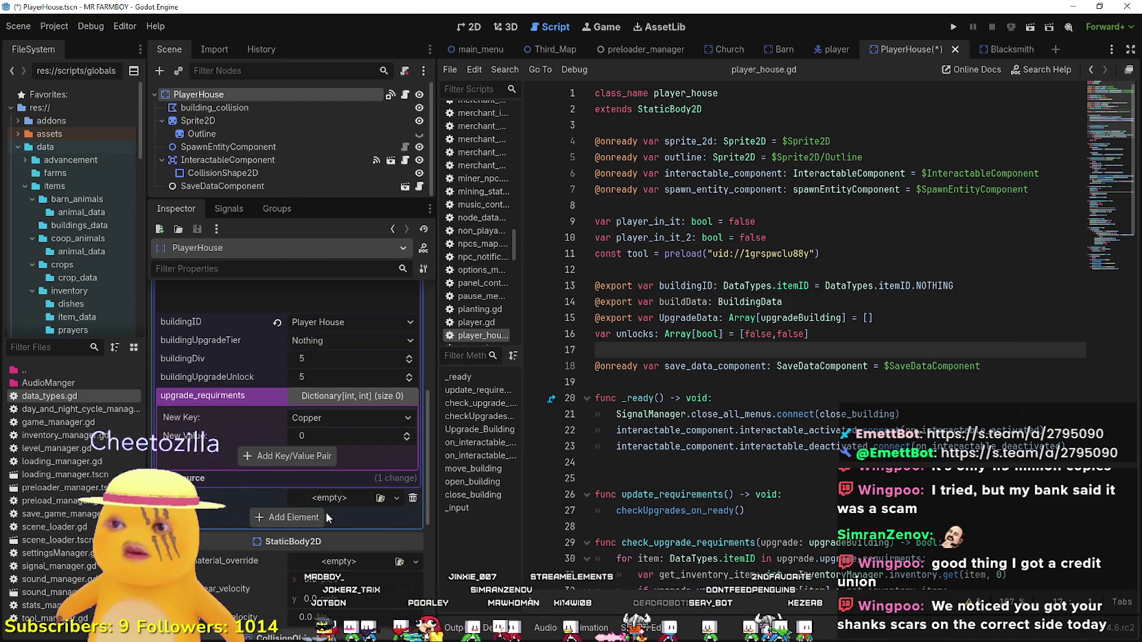
left_click(327, 439)
type("50")
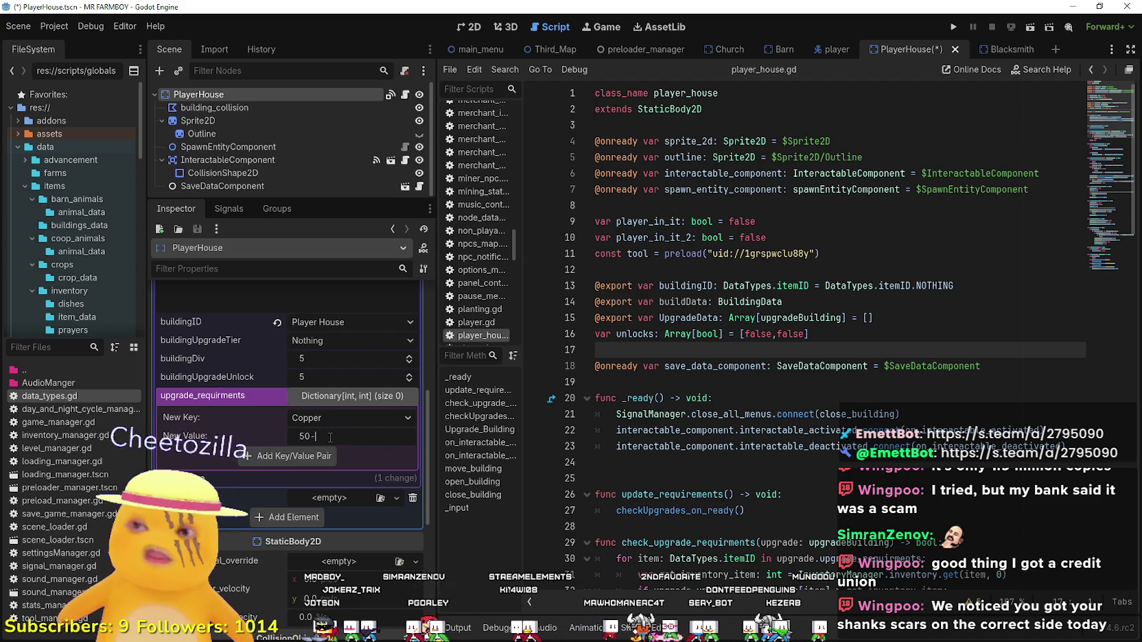
left_click(308, 457)
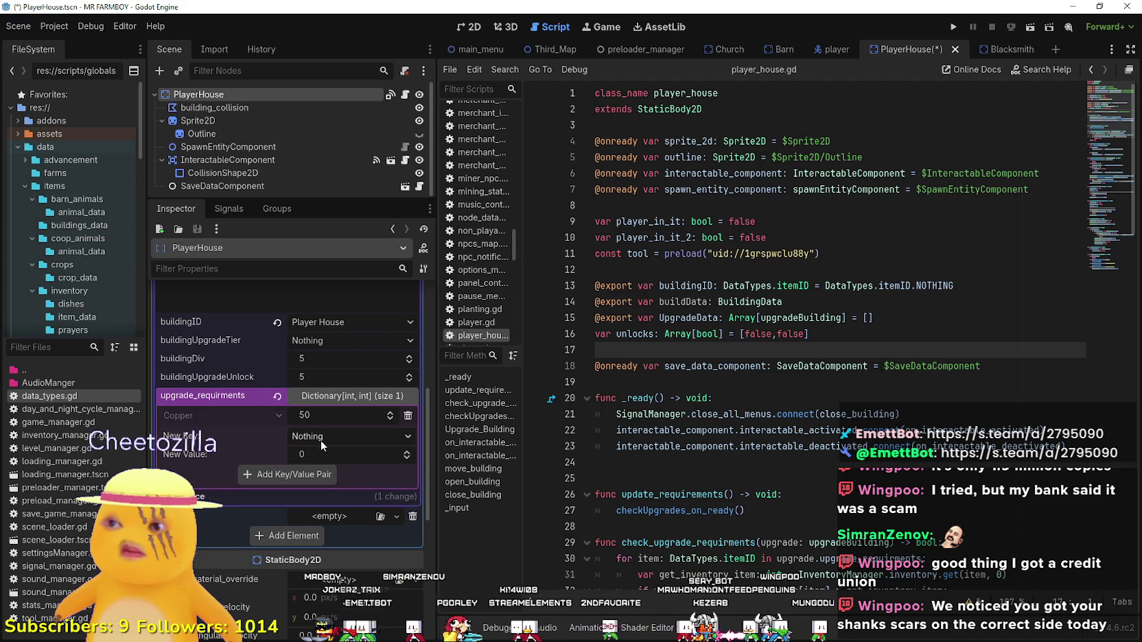
left_click(340, 394)
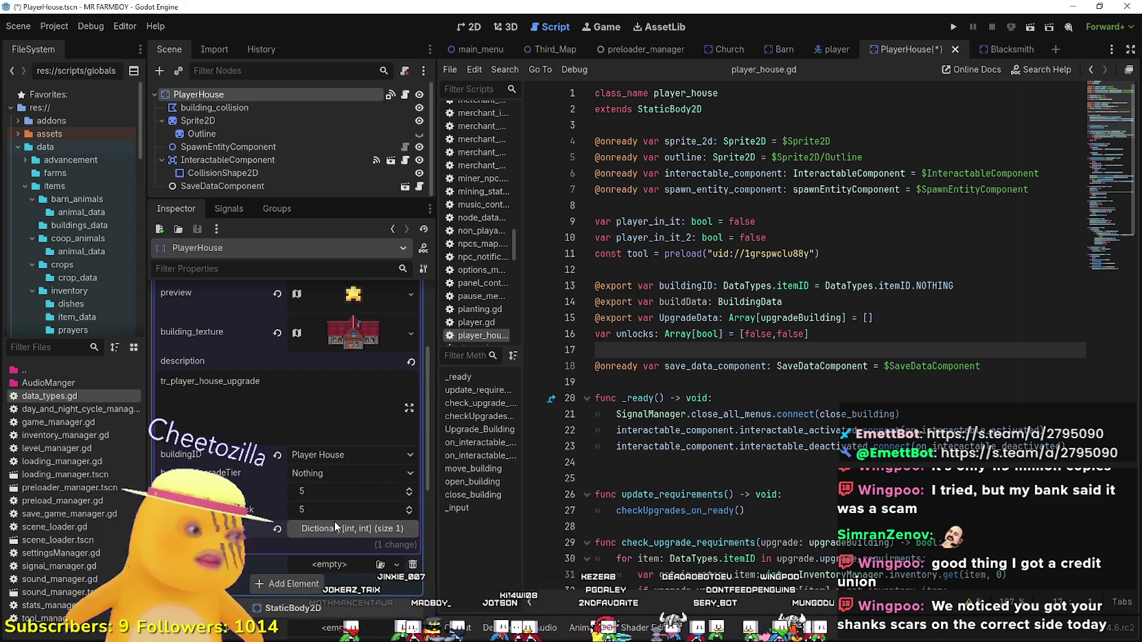
scroll(333, 513, "up", 3)
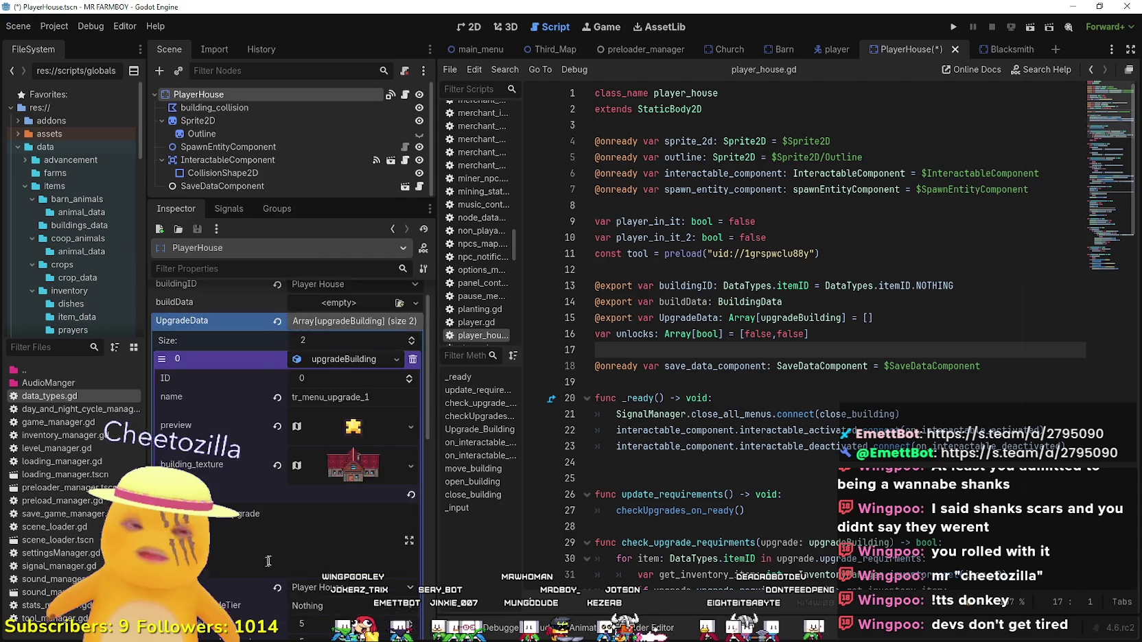
Save the scene and copy the first upgrade resource.
scroll(278, 481, "up", 3)
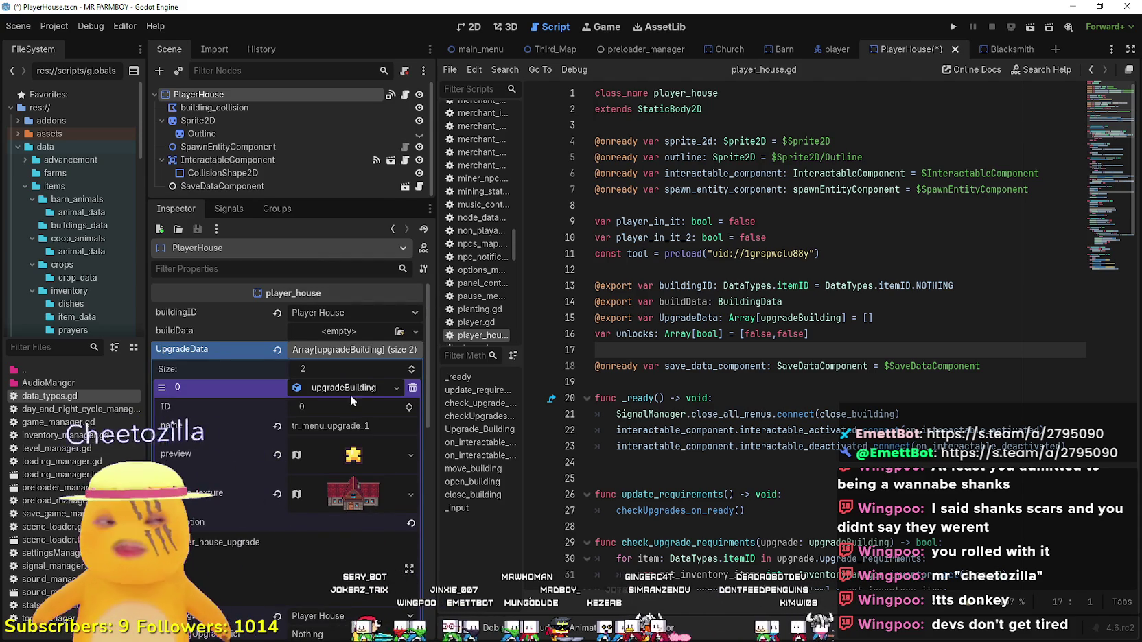
scroll(323, 401, "down", 2)
scroll(328, 395, "up", 2)
scroll(333, 412, "down", 2)
left_click(307, 465)
key("ctrl+s")
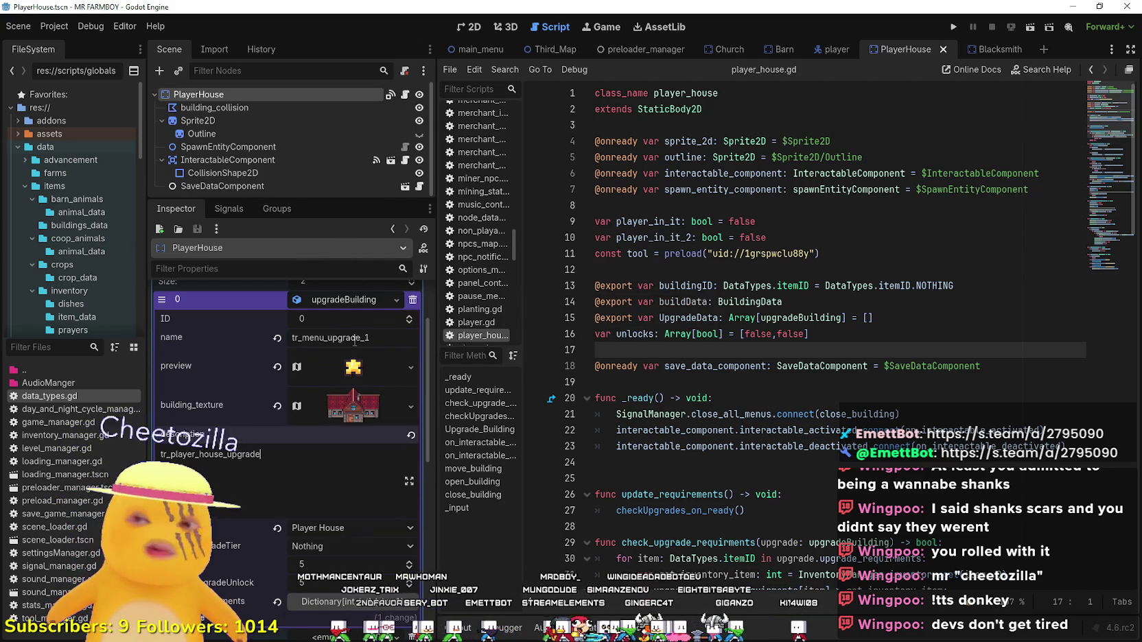
left_click(343, 299)
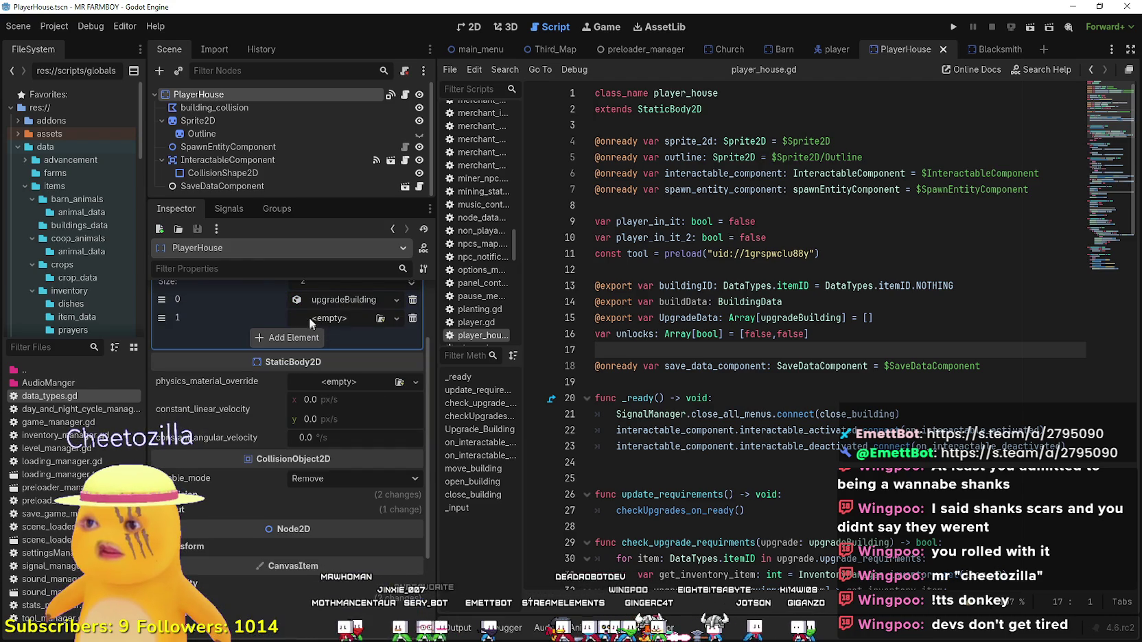
left_click(324, 317)
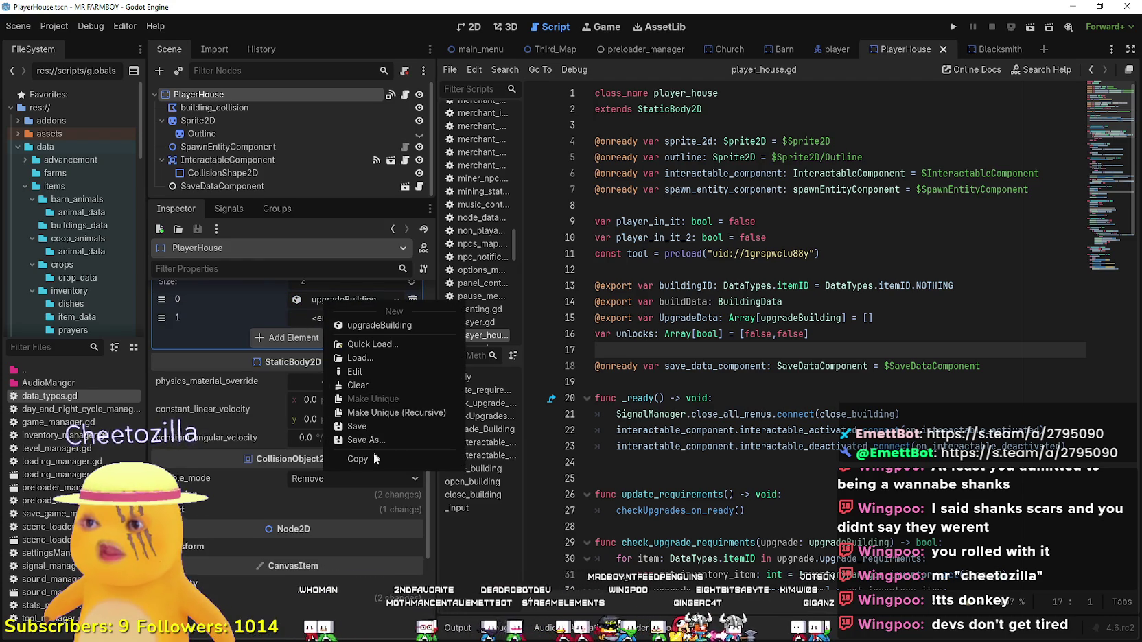
left_click(372, 455)
Paste it into slot 2 as a unique copy named tr_menu_upgrade_2 with ID 1.
left_click(350, 319)
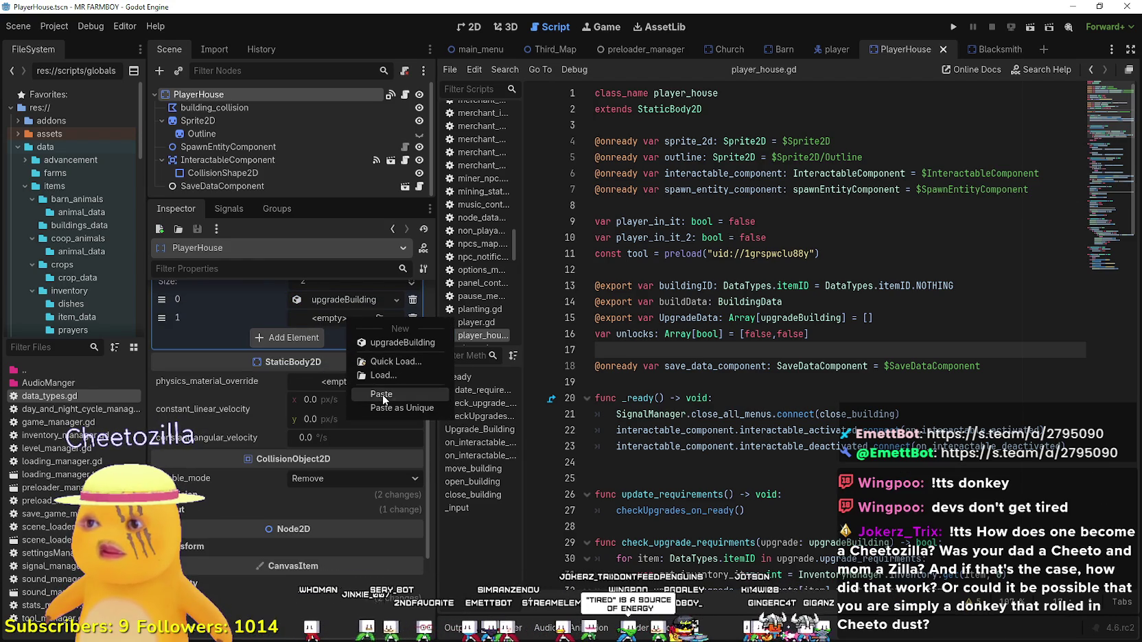
left_click(378, 394)
left_click(354, 320)
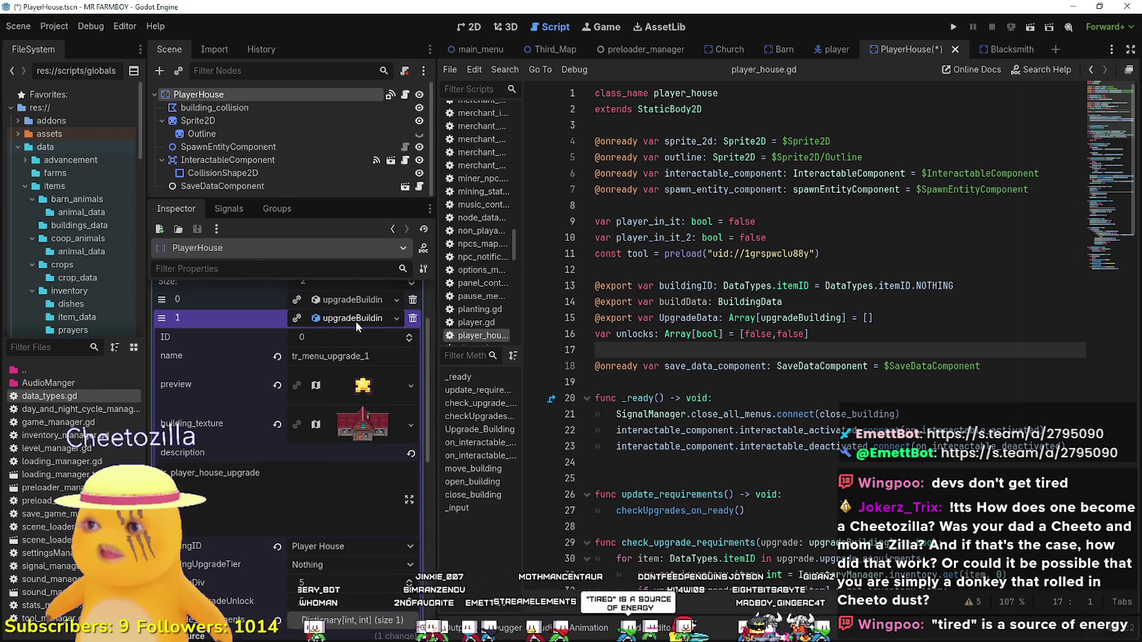
right_click(355, 321)
left_click(401, 425)
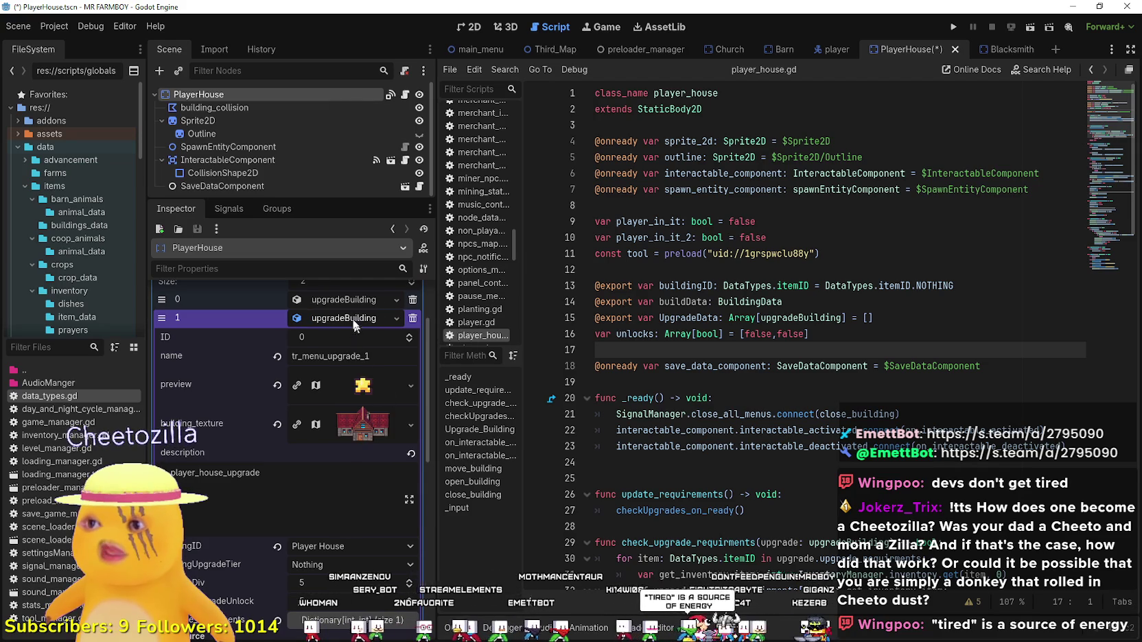
left_click(369, 355)
key("BackSpace")
type("2")
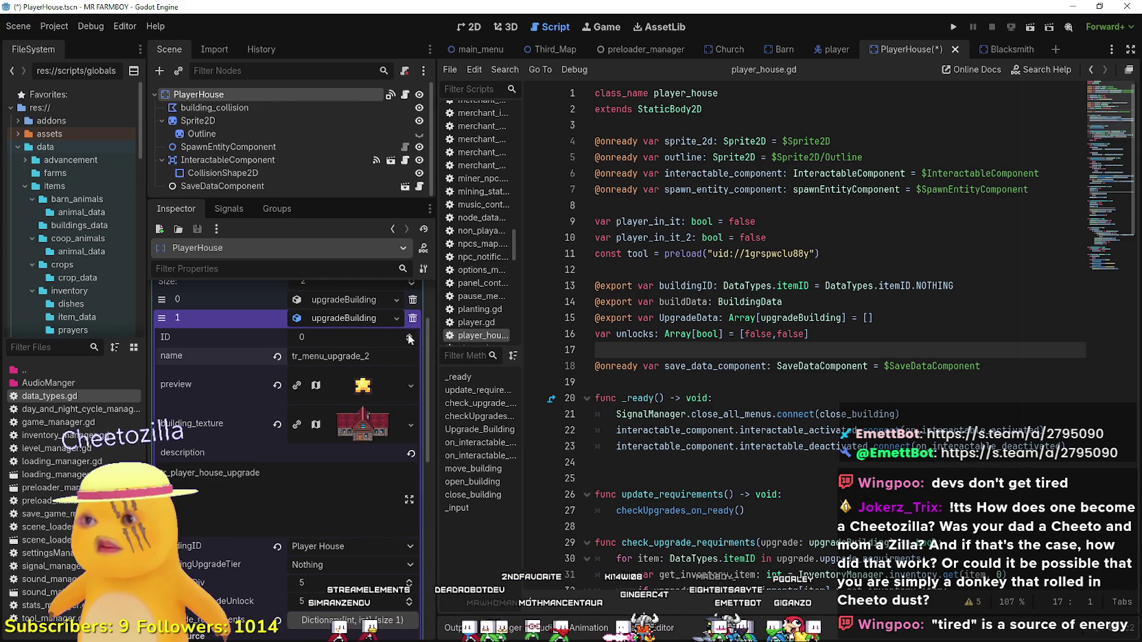
left_click(409, 336)
Adjust the atlas region of tr_menu_upgrade_2's star preview texture in the Region Editor.
left_click(364, 386)
right_click(368, 387)
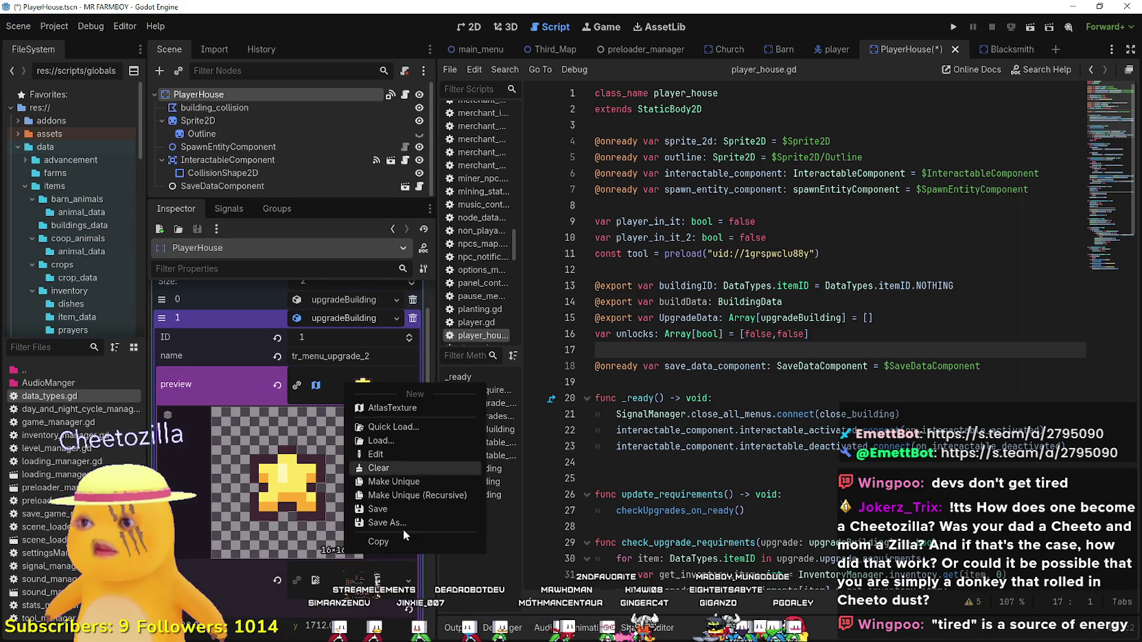
scroll(355, 444, "down", 2)
scroll(350, 492, "down", 4)
scroll(344, 479, "up", 4)
left_click(279, 582)
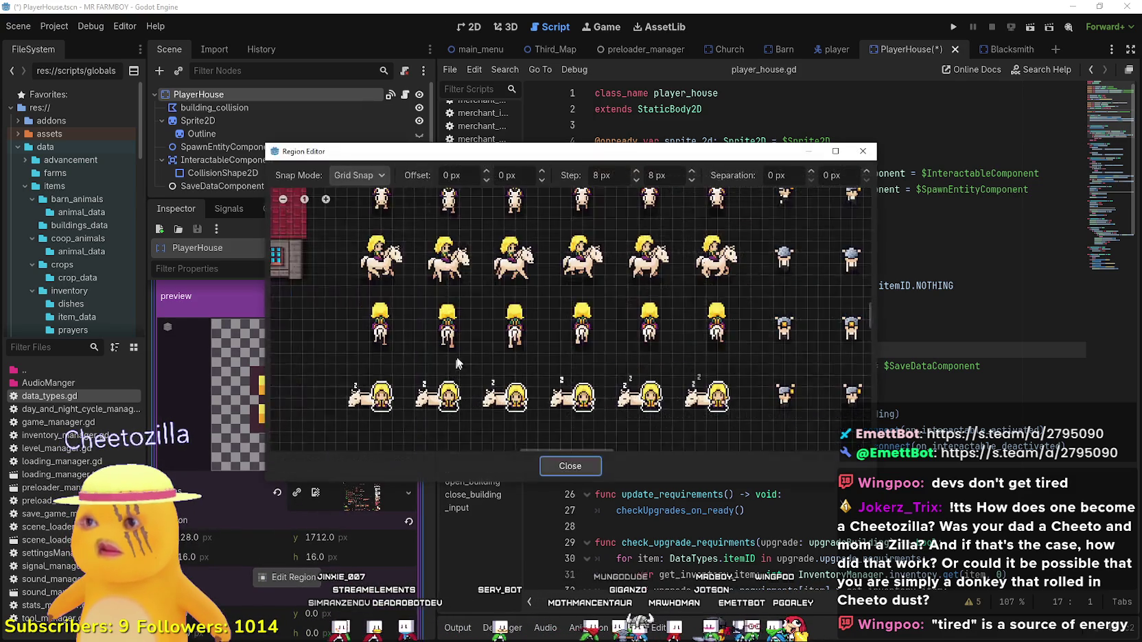
scroll(454, 353, "down", 5)
scroll(523, 320, "up", 6)
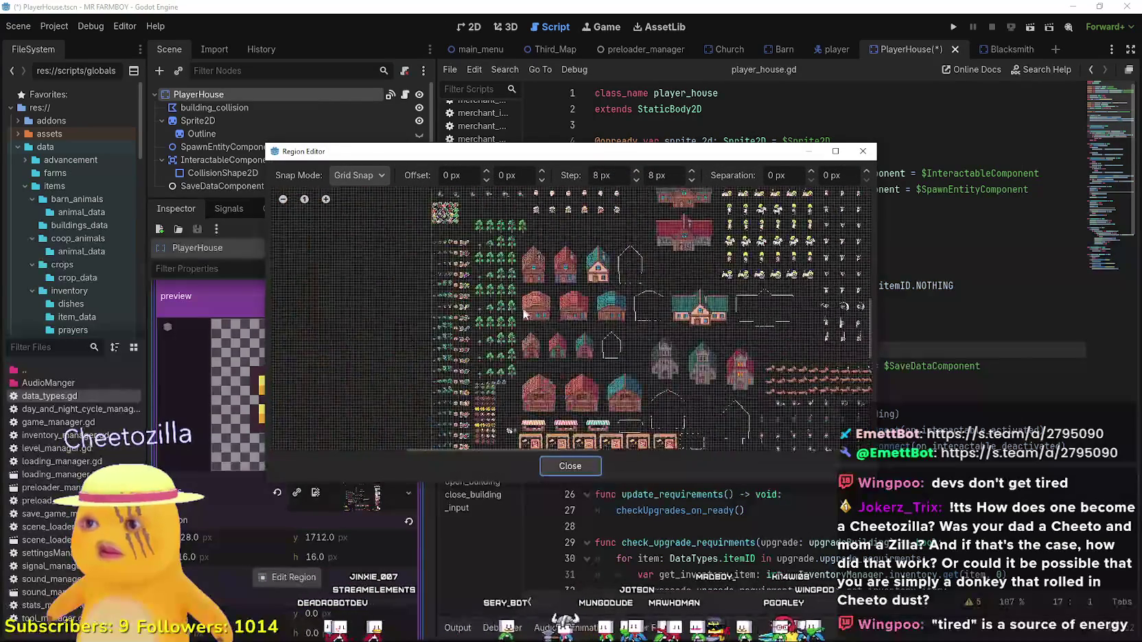
scroll(493, 393, "up", 3)
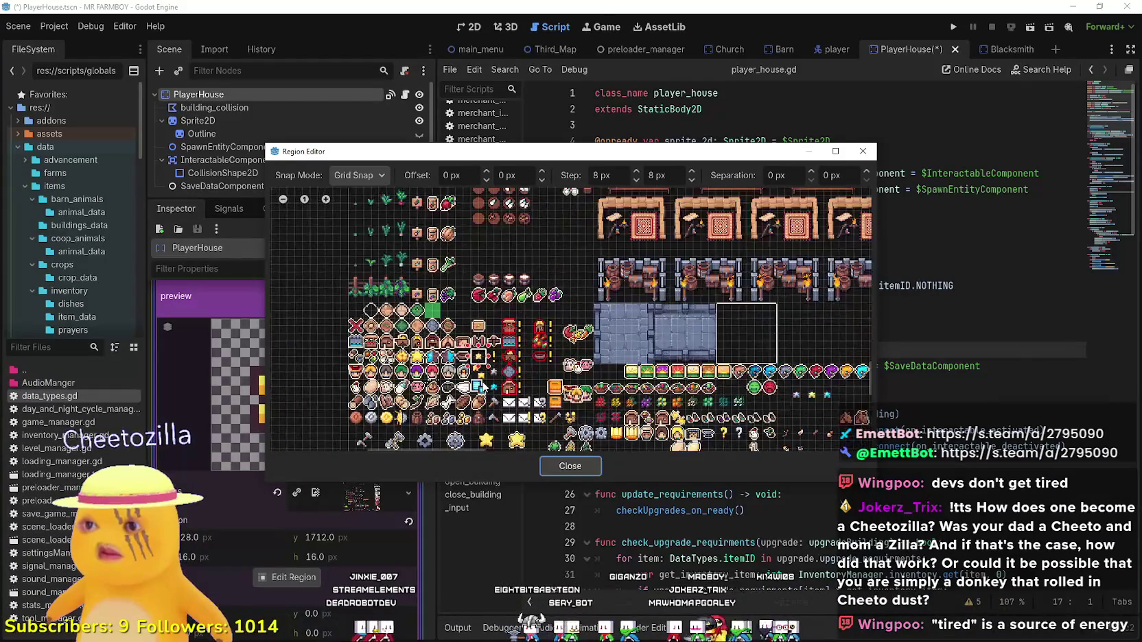
scroll(475, 377, "up", 2)
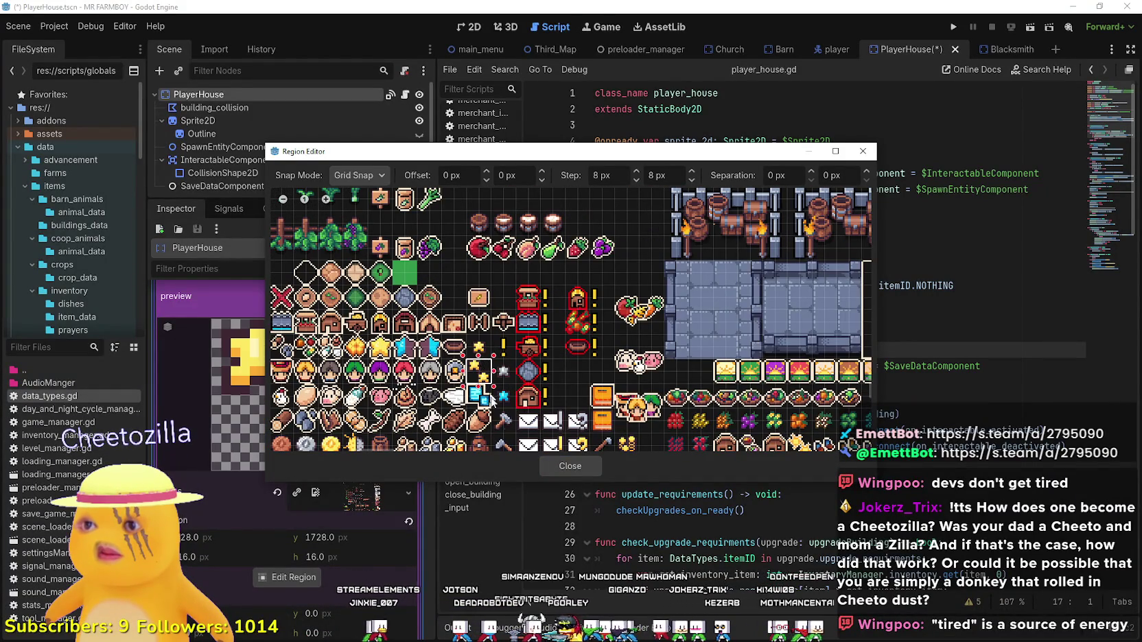
left_click(570, 466)
left_click(344, 439)
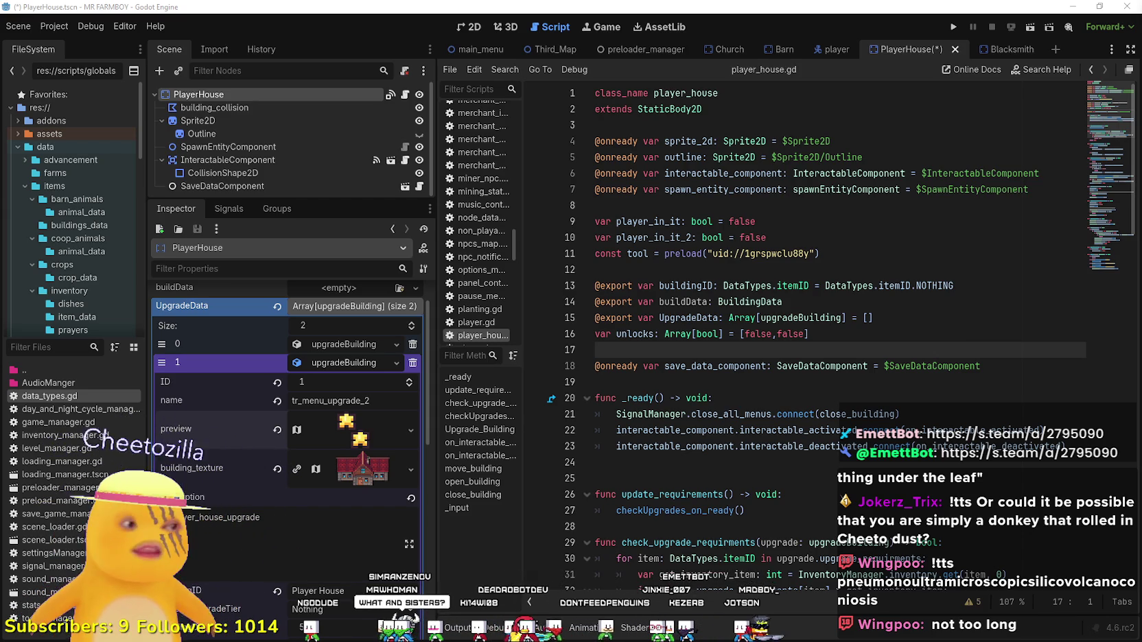
left_click(906, 287)
left_click(912, 319)
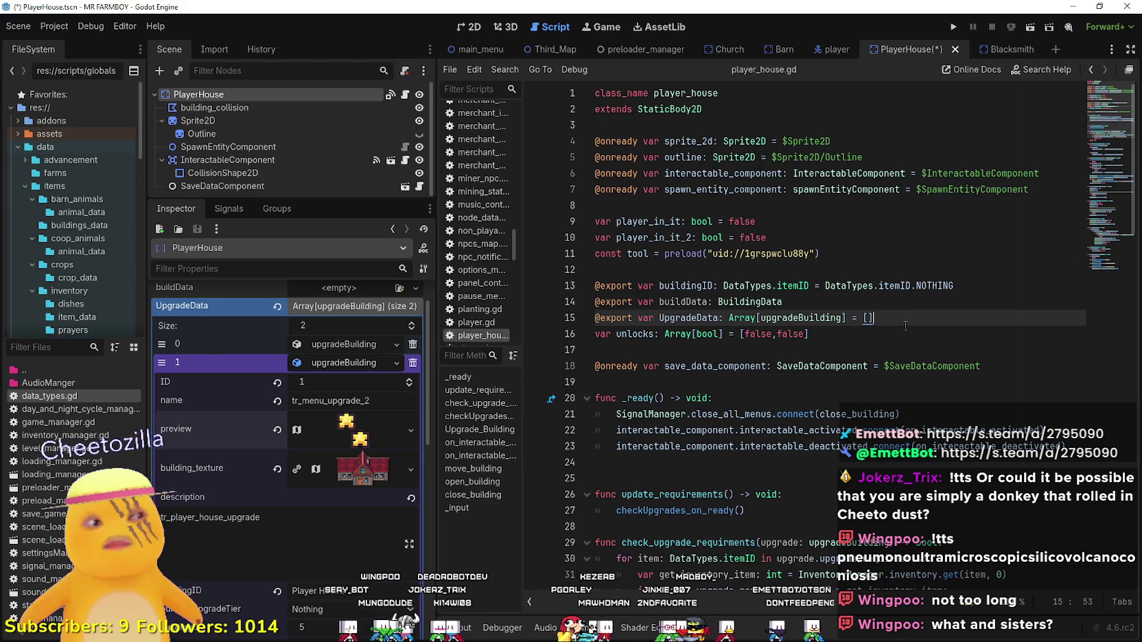
left_click(863, 366)
left_click(862, 350)
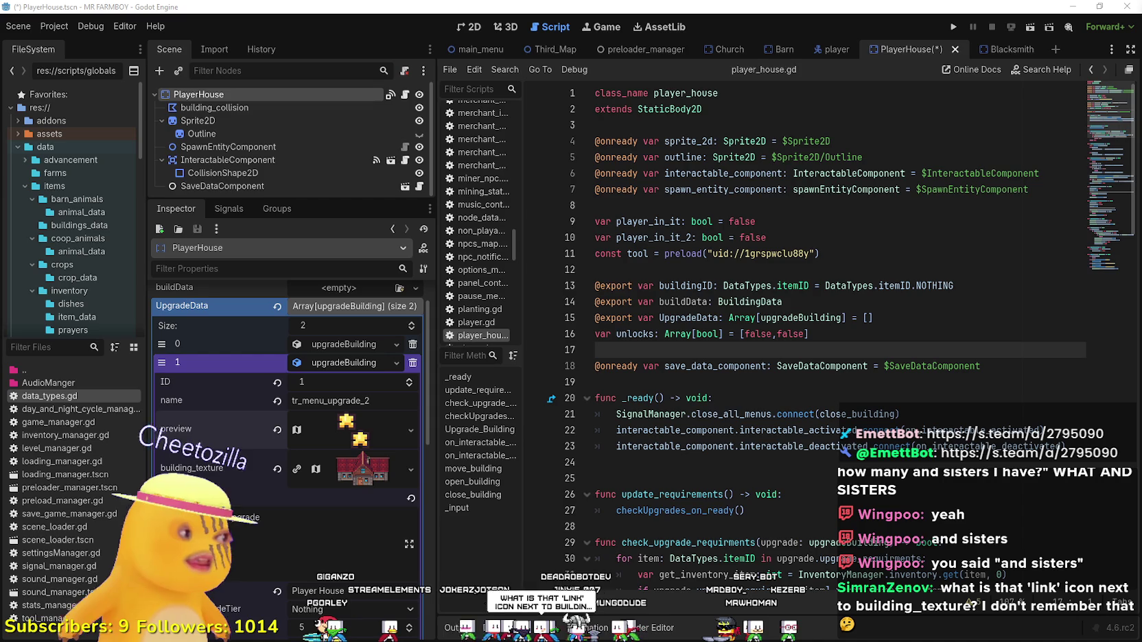
scroll(335, 422, "down", 1)
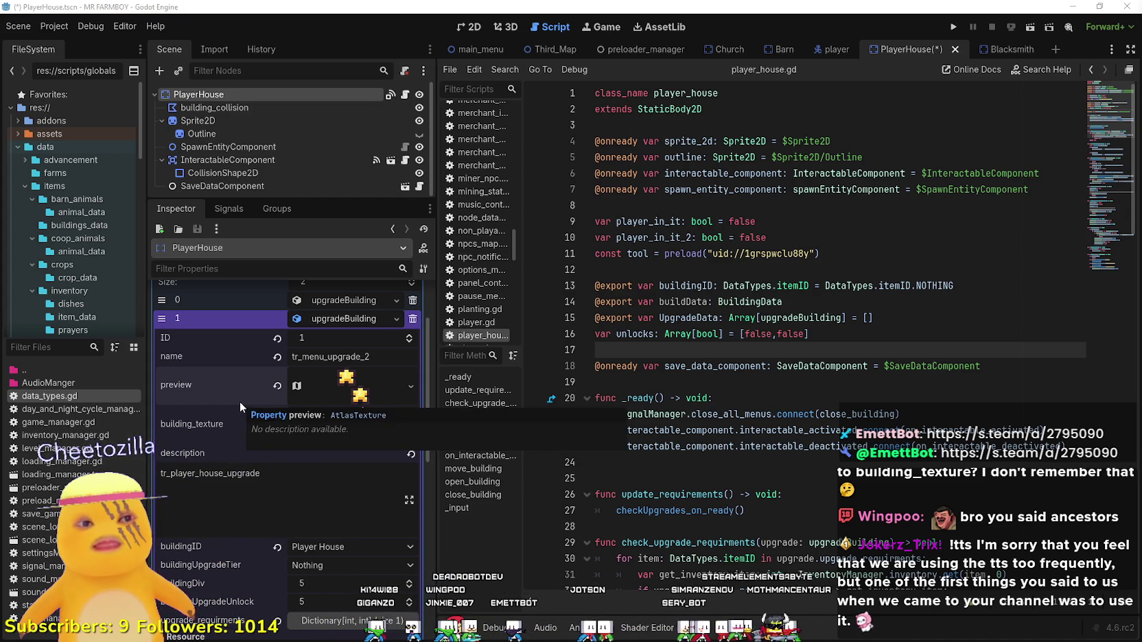
left_click(853, 317)
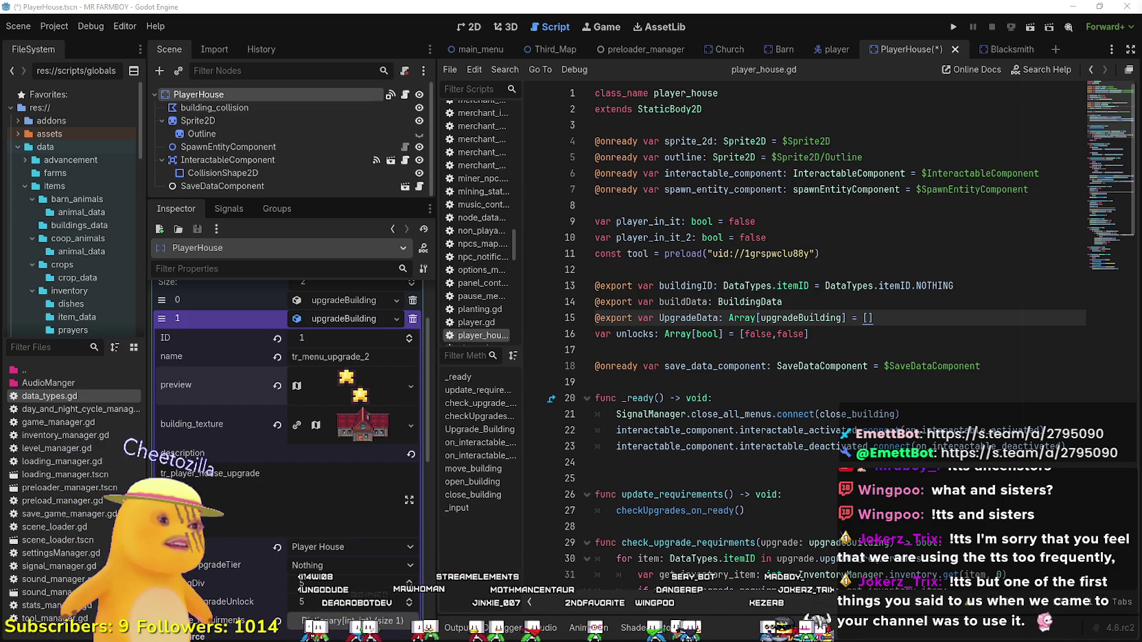
key("Down")
key("Down")
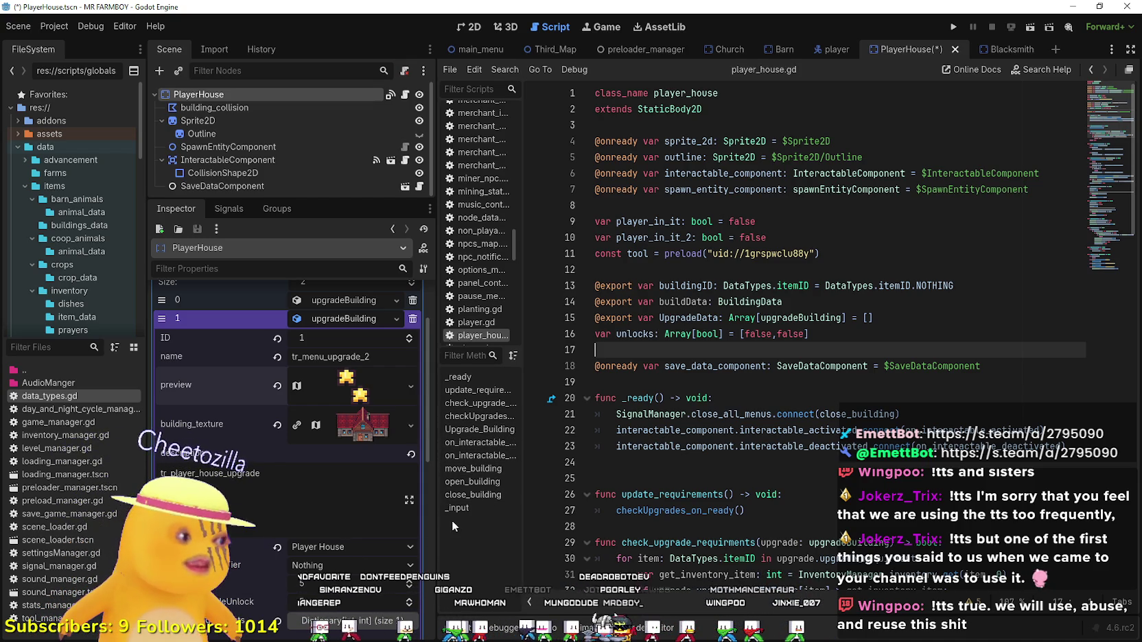
left_click(311, 489)
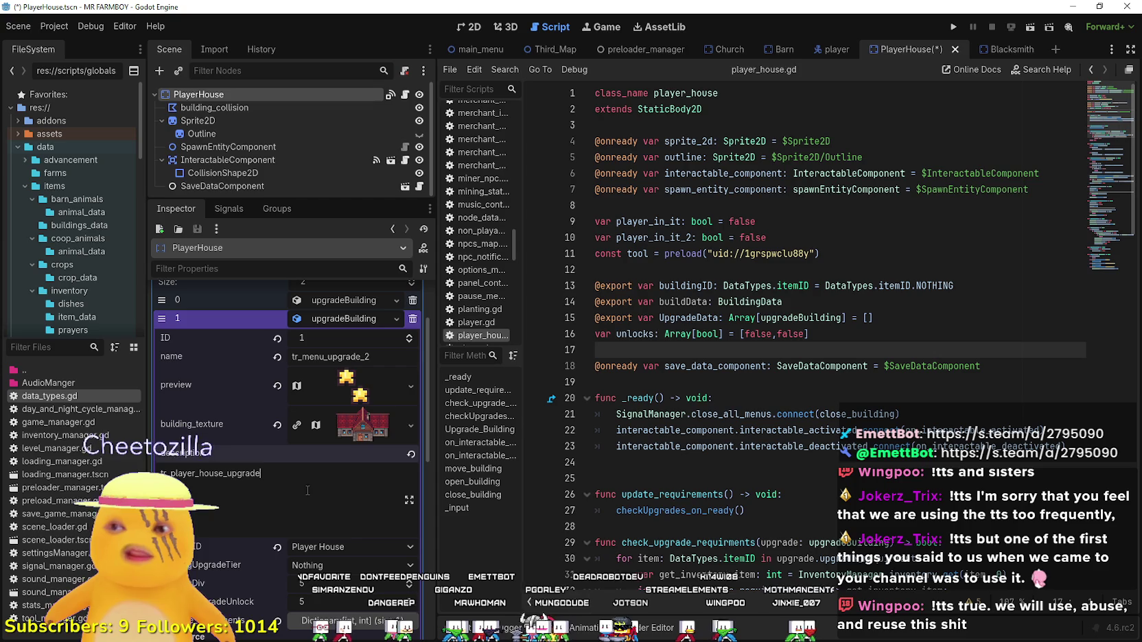
left_click(336, 432)
right_click(334, 427)
Make building_texture unique and crop its atlas region to the 176×120 teal-roofed house.
left_click(386, 518)
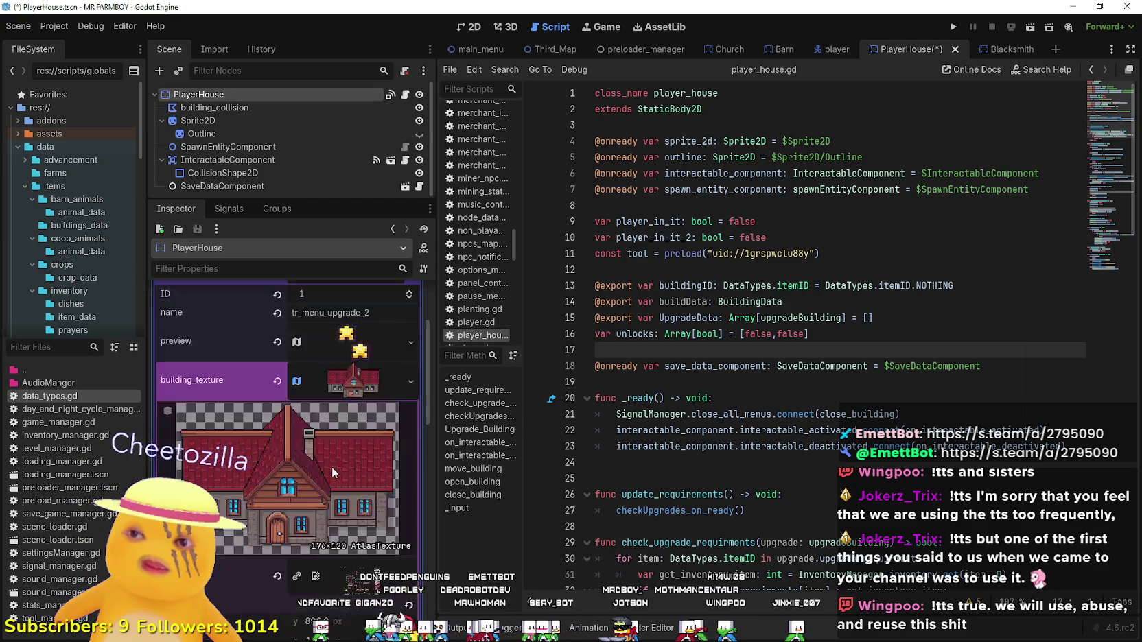
left_click(293, 484)
scroll(410, 319, "down", 1)
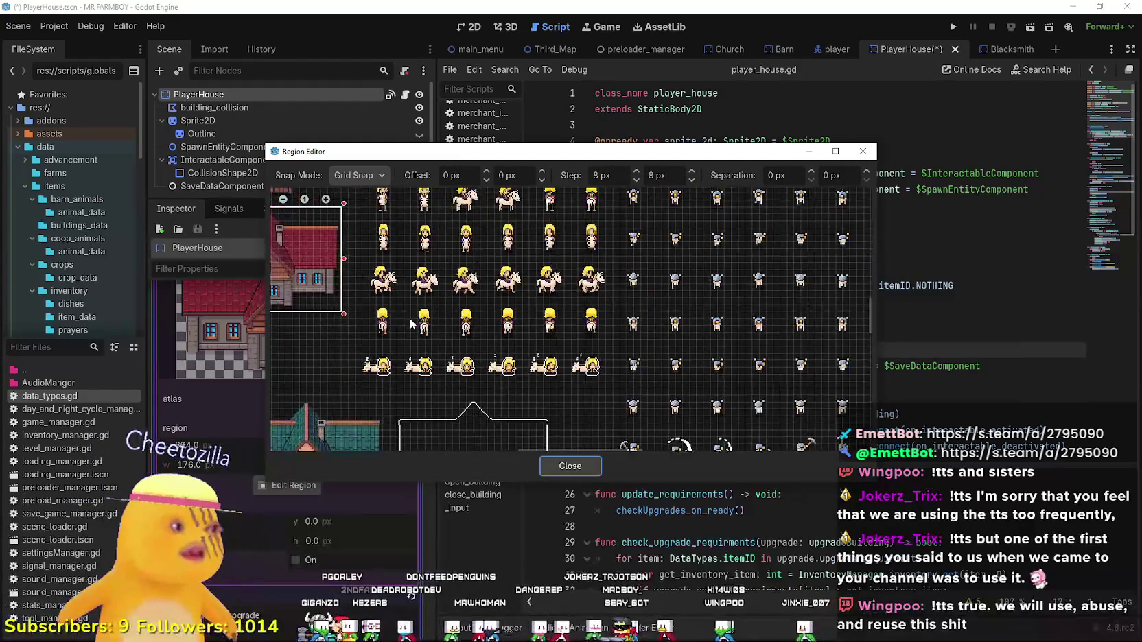
scroll(446, 357, "left", 8)
scroll(519, 415, "up", 3)
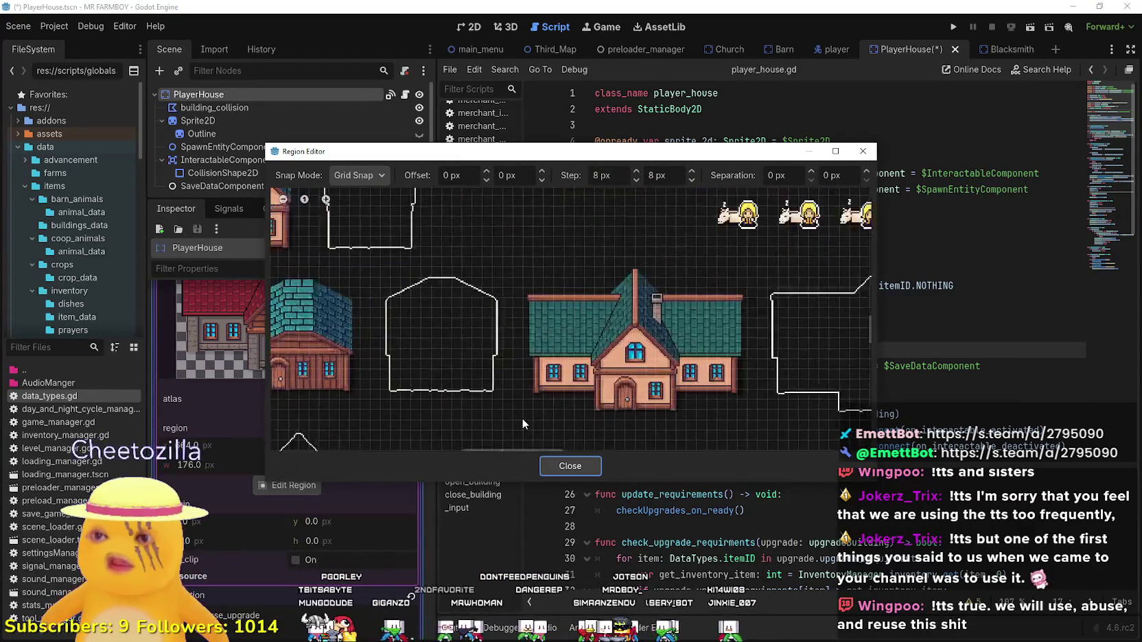
left_click_drag(533, 422, 798, 232)
left_click_drag(532, 333, 520, 333)
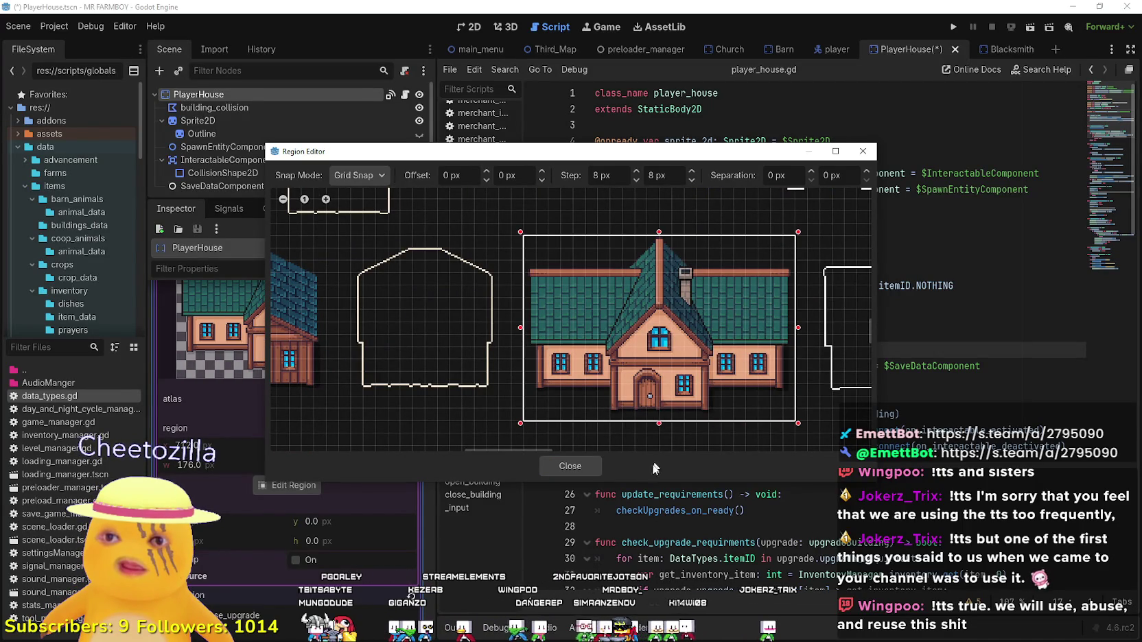
left_click(586, 467)
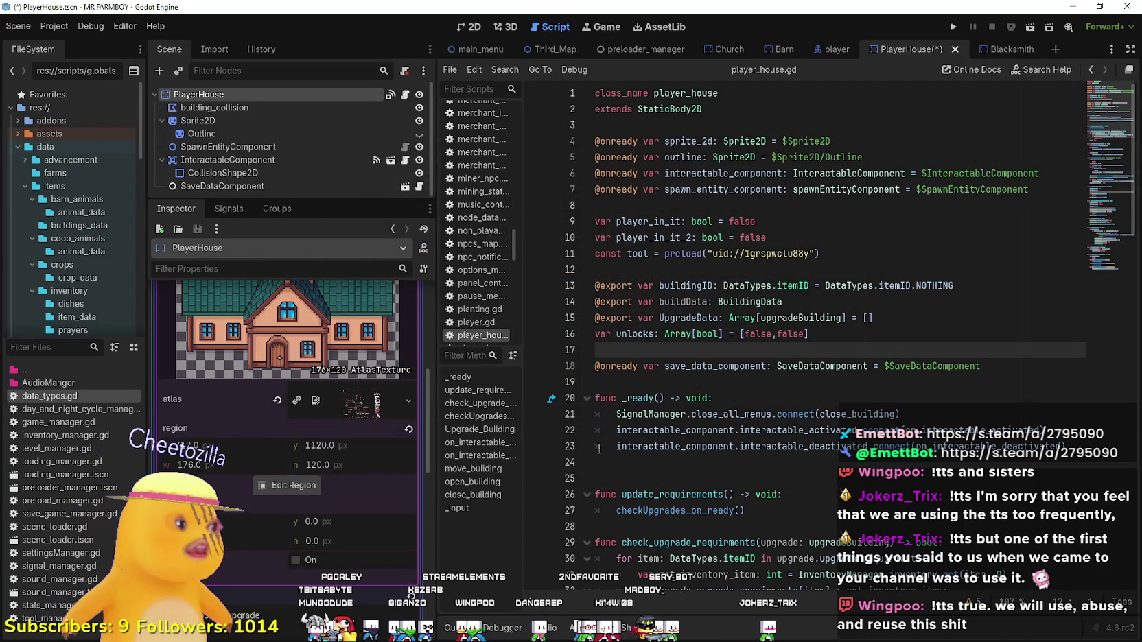
scroll(591, 440, "down", 3)
scroll(319, 462, "down", 5)
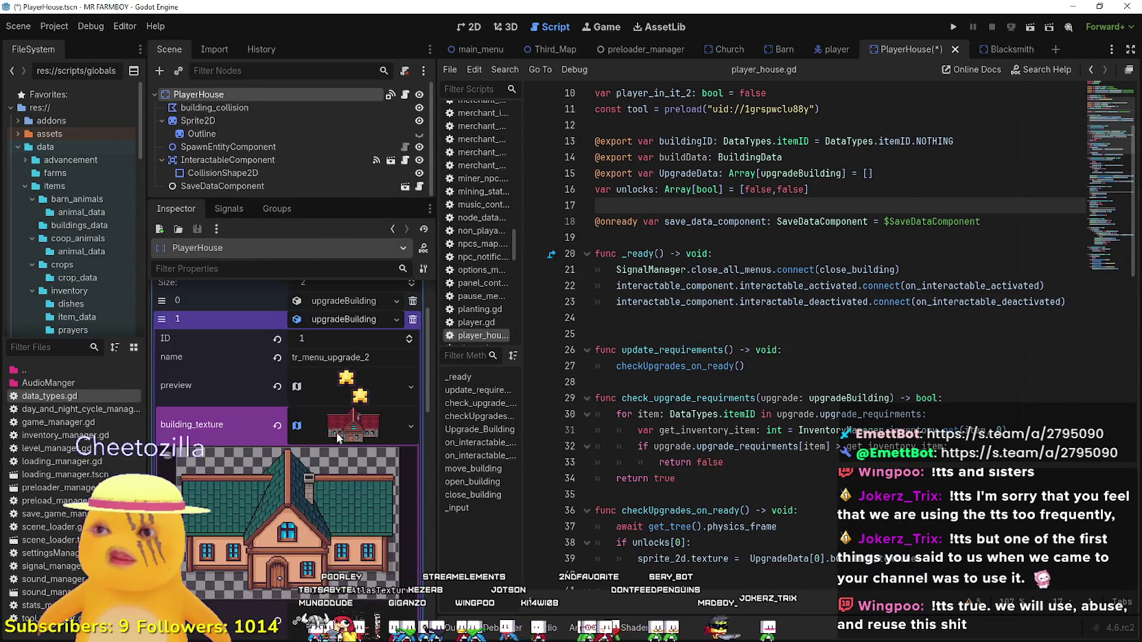
scroll(336, 480, "down", 3)
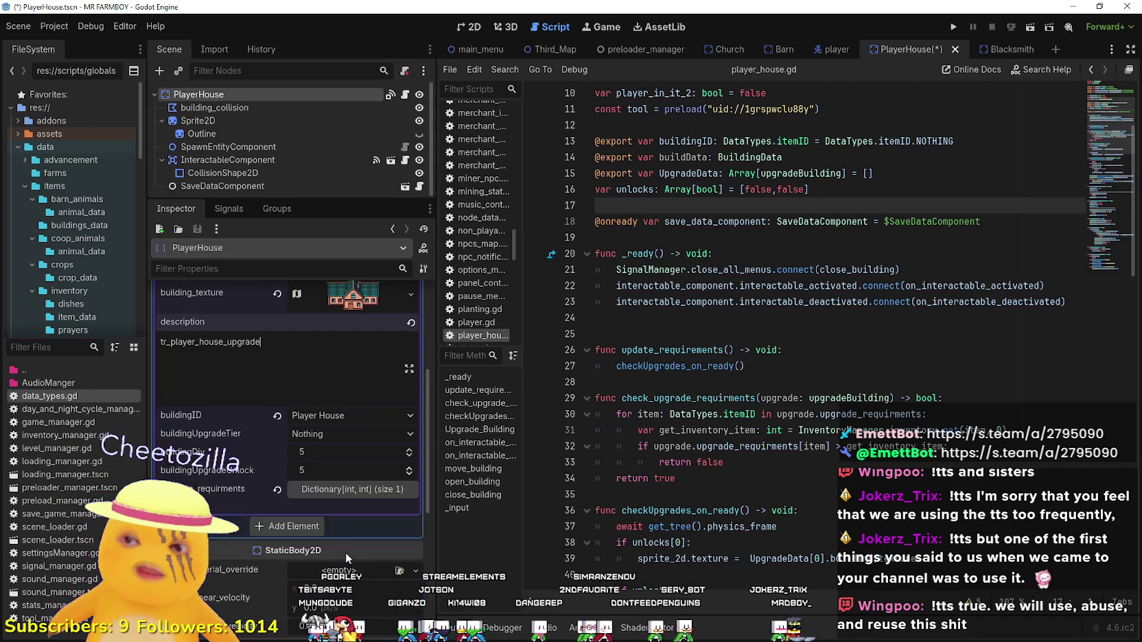
scroll(321, 415, "up", 5)
Save the PlayerHouse scene and show it in the 2D view.
key("ctrl+s")
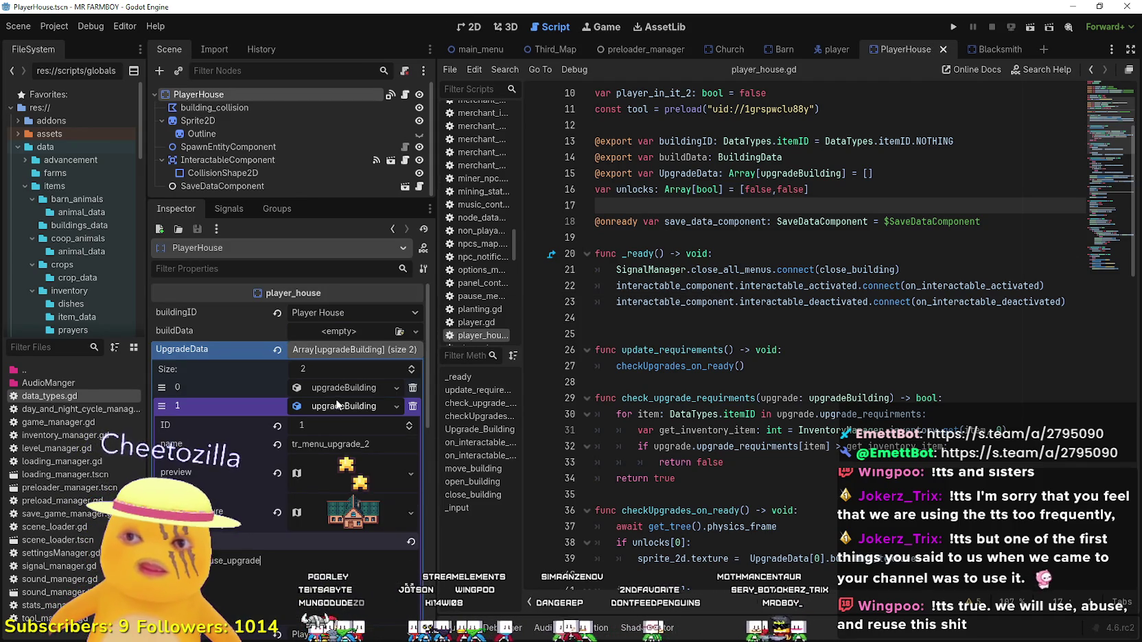
left_click(336, 406)
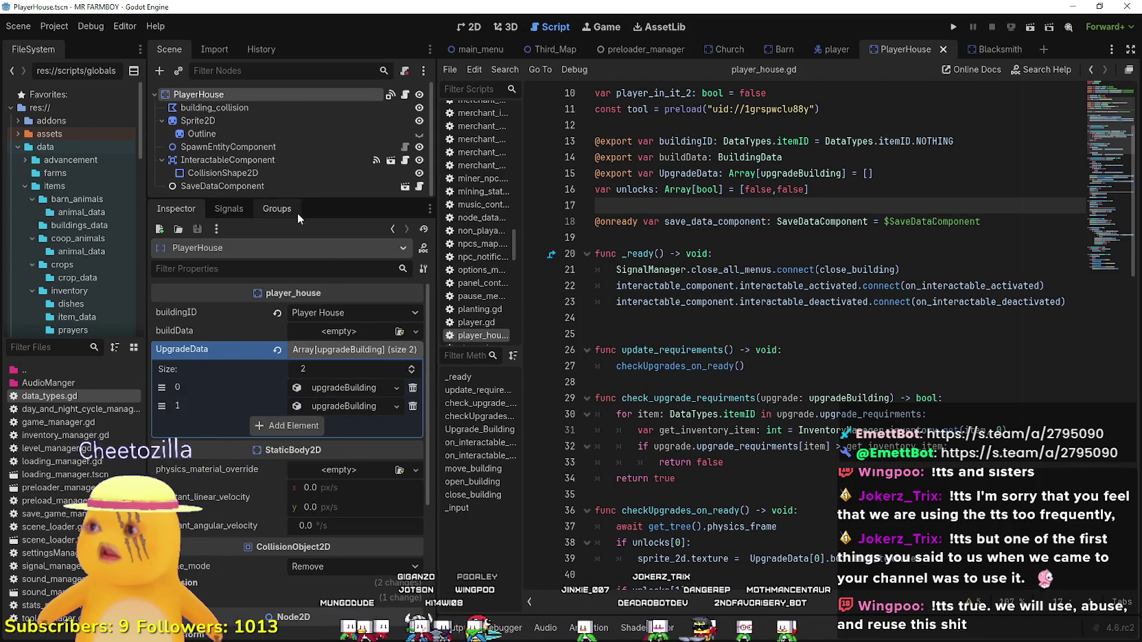
left_click(477, 29)
scroll(714, 265, "down", 5)
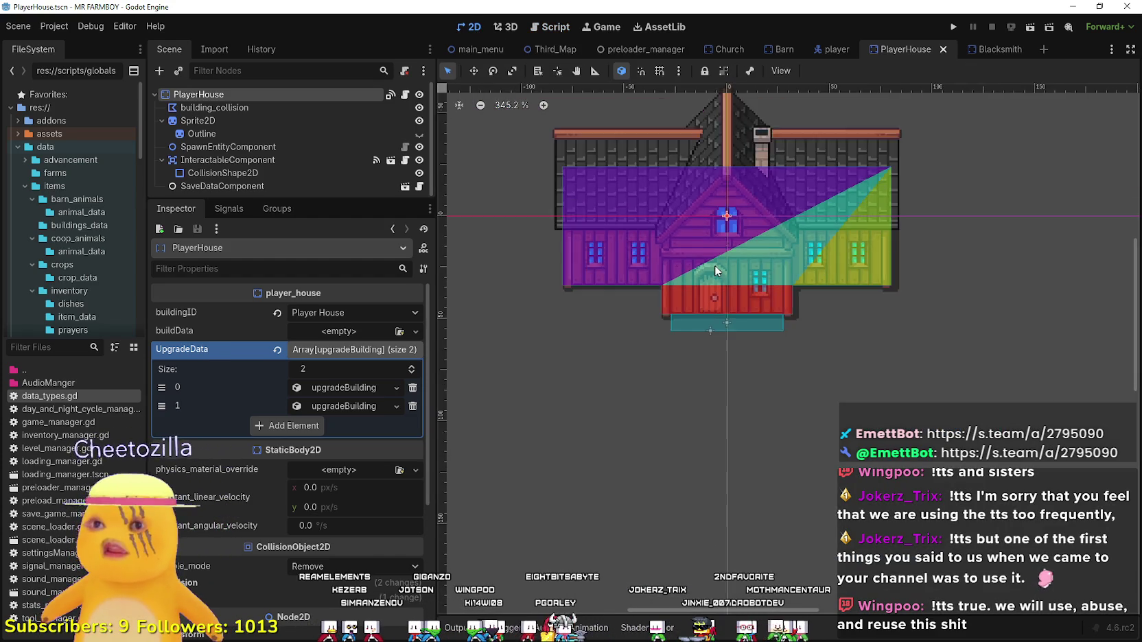
scroll(716, 268, "down", 2)
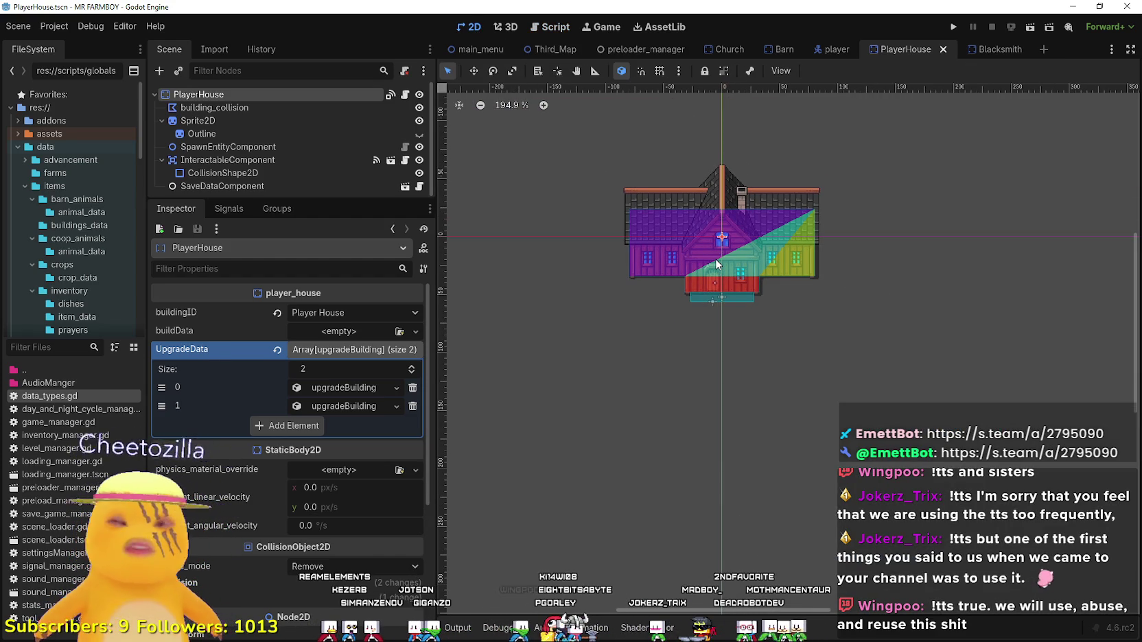
Inspect SaveDataComponent's save data resource, then reselect the PlayerHouse root node.
left_click(279, 186)
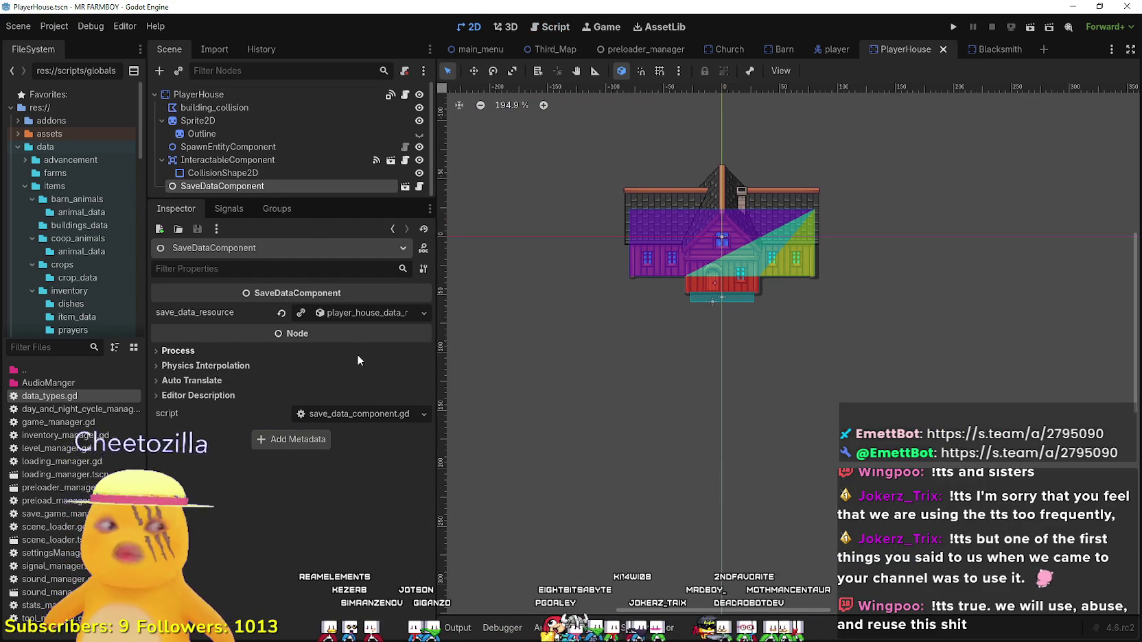
left_click(367, 312)
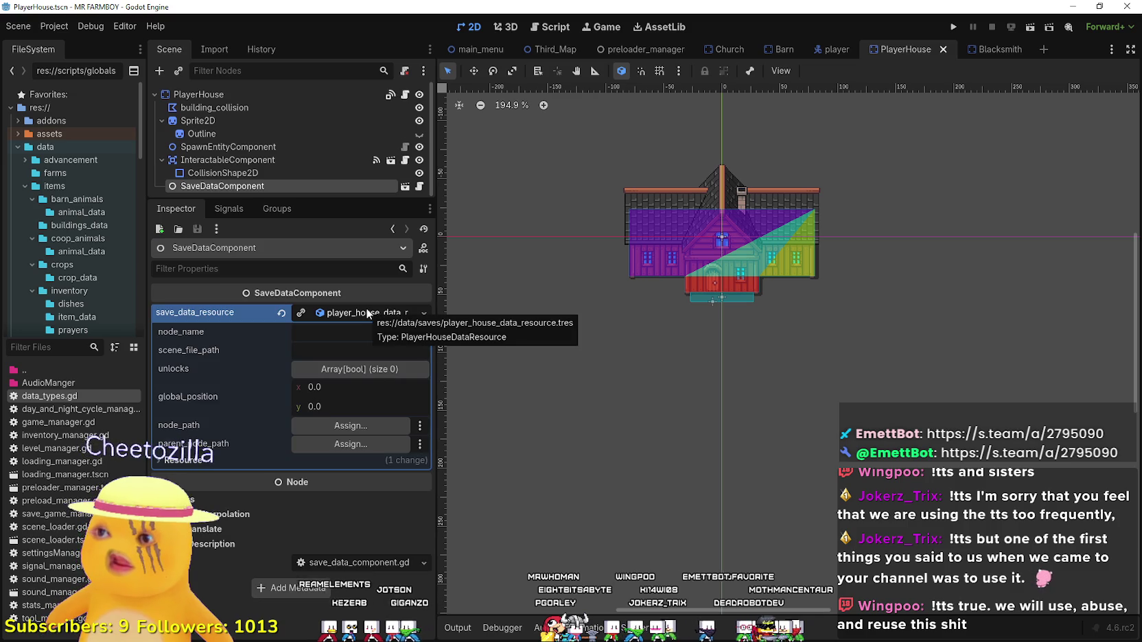
left_click(367, 312)
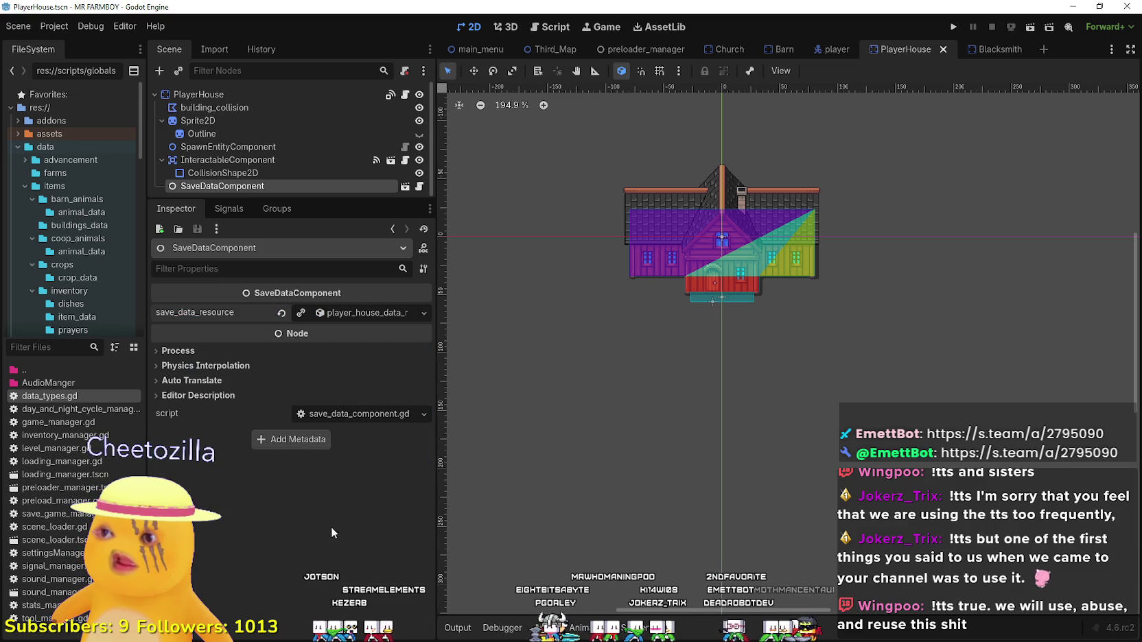
left_click(223, 94)
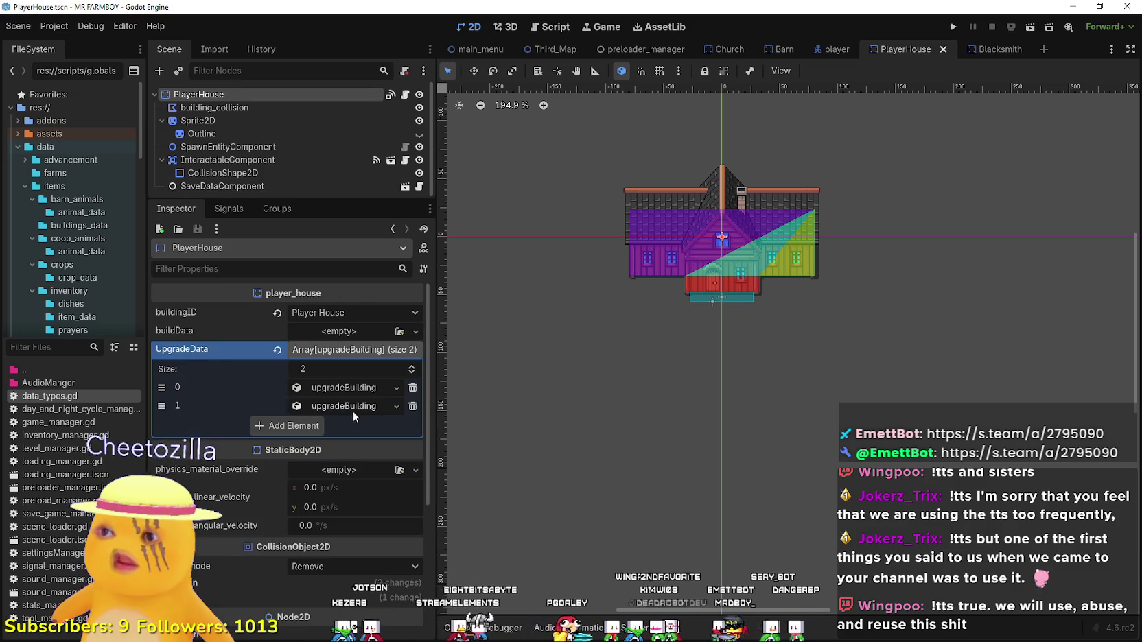
Duplicate blacksmith_data.tres as Player_House_data.tres.
left_click(50, 348)
type("black")
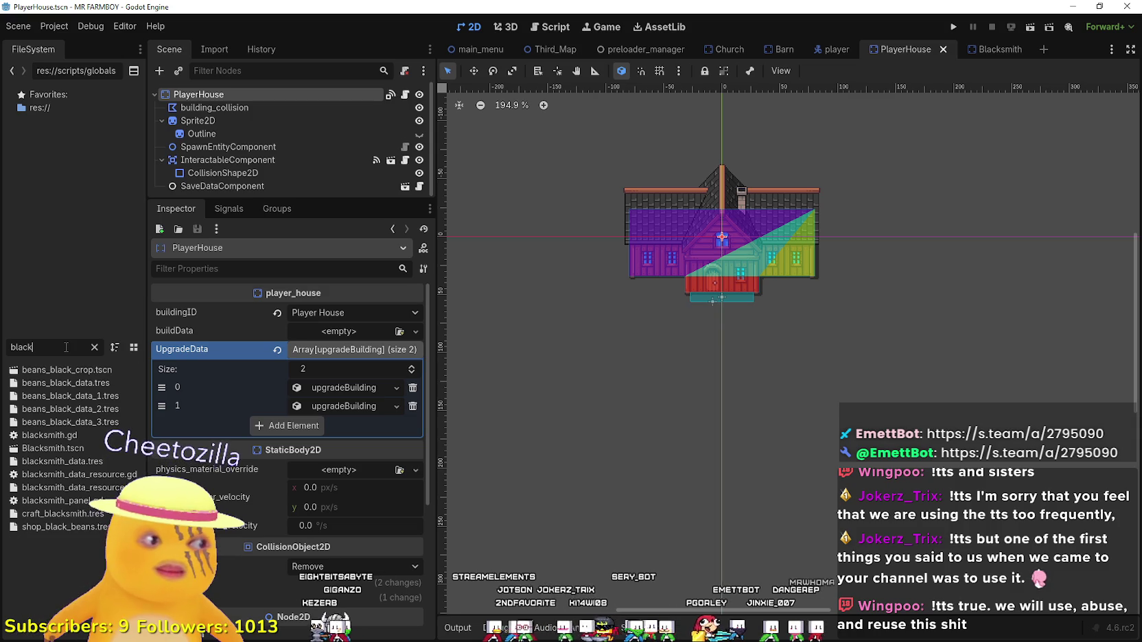
left_click(80, 464)
right_click(81, 467)
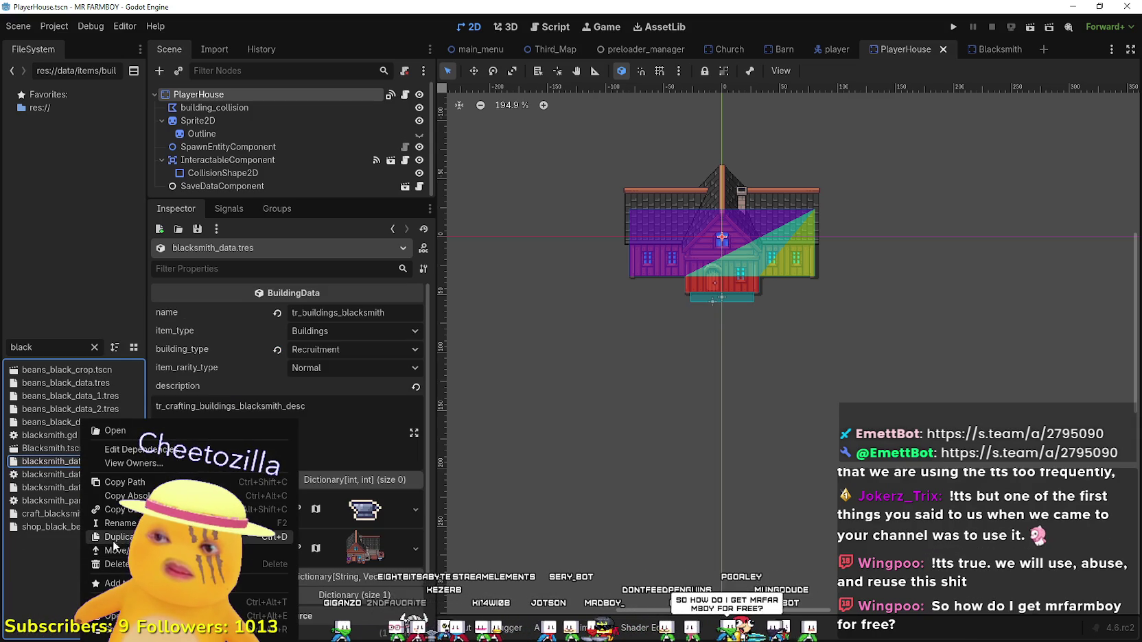
left_click(119, 538)
left_click(481, 313)
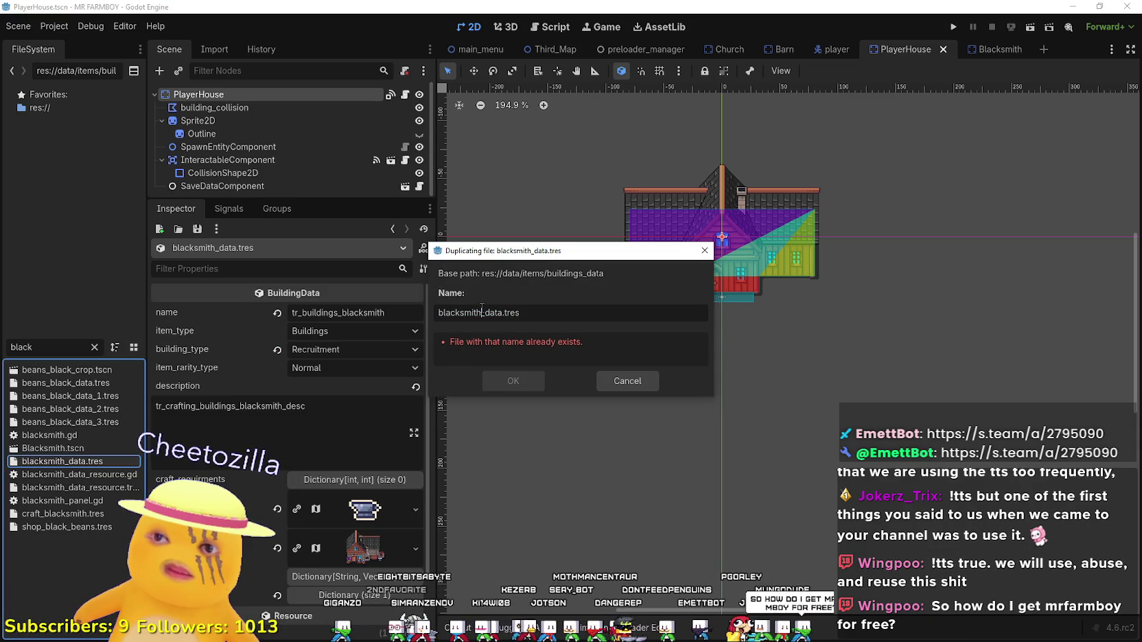
key("shift+Home")
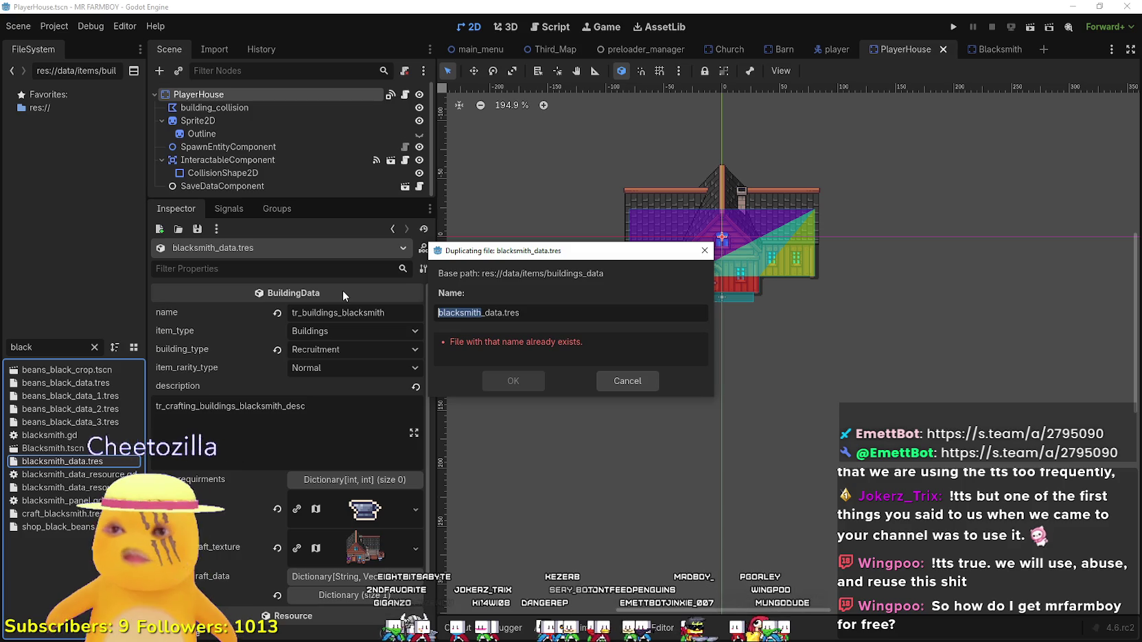
type("p")
key("BackSpace")
type("Player_Hous")
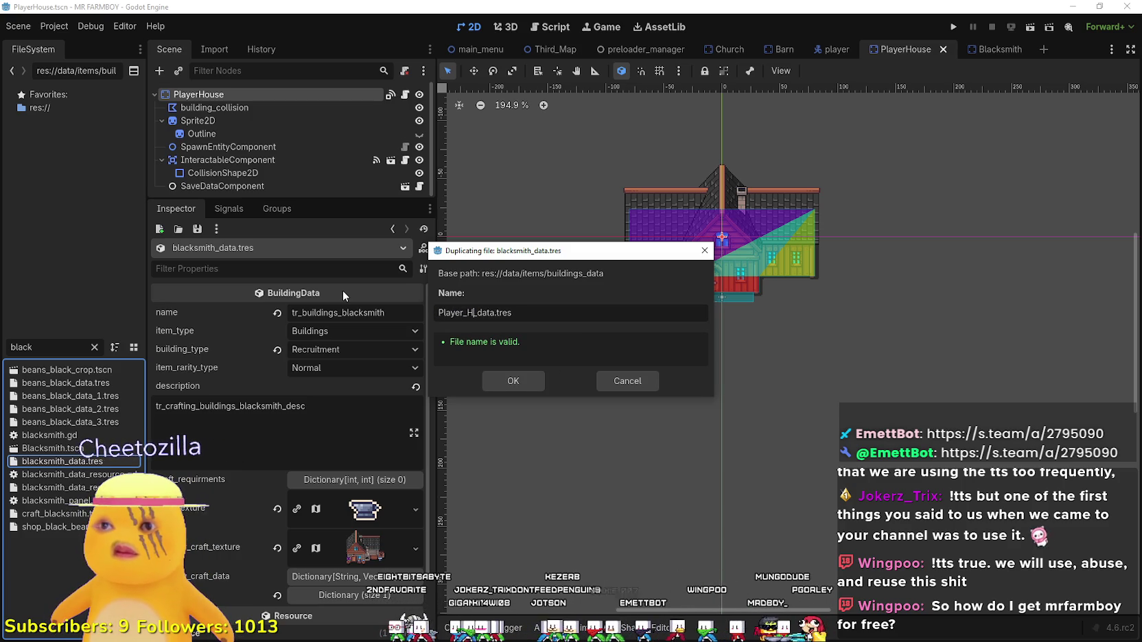
type("e")
key("Return")
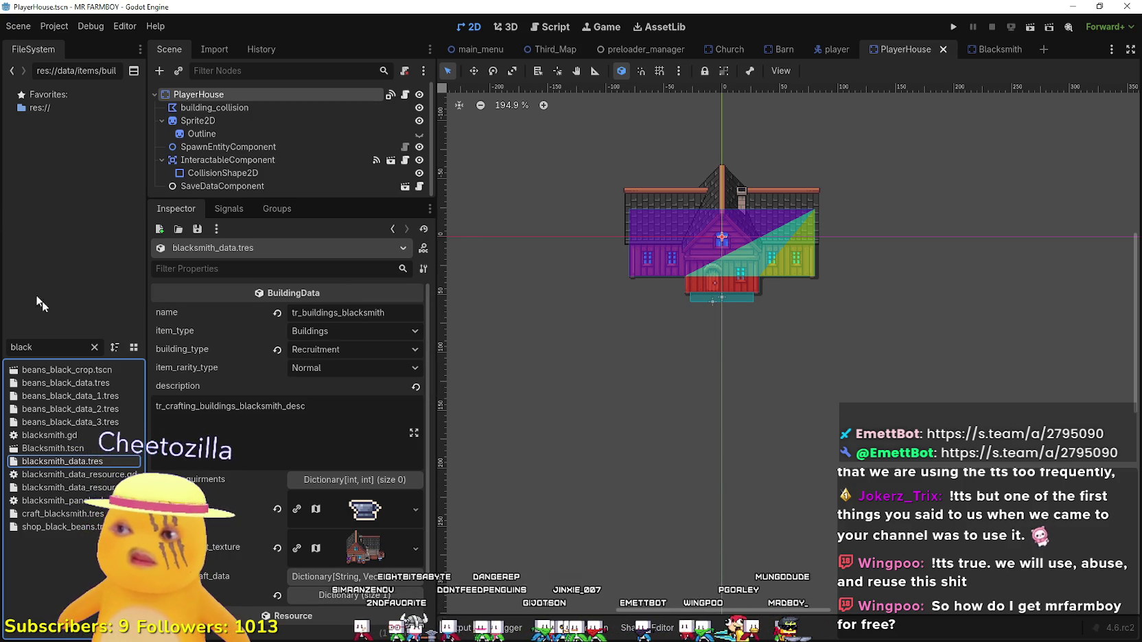
Filter files by 'player_Hou' and open Player_House_data.tres in the Inspector.
left_click(95, 348)
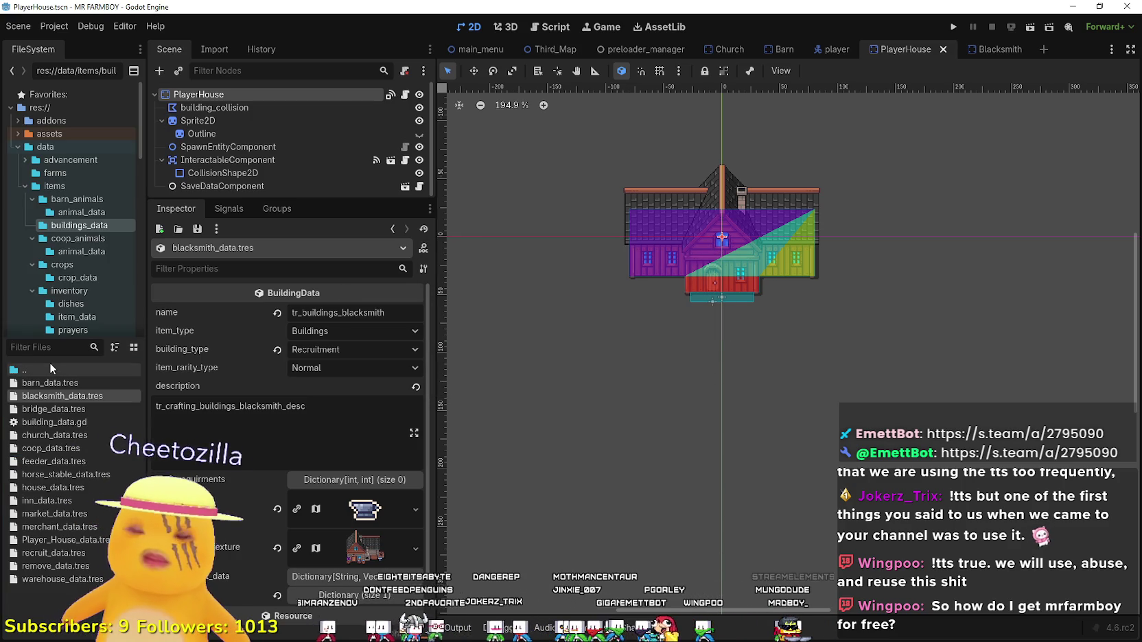
type("player_Hou")
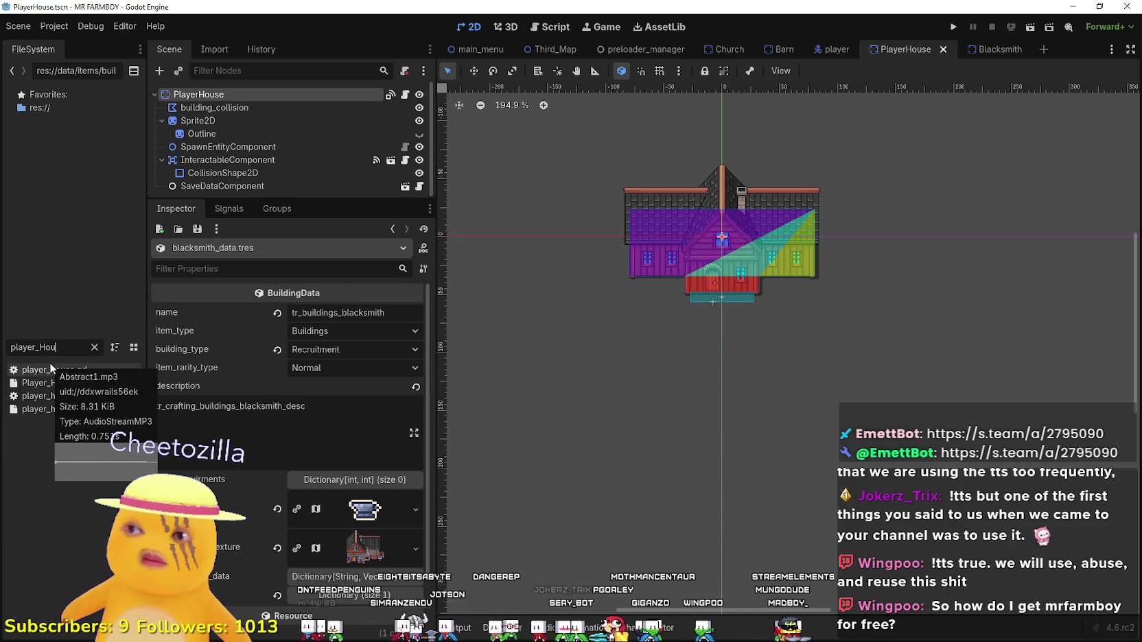
double_click(69, 383)
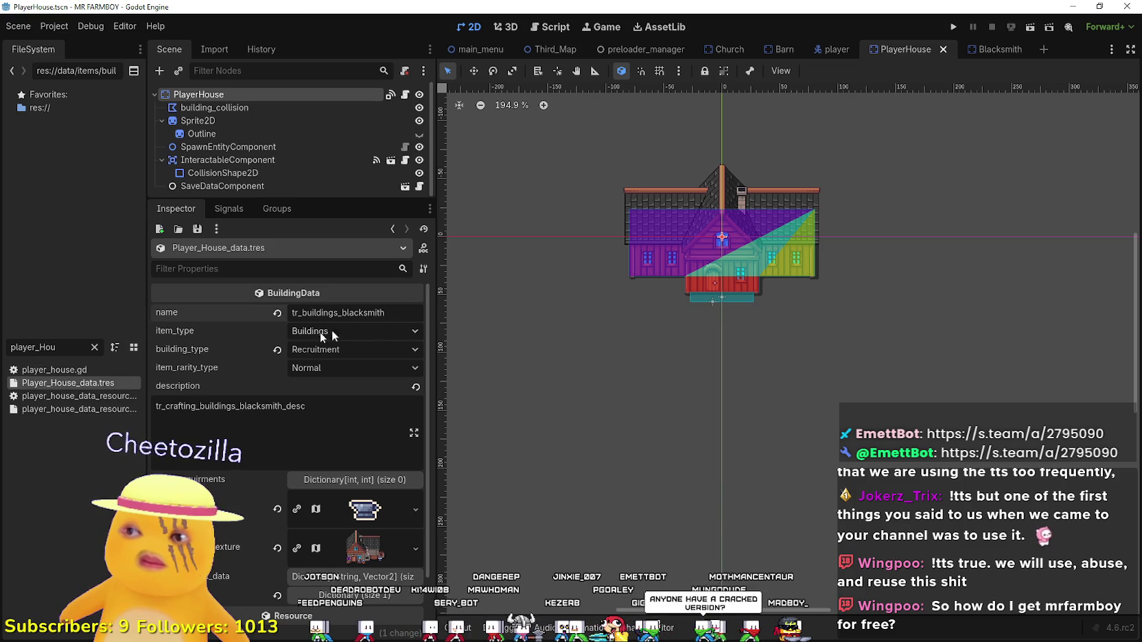
Replace 'blacksmith' with 'player_house' in the name and set building_type to House T.
left_click_drag(397, 310, 345, 312)
type("player_house")
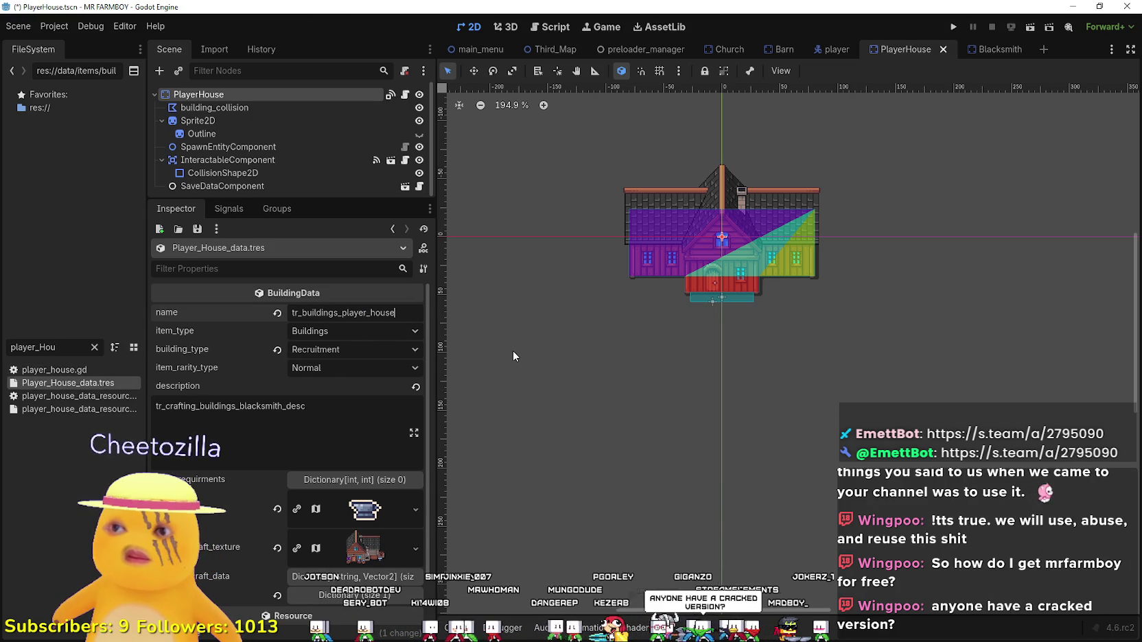
left_click(386, 350)
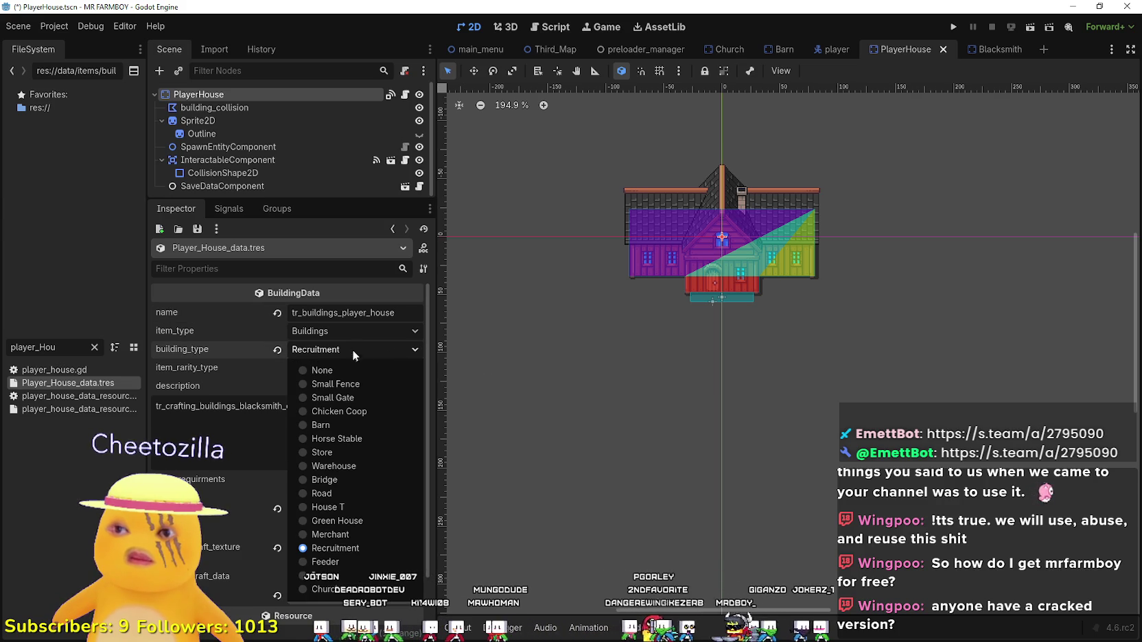
left_click(348, 507)
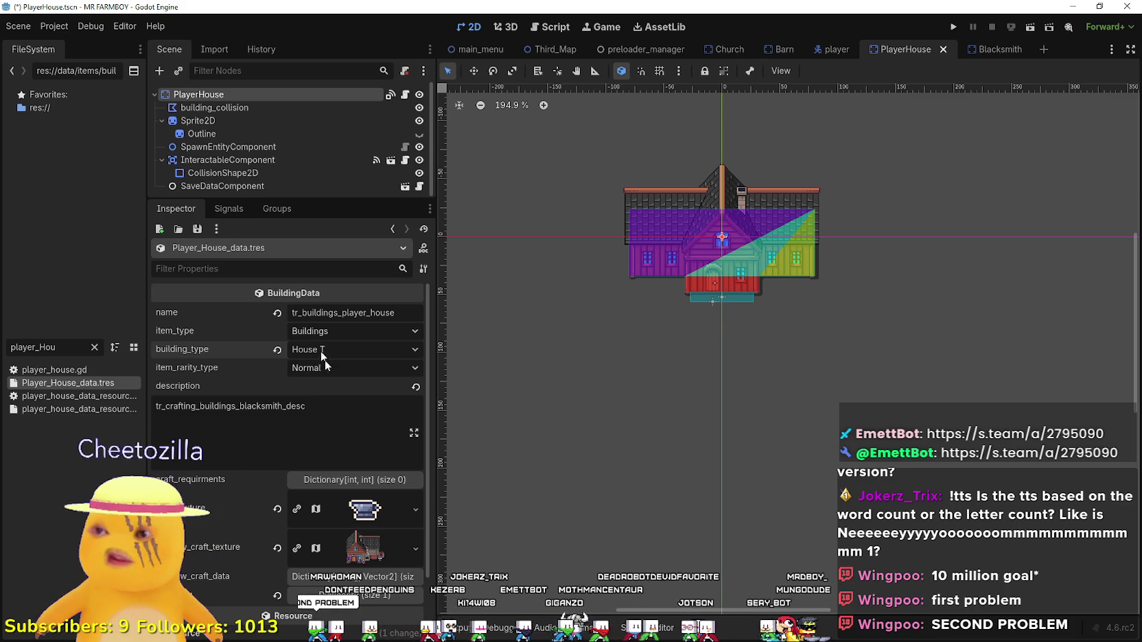
left_click(331, 454)
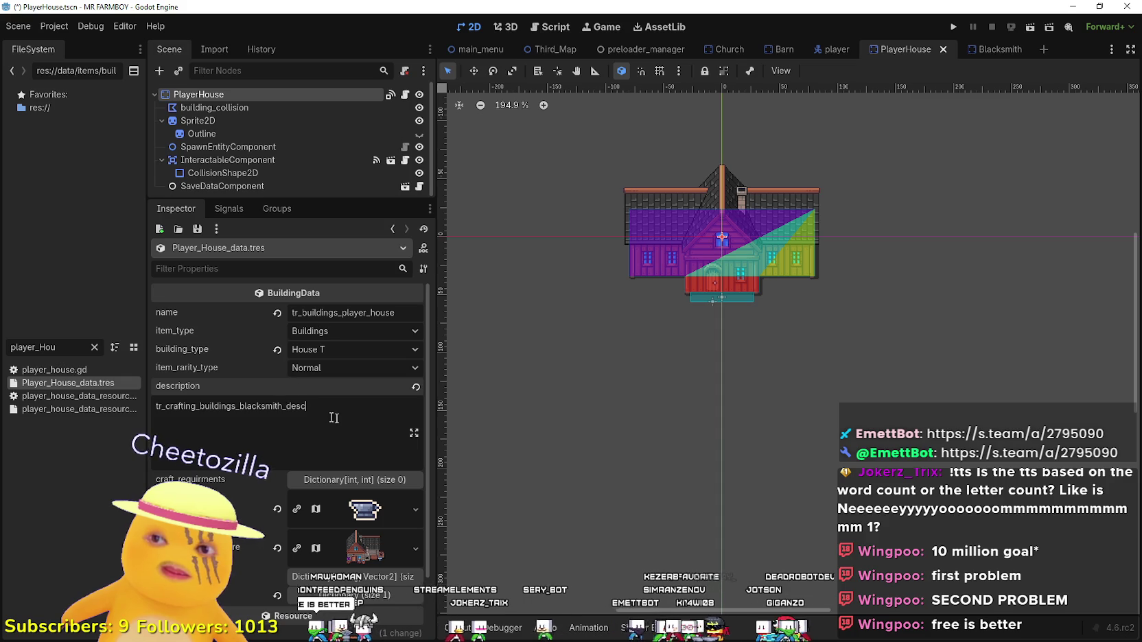
Delete the old blacksmith description text from Player_House_data.tres.
double_click(221, 405)
key("BackSpace")
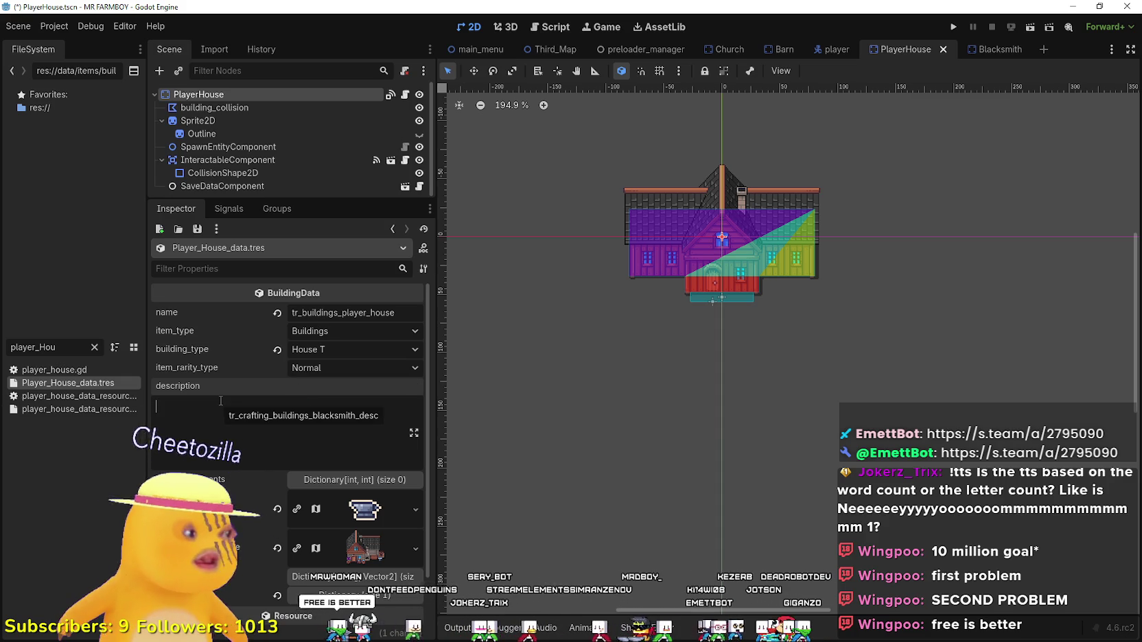
scroll(341, 472, "down", 2)
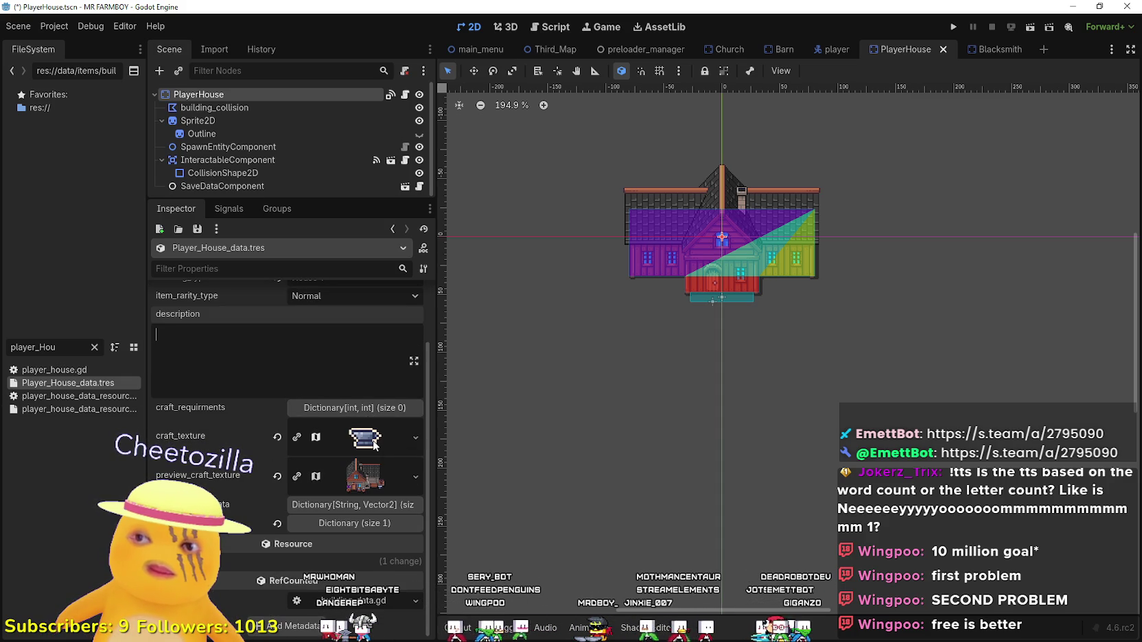
left_click(371, 484)
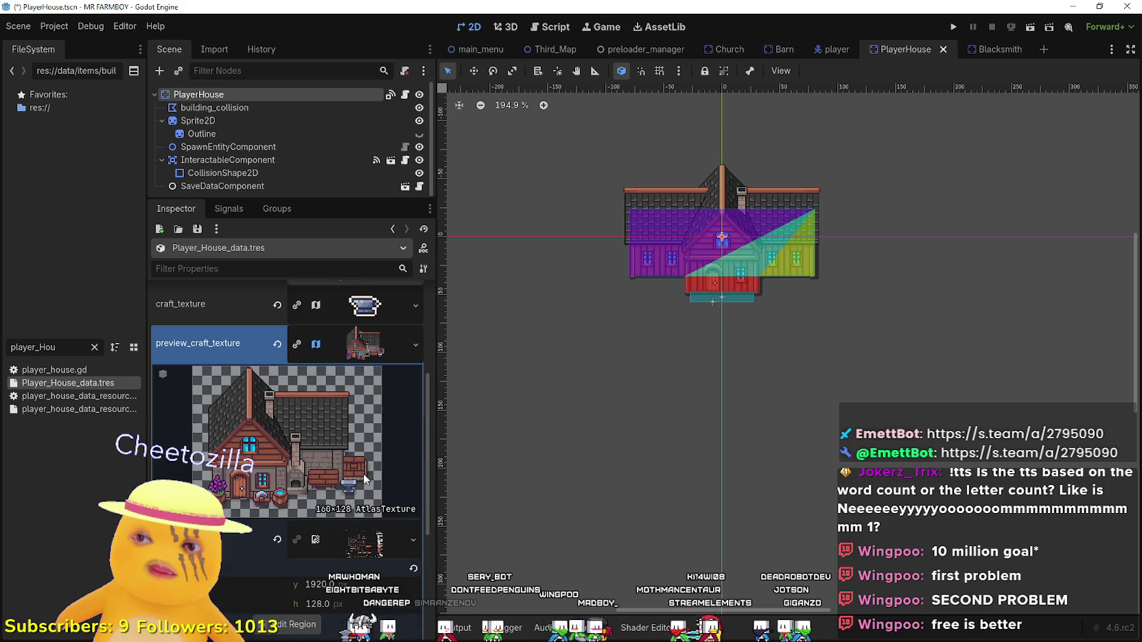
Clear both preview_craft_texture and craft_texture on the player house data.
right_click(338, 339)
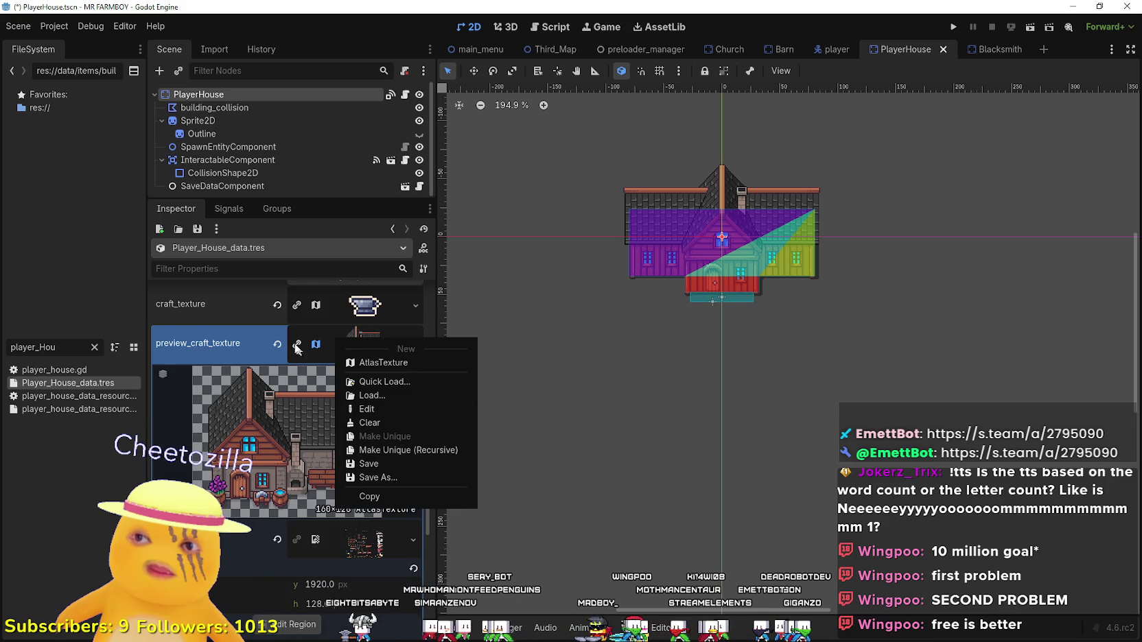
left_click(374, 423)
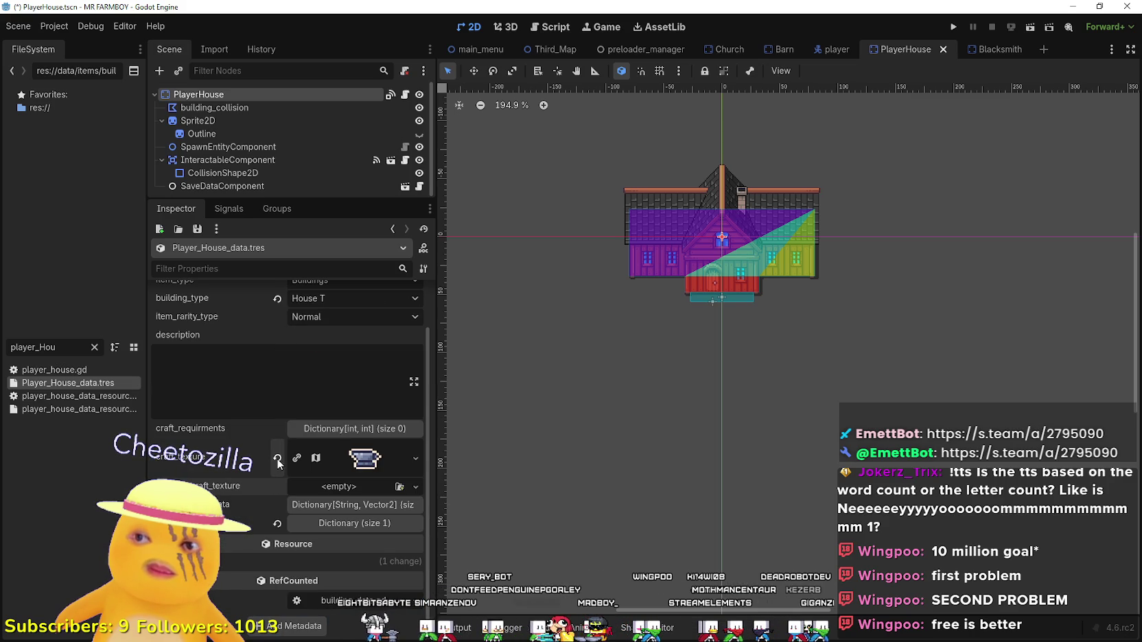
left_click(278, 460)
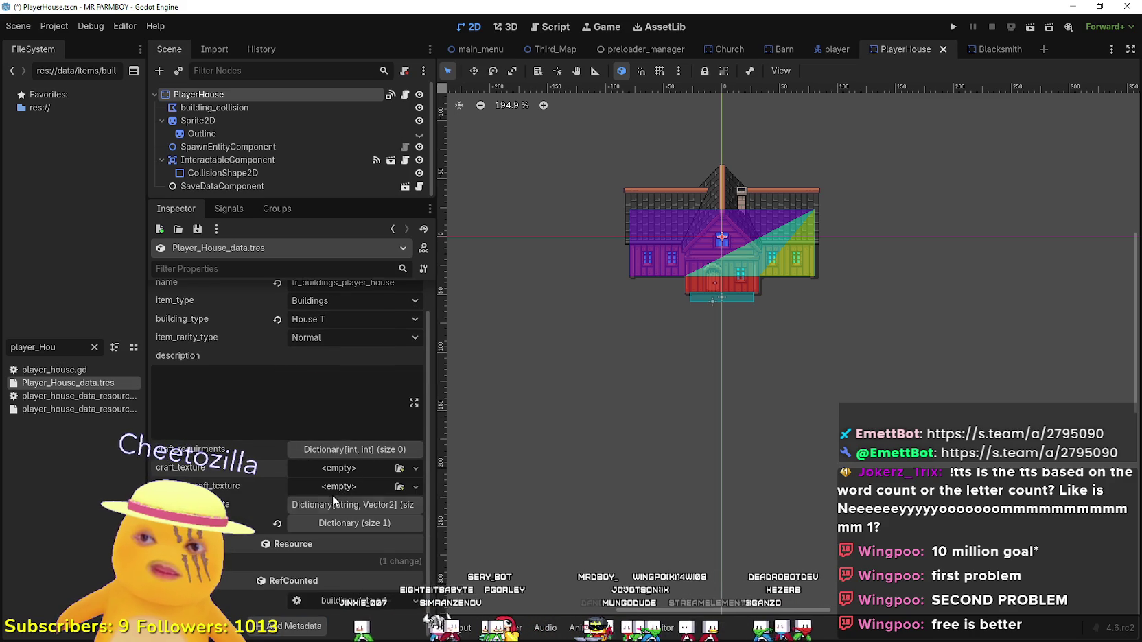
left_click(333, 504)
scroll(328, 502, "down", 1)
left_click(318, 468)
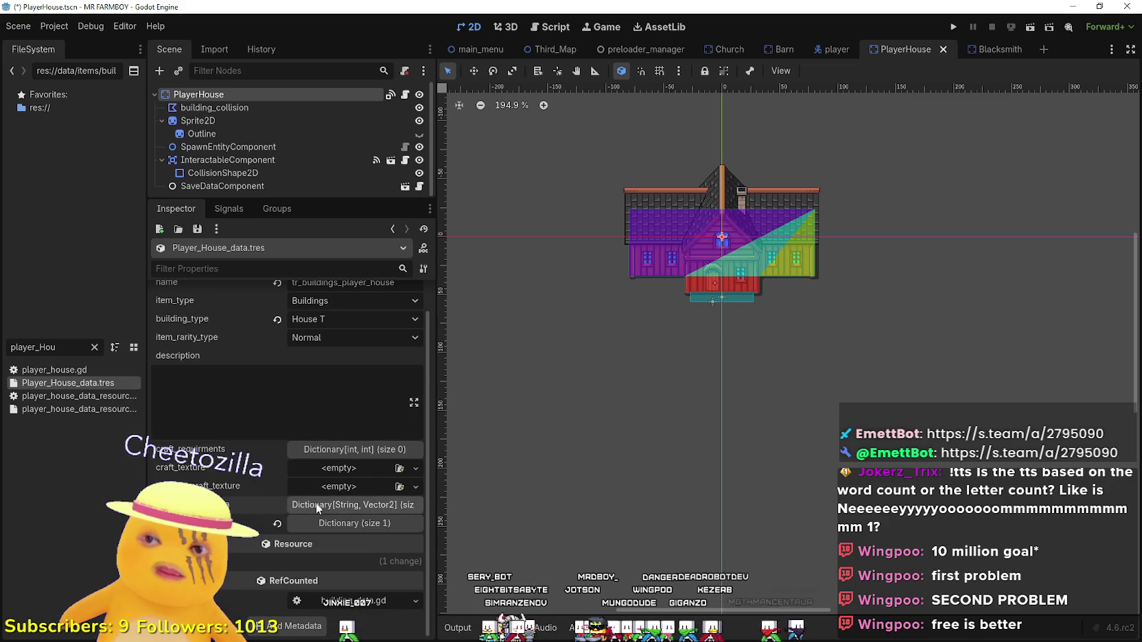
left_click(331, 519)
left_click(330, 519)
Give preview_craft_texture a new AtlasTexture using the 2048×2048 sprite sheet as its atlas.
left_click(415, 487)
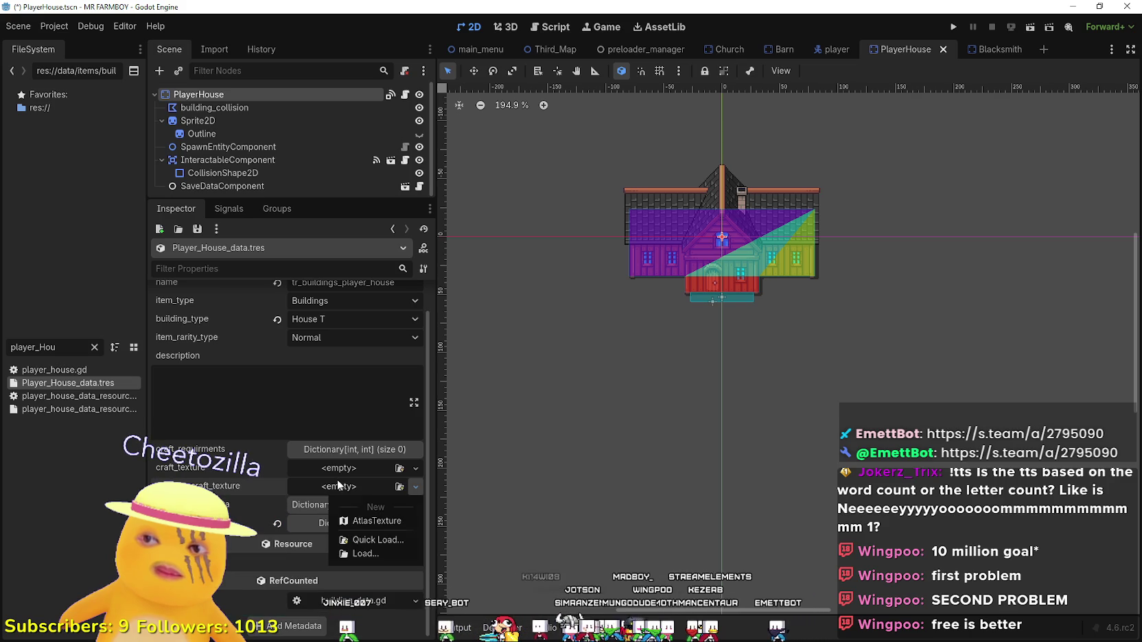
left_click(359, 521)
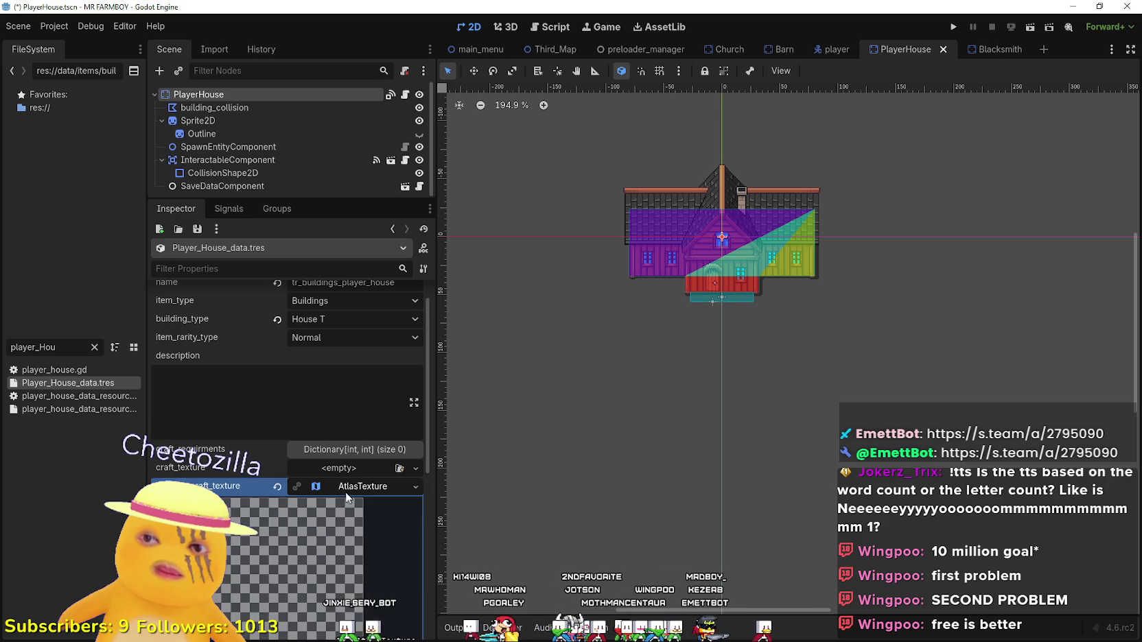
scroll(337, 485, "down", 4)
right_click(333, 506)
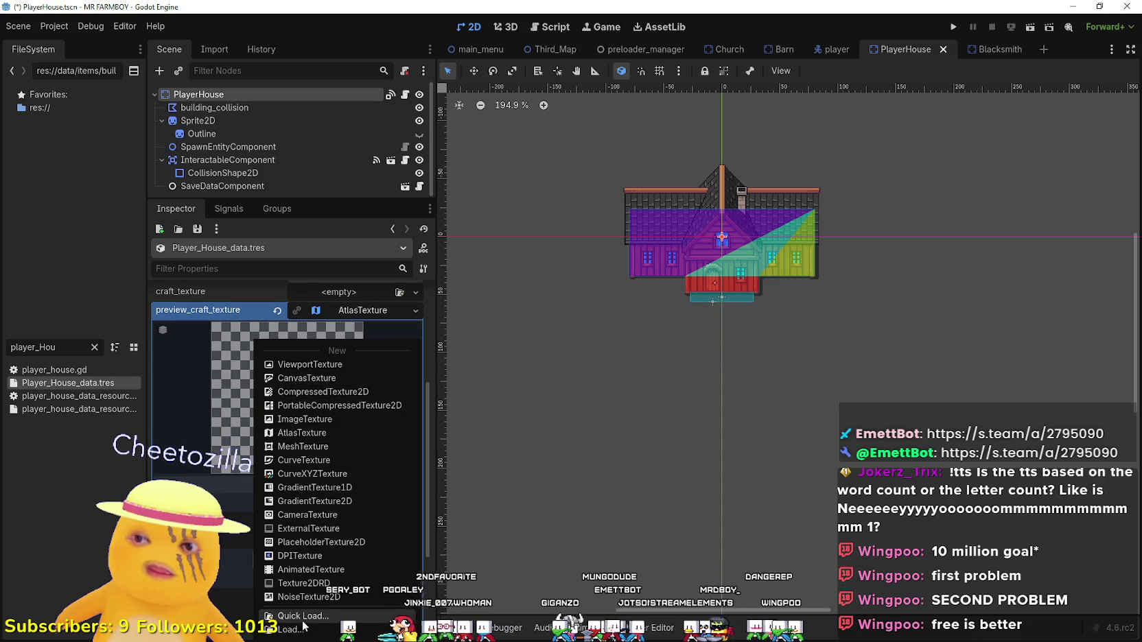
left_click(302, 616)
key("Return")
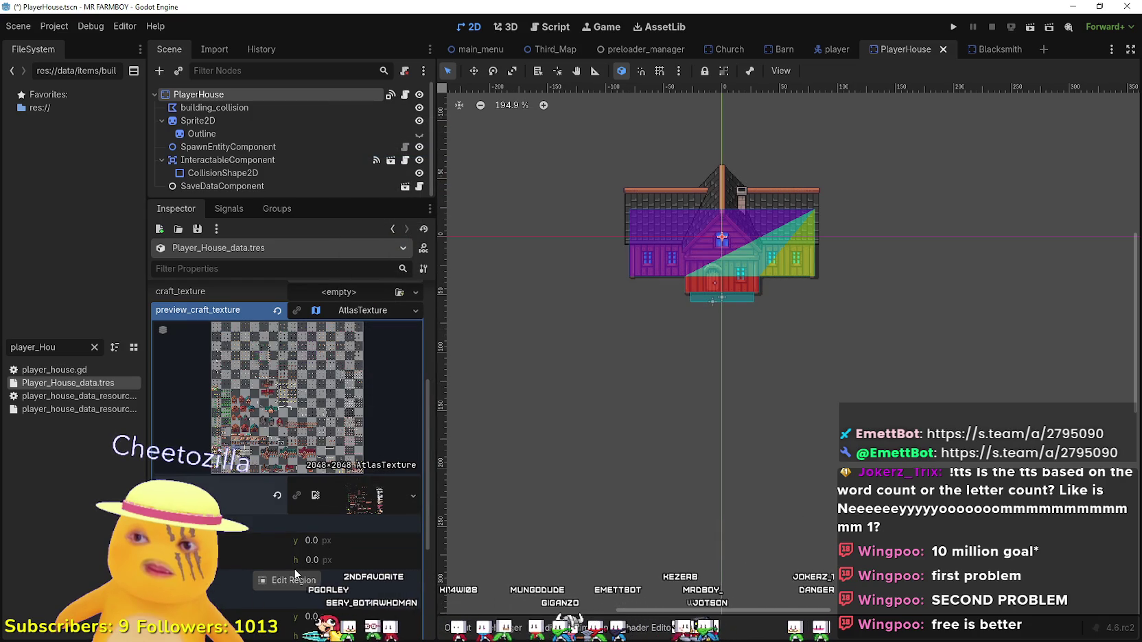
left_click(291, 586)
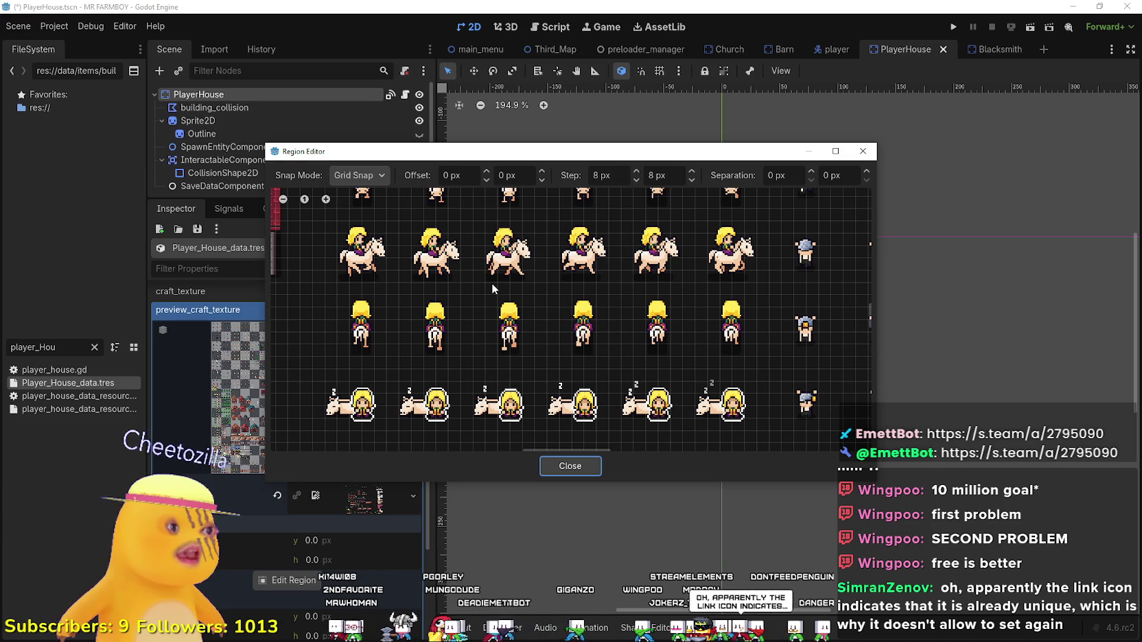
Crop the preview atlas region to the dark-roofed brown house on the sprite sheet.
scroll(527, 303, "down", 1)
scroll(526, 302, "down", 5)
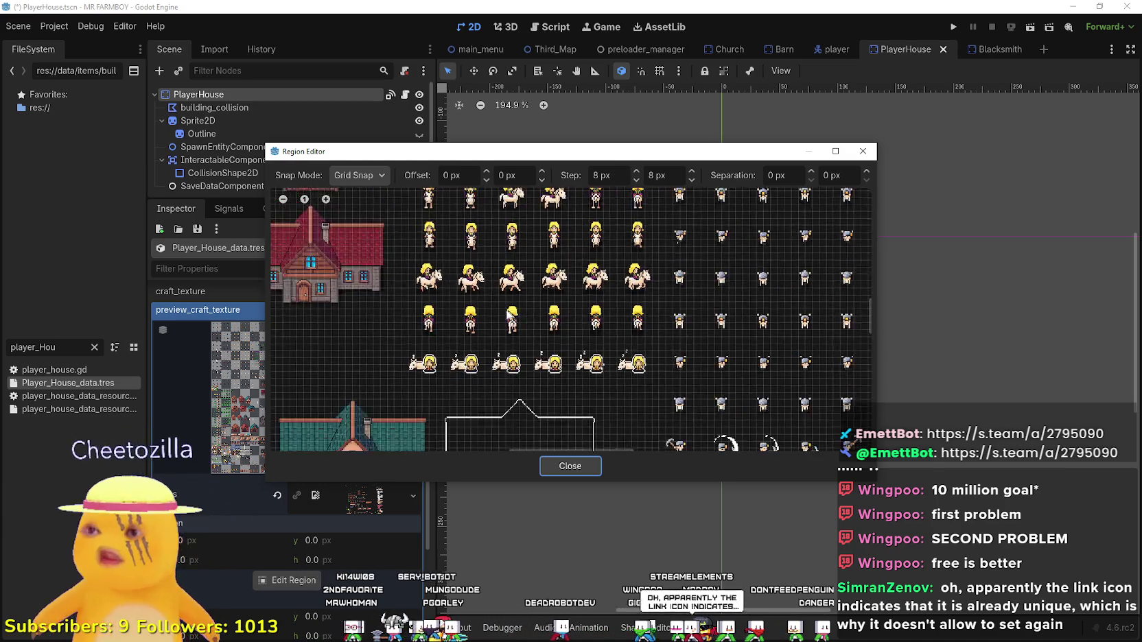
scroll(578, 258, "up", 5)
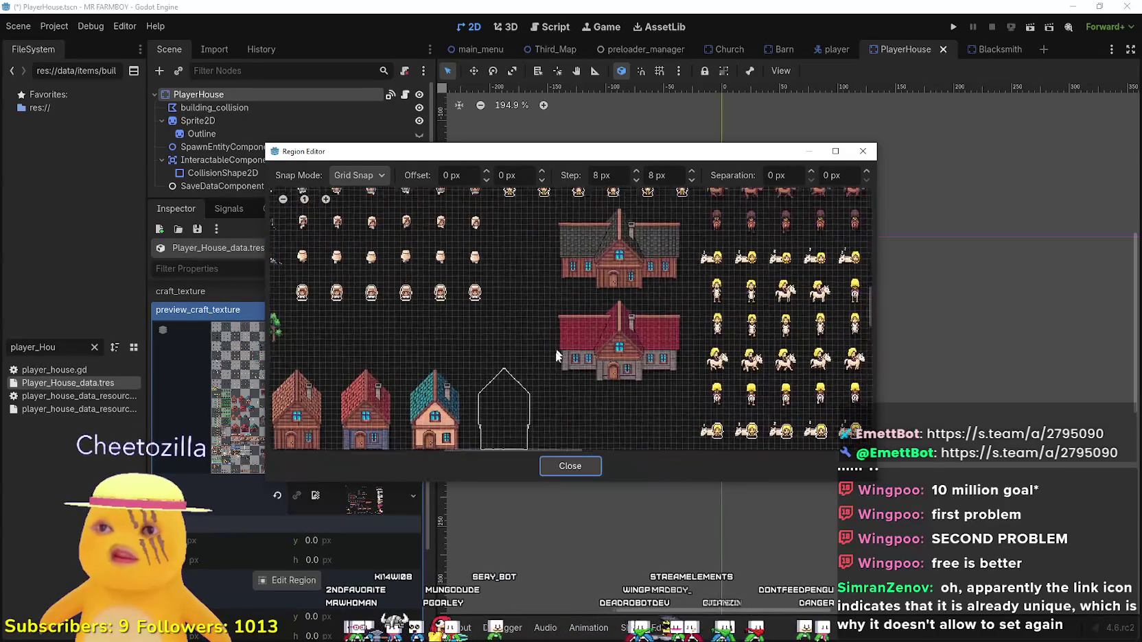
left_click_drag(532, 366, 733, 243)
scroll(560, 329, "up", 2)
scroll(560, 330, "up", 2)
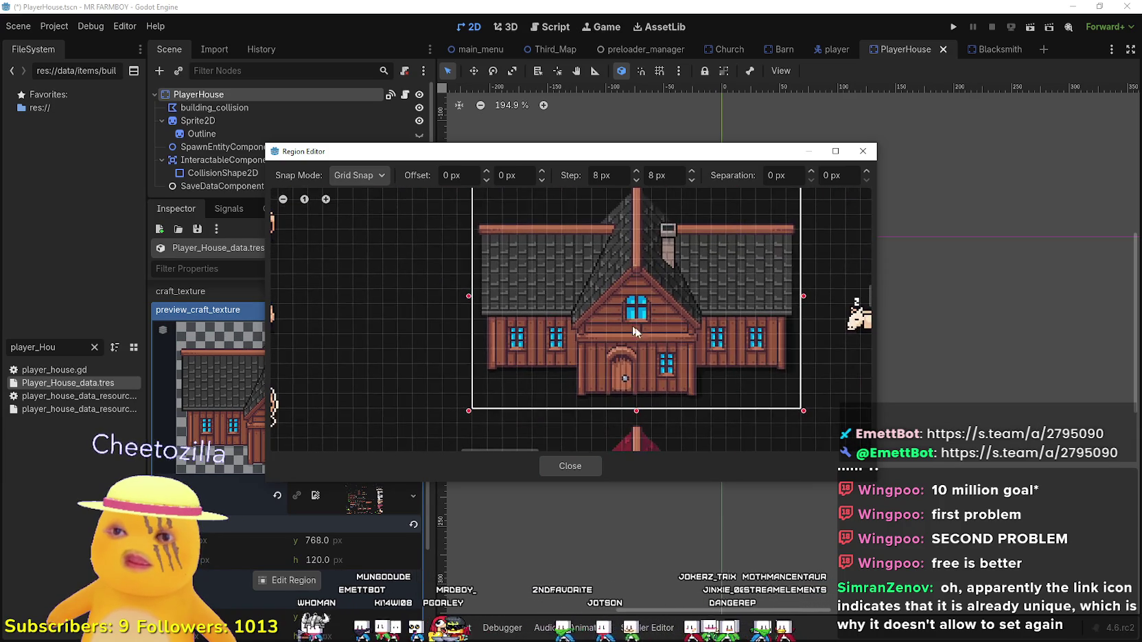
left_click(569, 466)
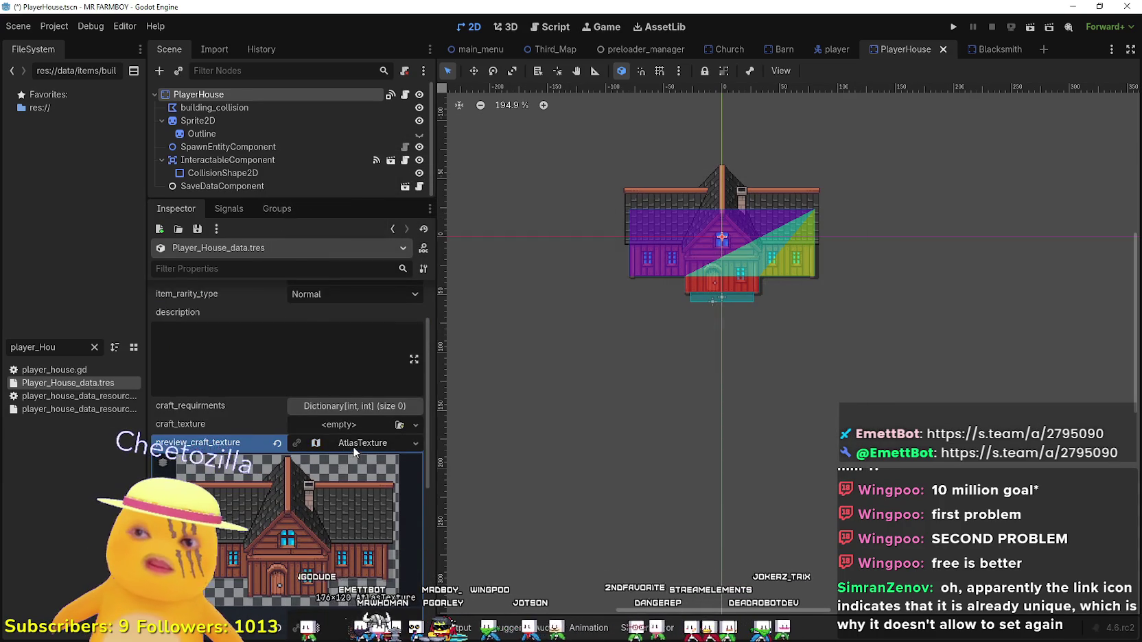
left_click(351, 469)
Save the PlayerHouse scene twice with Ctrl+S, then switch to the Third_Map scene.
key("ctrl+s")
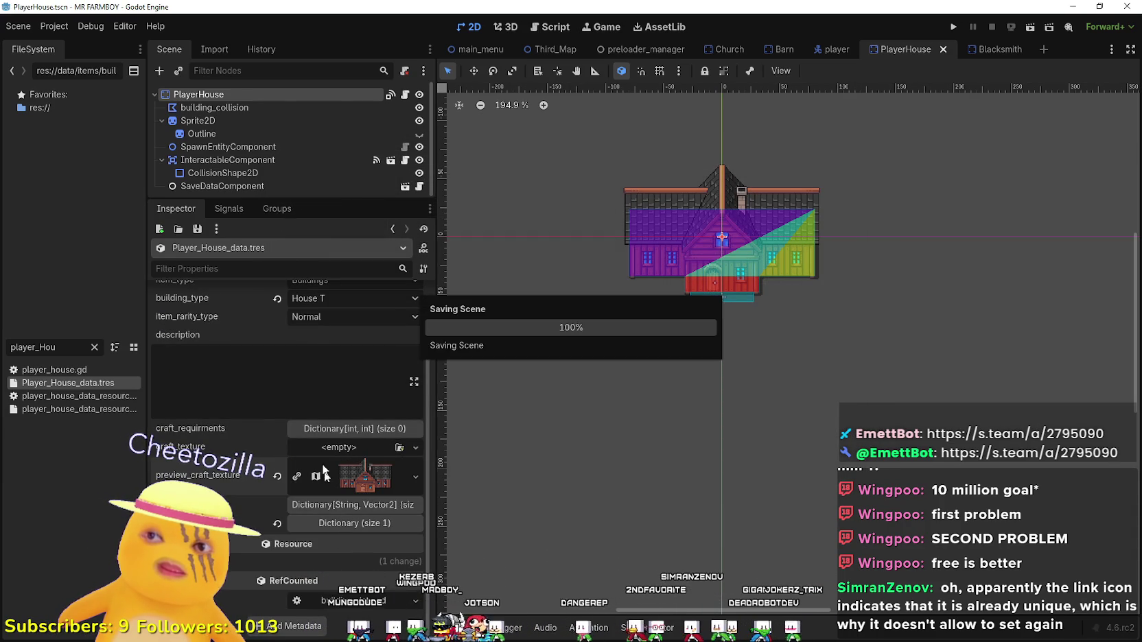
left_click(289, 432)
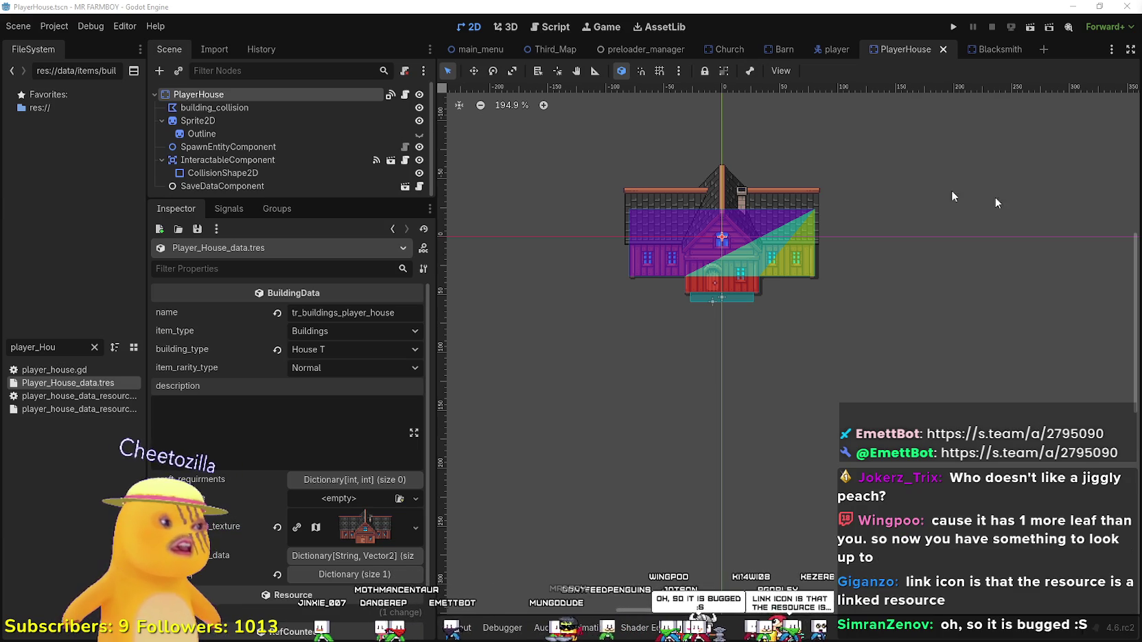
key("ctrl+s")
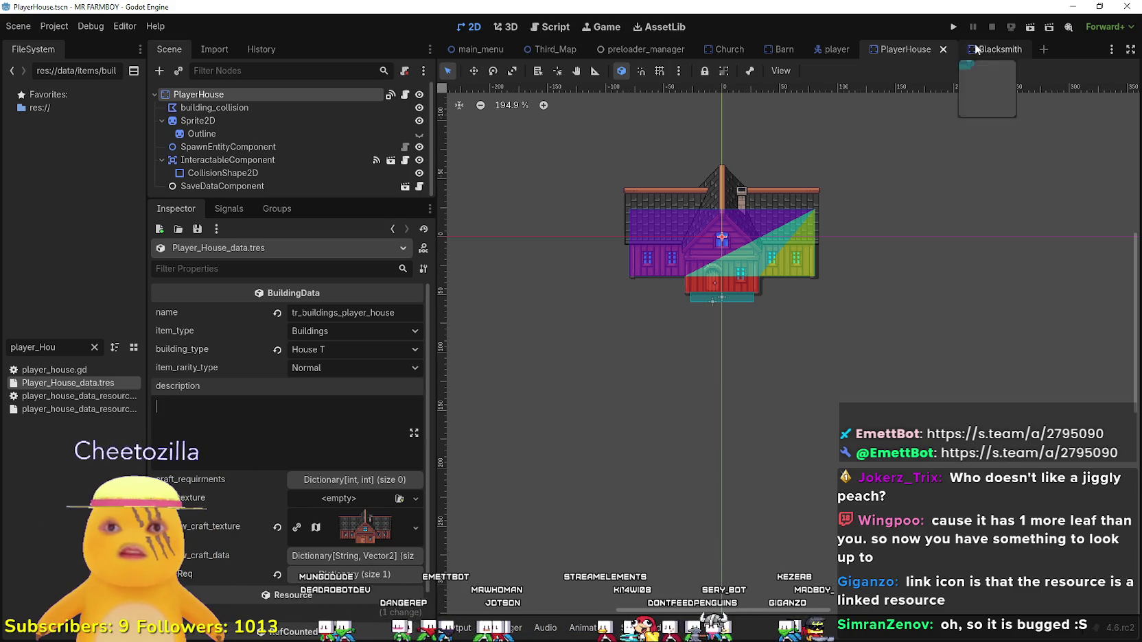
left_click(554, 54)
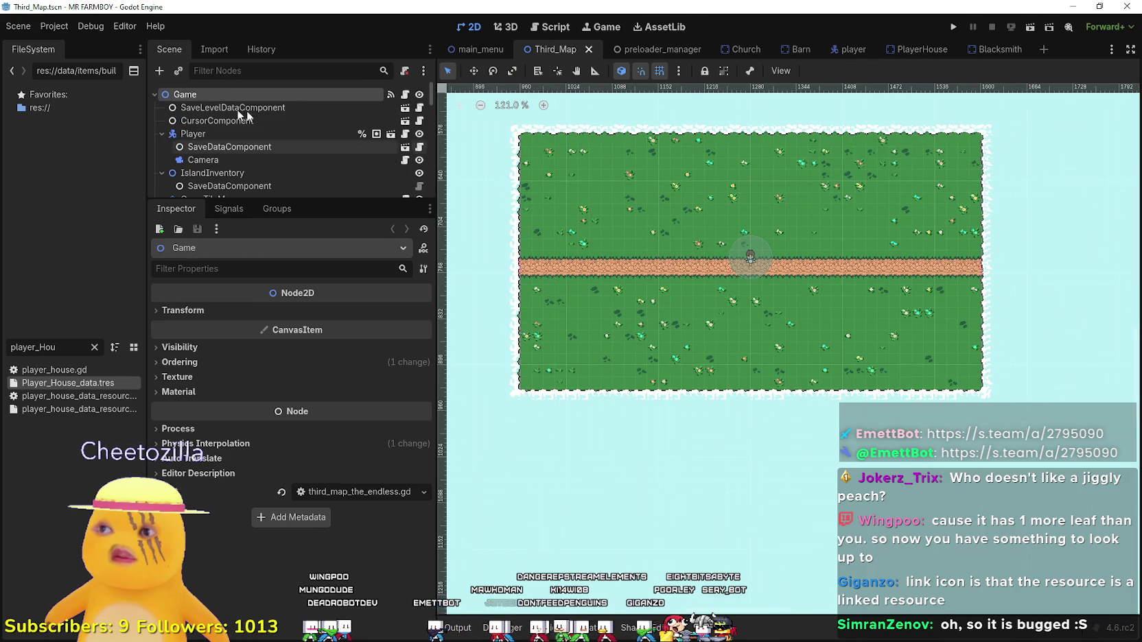
Instantiate PlayerHouse.tscn as a child of the Buildings node in Third_Map.
scroll(246, 178, "down", 5)
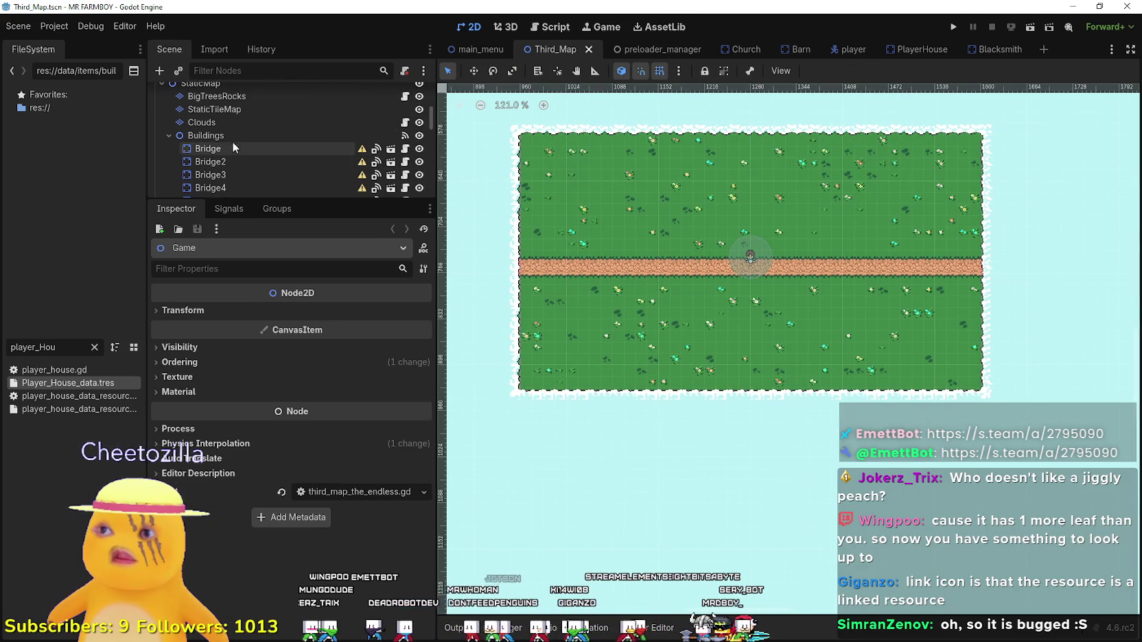
right_click(232, 140)
left_click(322, 161)
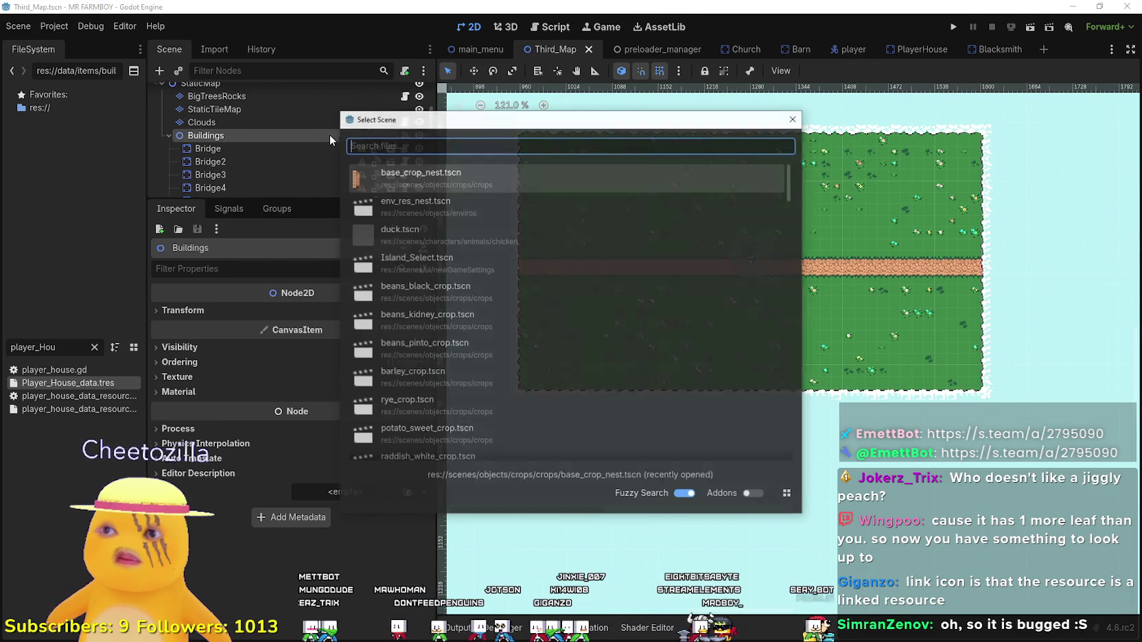
type("Player")
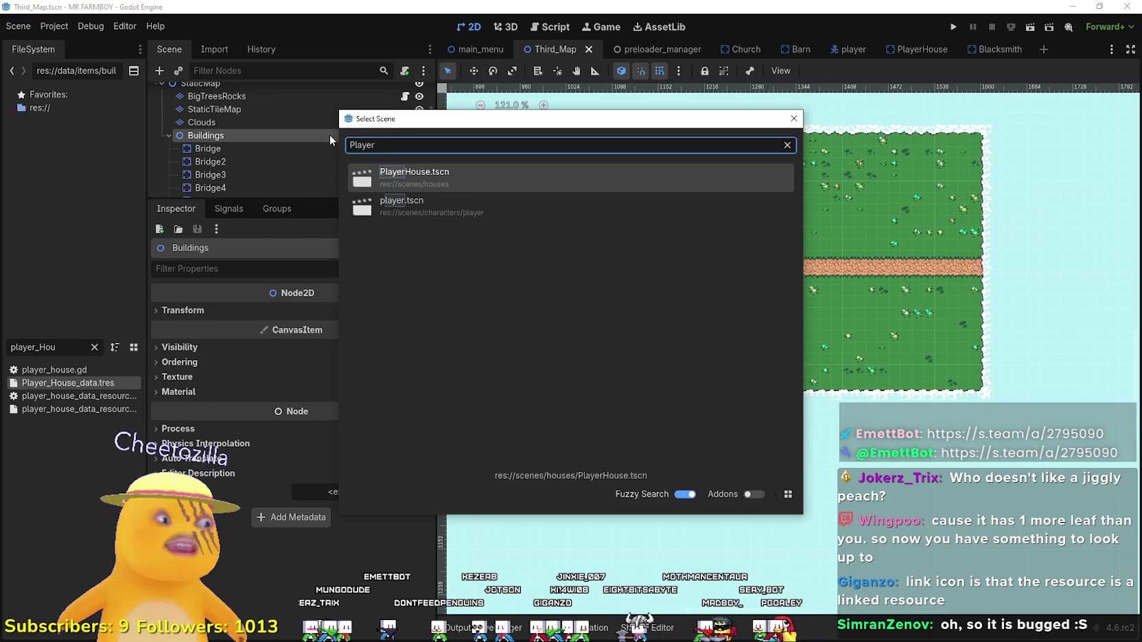
double_click(521, 180)
scroll(658, 302, "down", 7)
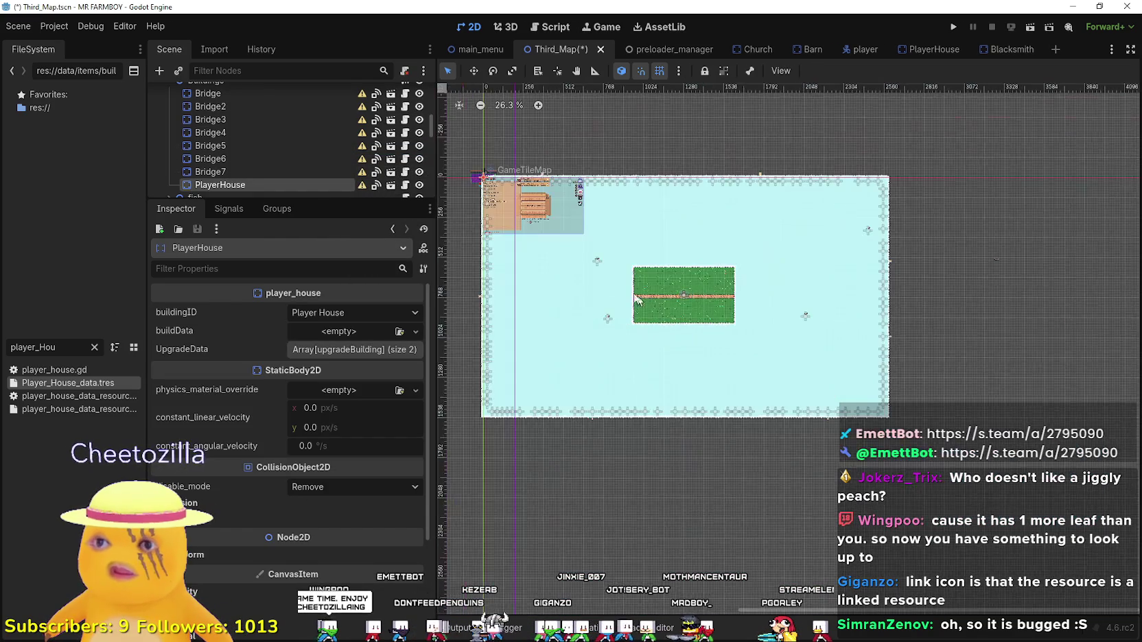
left_click(473, 71)
Drag the PlayerHouse onto the green field just above the dirt path, nudging it slightly up-right.
mouse_move(473, 177)
left_mouse_down()
mouse_move(667, 290)
mouse_move(669, 265)
mouse_move(535, 255)
mouse_move(572, 312)
mouse_move(681, 306)
mouse_move(750, 285)
left_mouse_up()
scroll(669, 265, "up", 5)
scroll(669, 264, "up", 5)
scroll(572, 312, "up", 3)
scroll(820, 364, "down", 2)
scroll(820, 364, "up", 3)
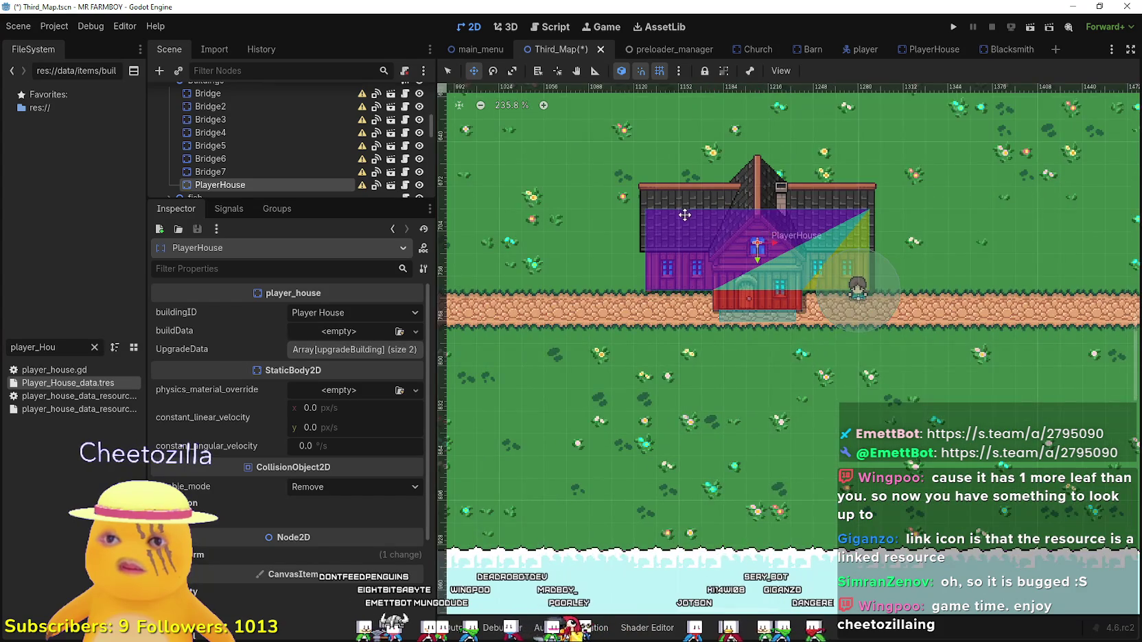
scroll(783, 377, "up", 1)
scroll(783, 377, "down", 3)
left_click_drag(712, 291, 717, 285)
key("F6")
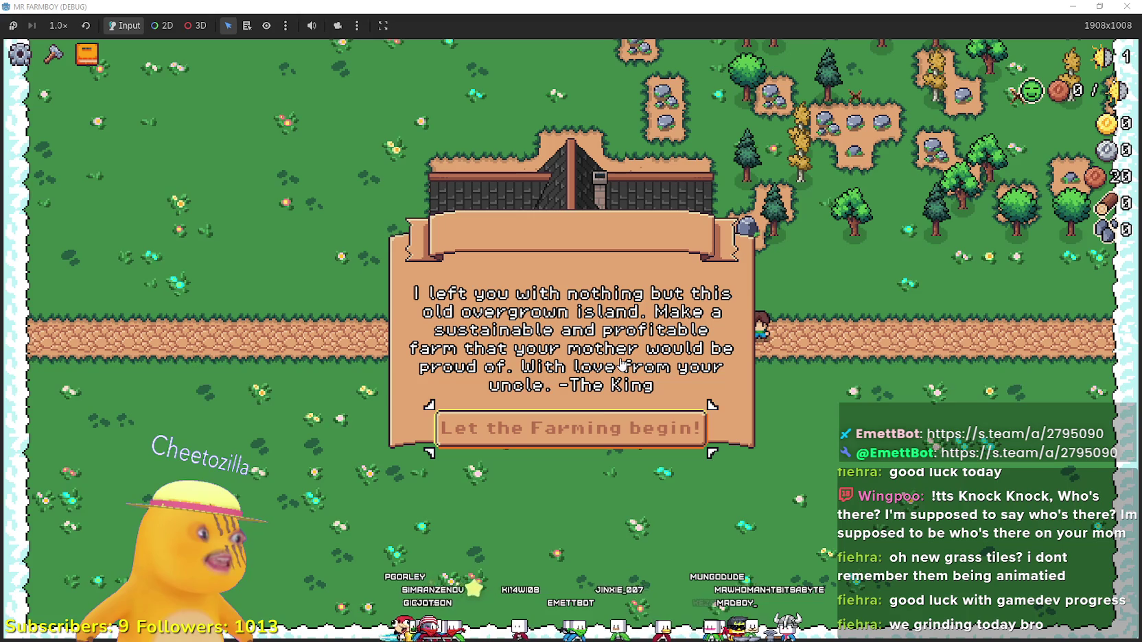
Dismiss the intro letter, walk toward the rock patch, and glance at the advancements panel.
left_click(585, 420)
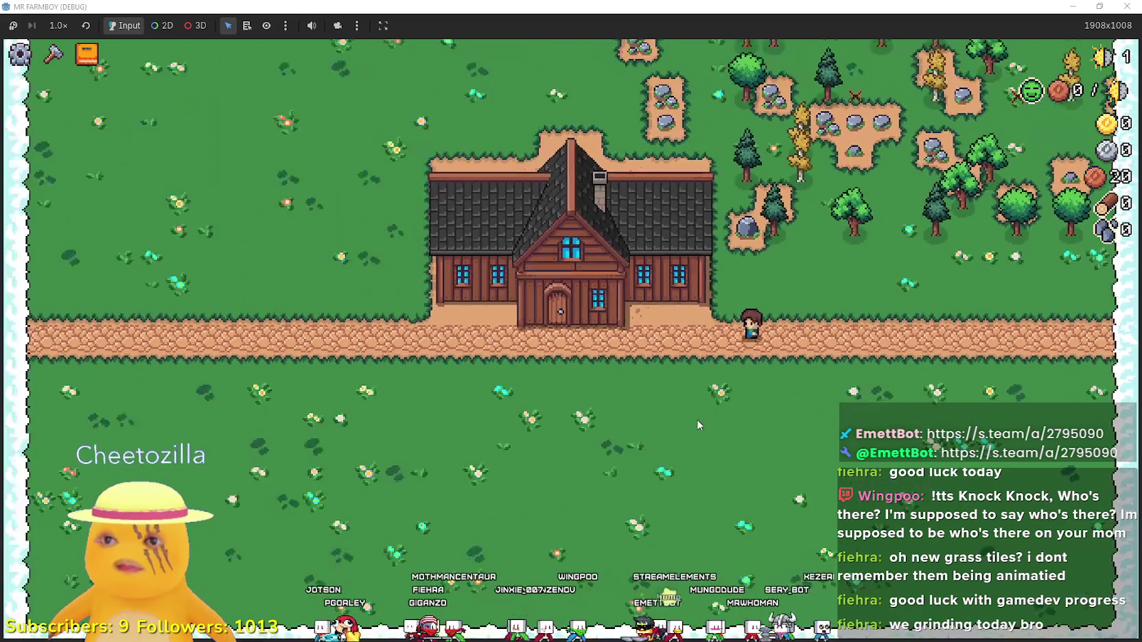
key("a")
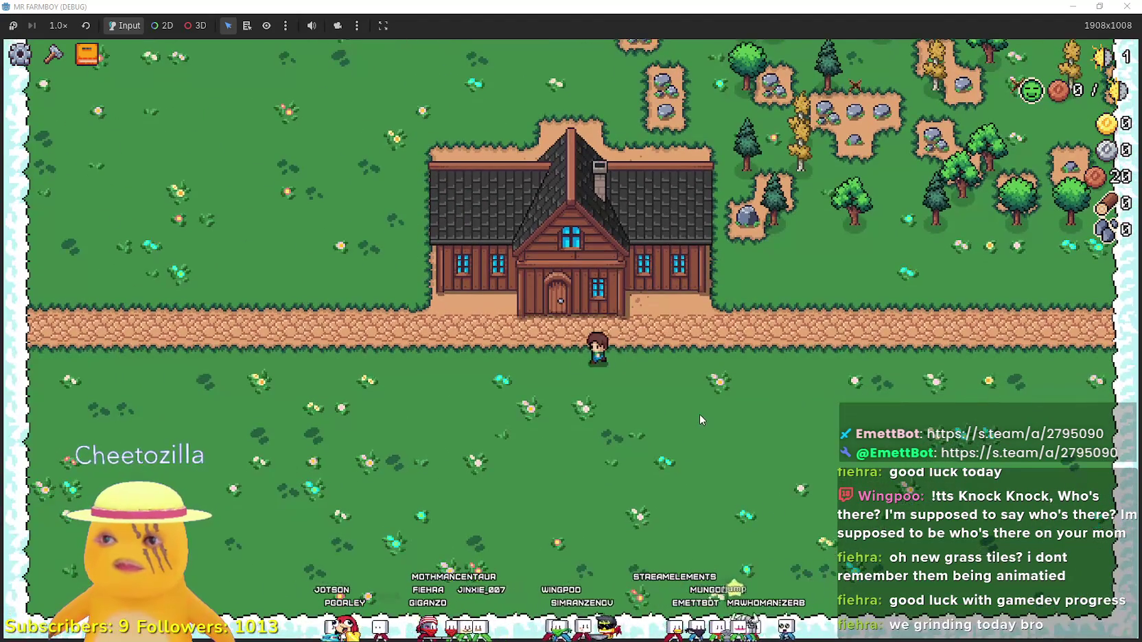
key("w")
key("d")
key("s")
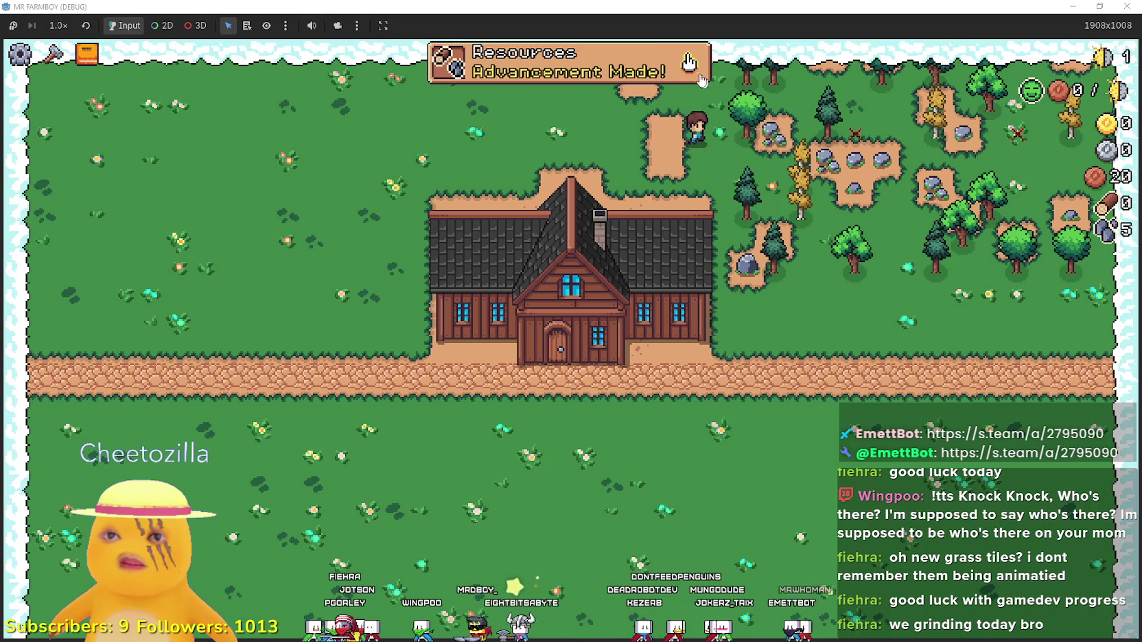
left_click(700, 77)
left_click(831, 107)
Mine a nearby rock, chop the small tree, and walk to the house door.
key("s")
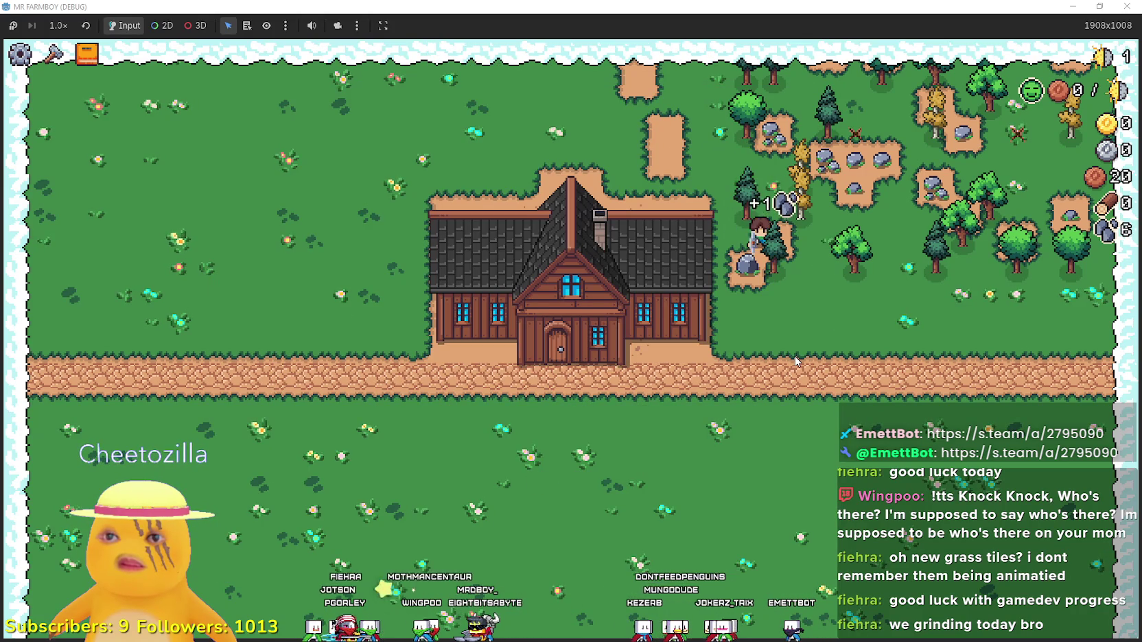
key("w")
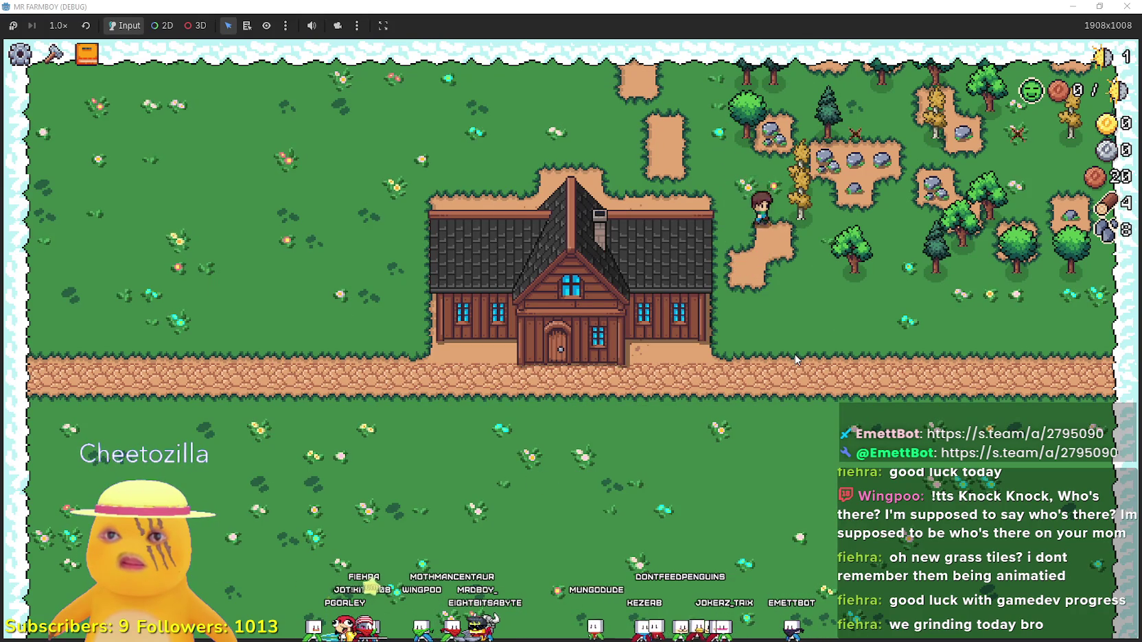
key("d")
key("s+a")
key("w")
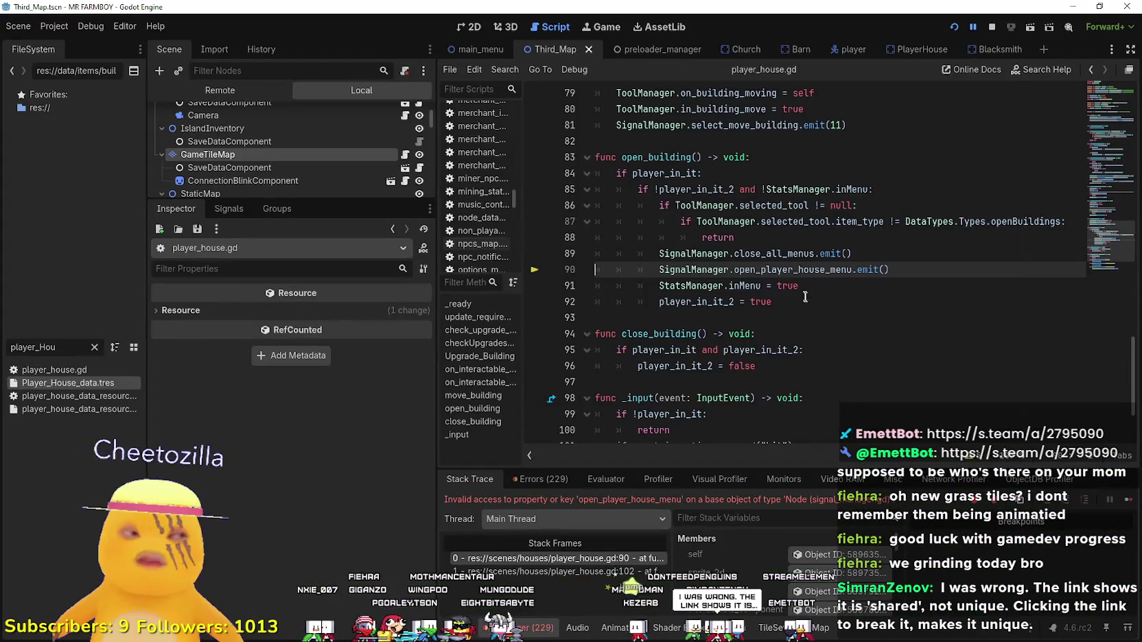
Continue past the player_house.gd errors at lines 90 and 73, returning to the running game.
left_click(1116, 504)
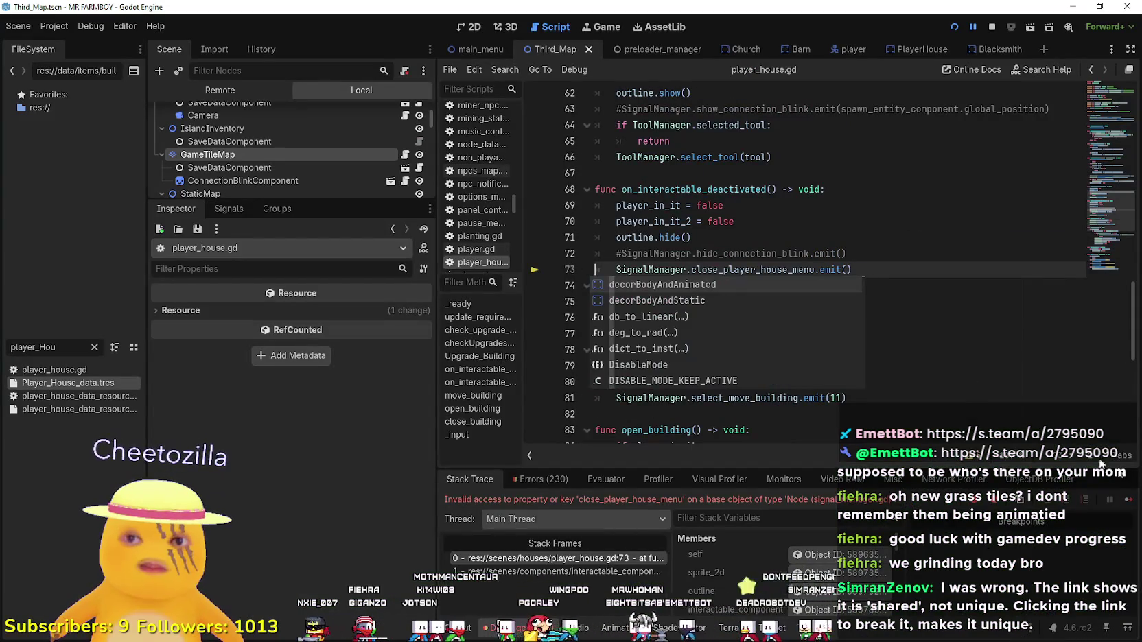
left_click(1135, 505)
right_click(672, 371)
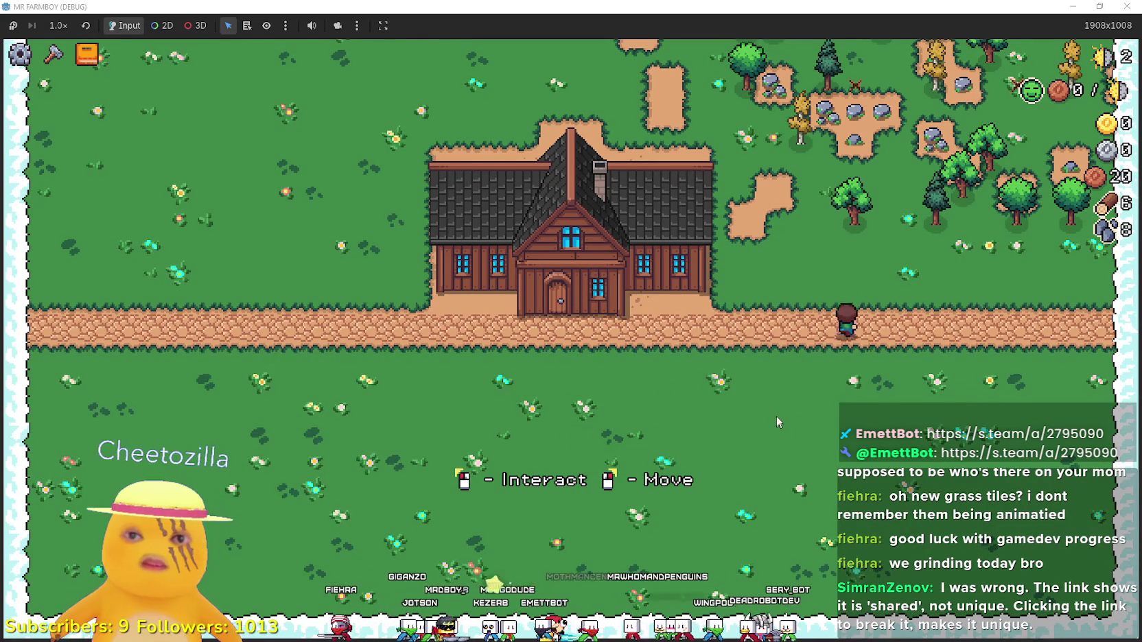
scroll(776, 416, "up", 2)
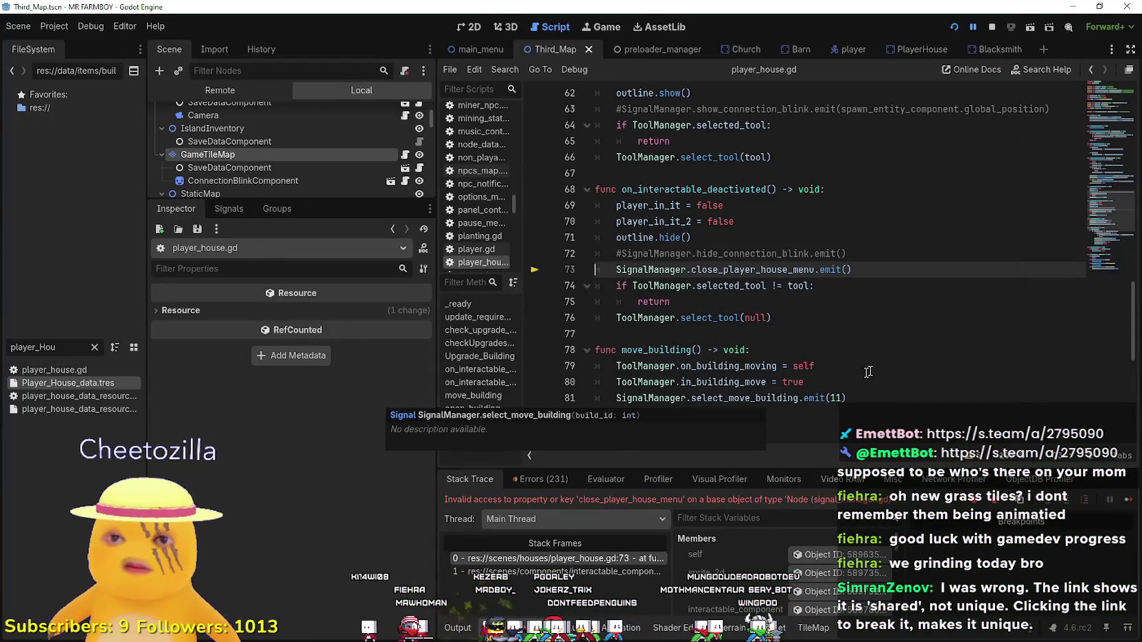
left_click(1127, 497)
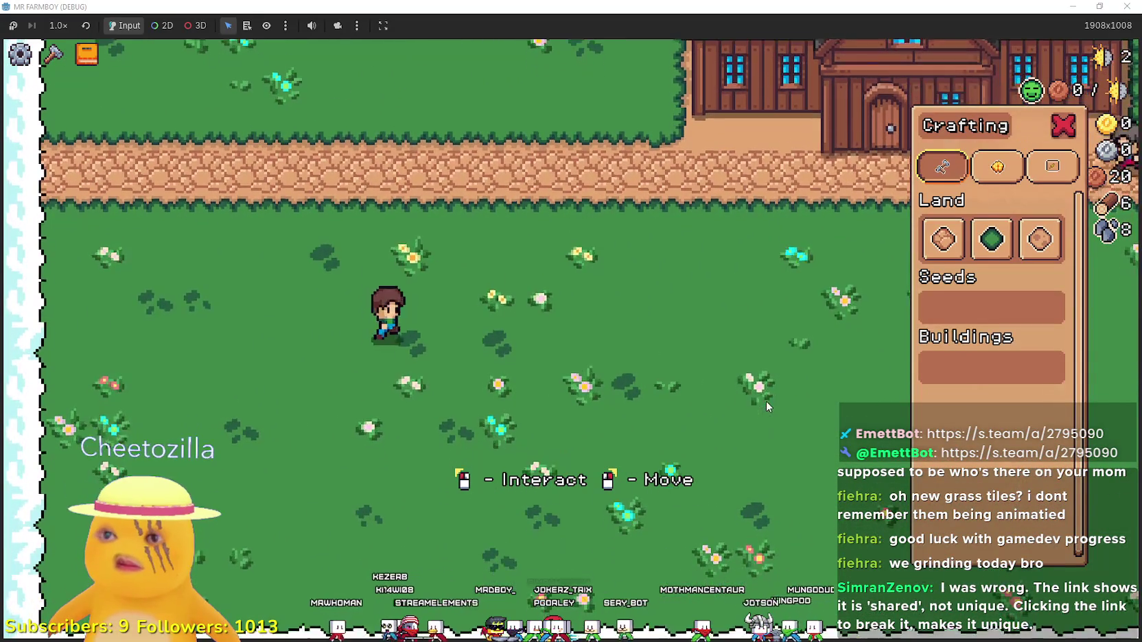
Walk the farmer around the field and along the path.
key("d")
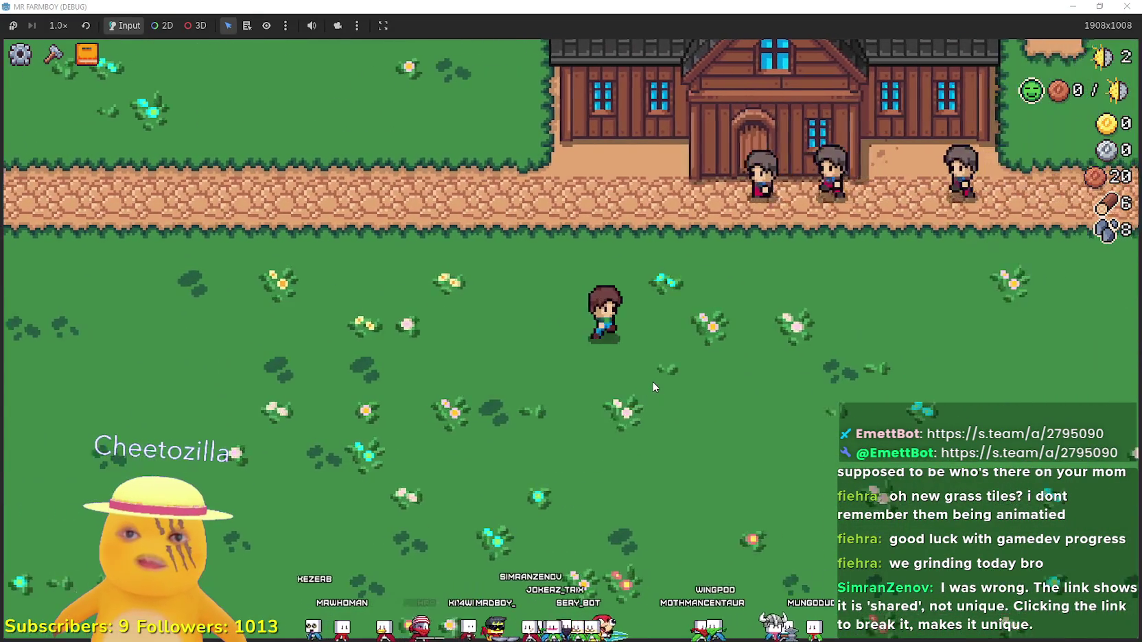
key("d")
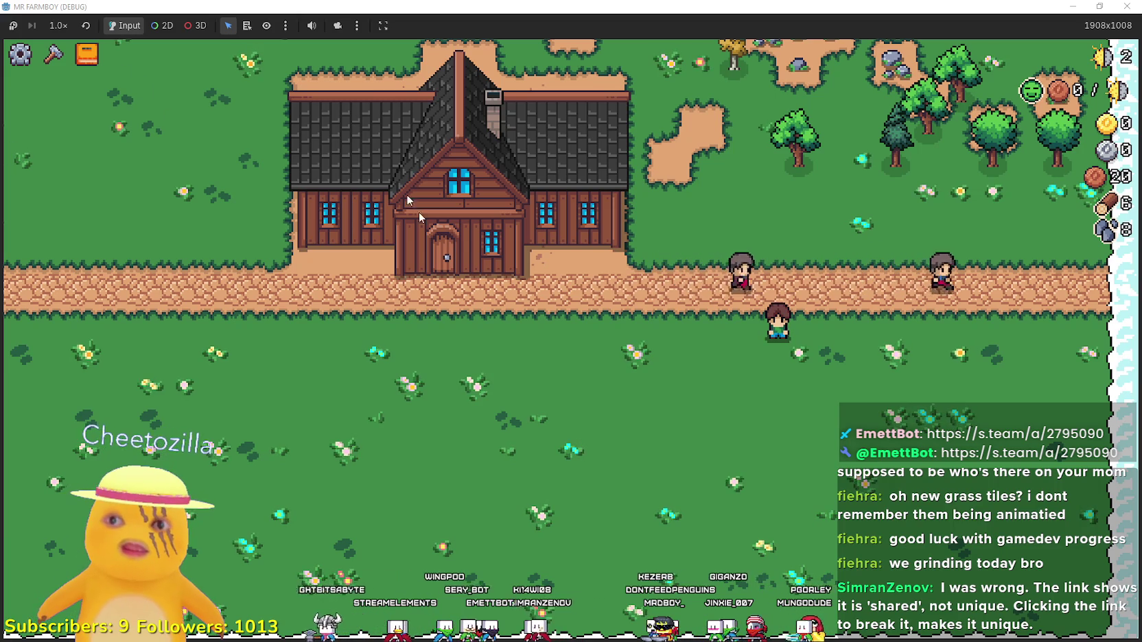
key("a")
key("a")
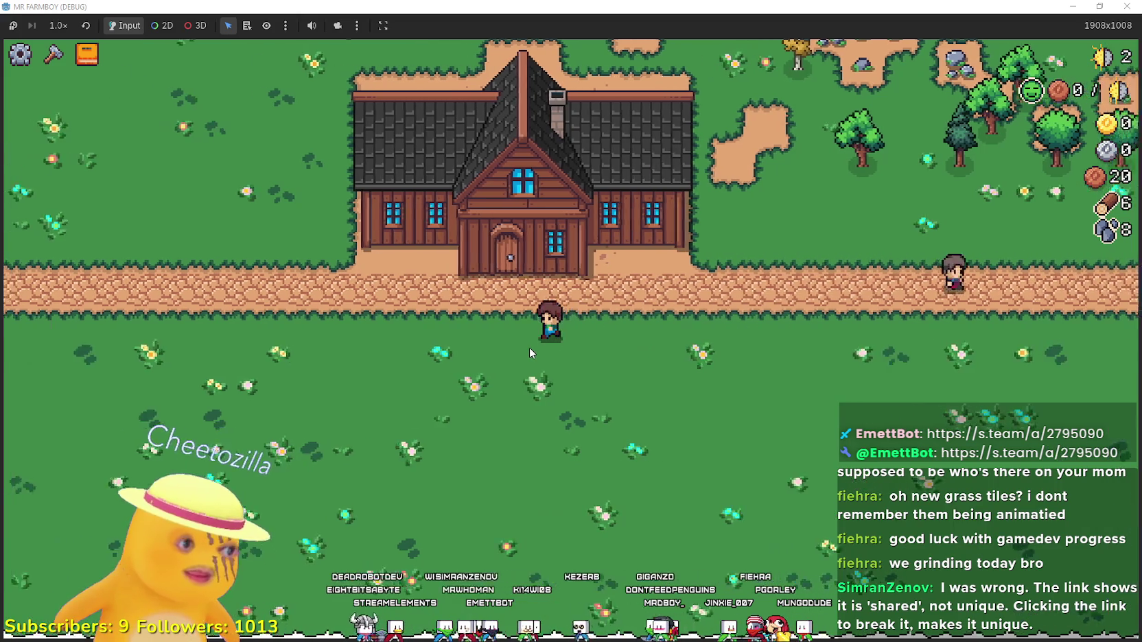
key("w")
key("s")
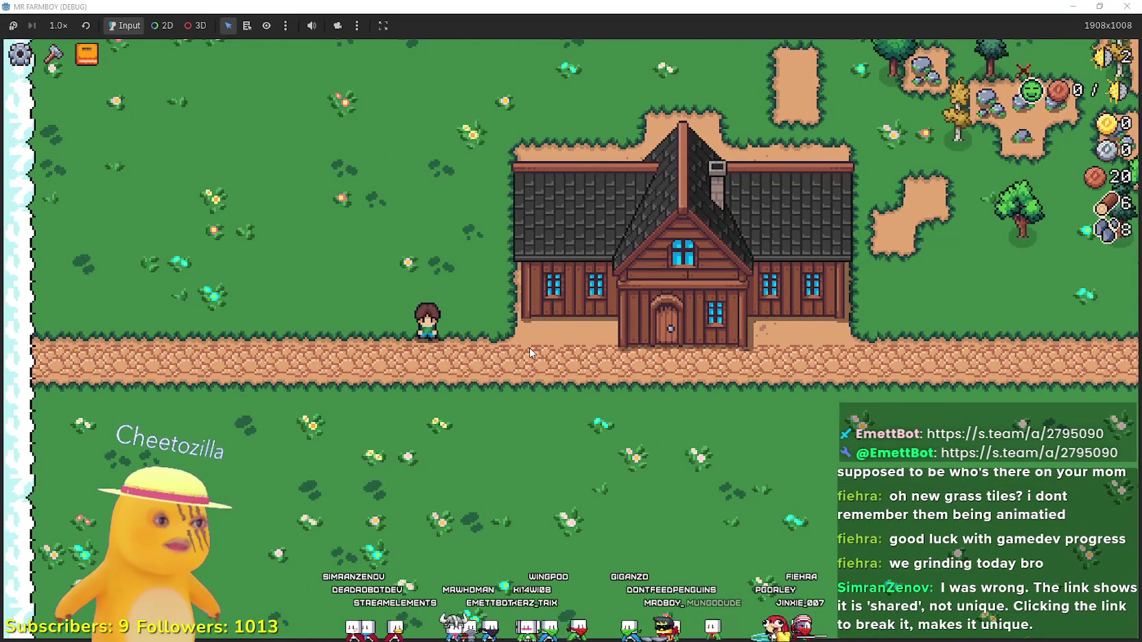
key("d")
key("s")
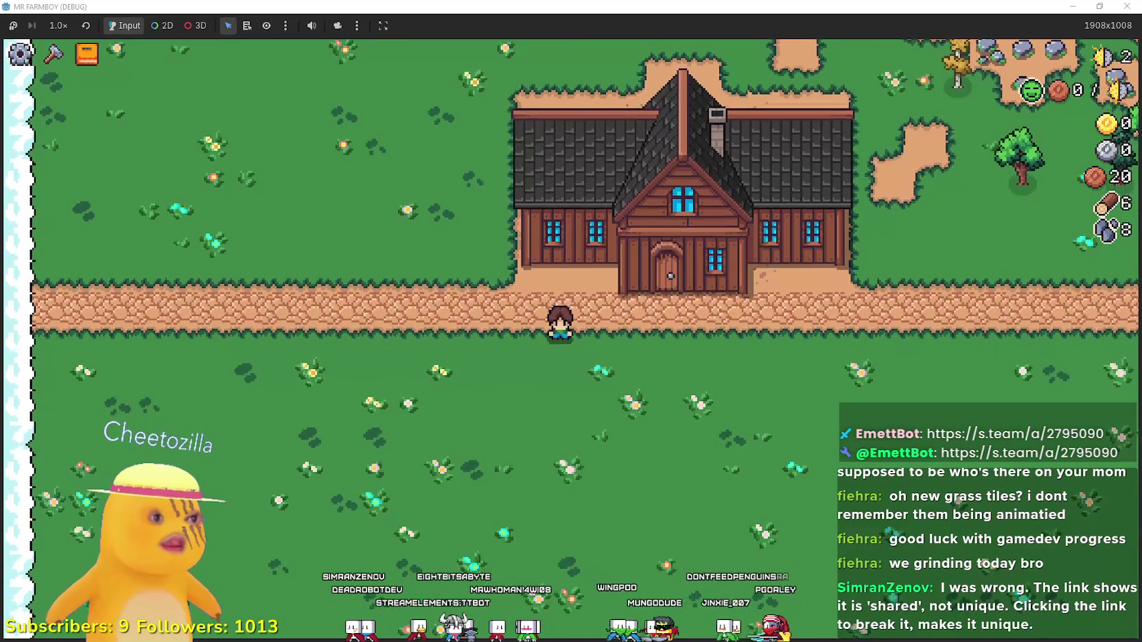
key("d")
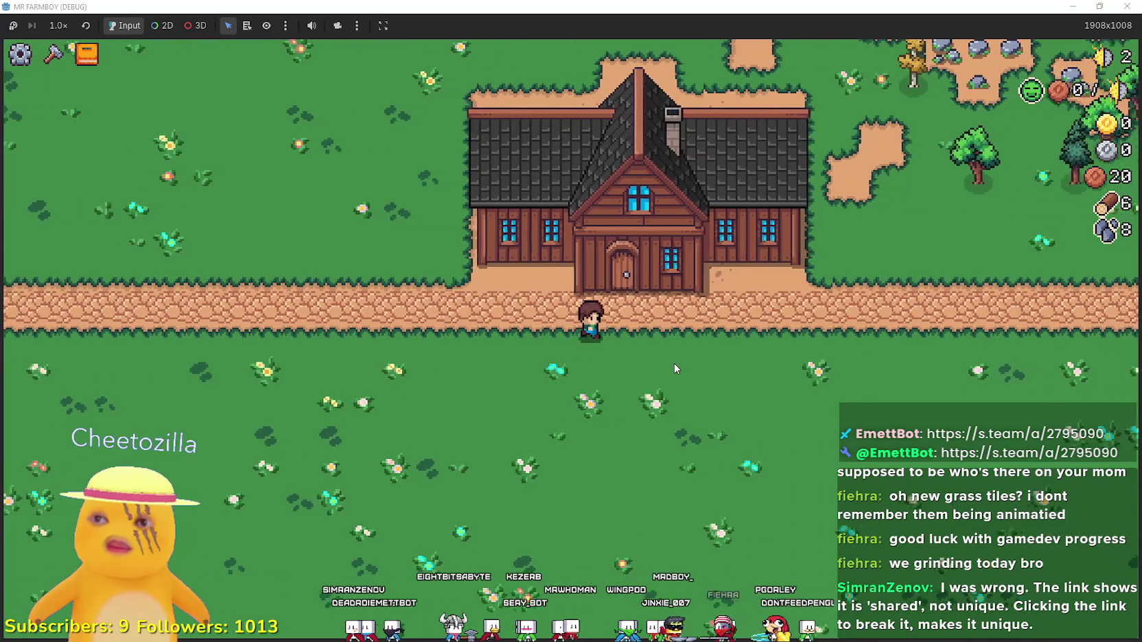
Gather wood from the trees, then walk back left across the grass.
key("d")
key("w")
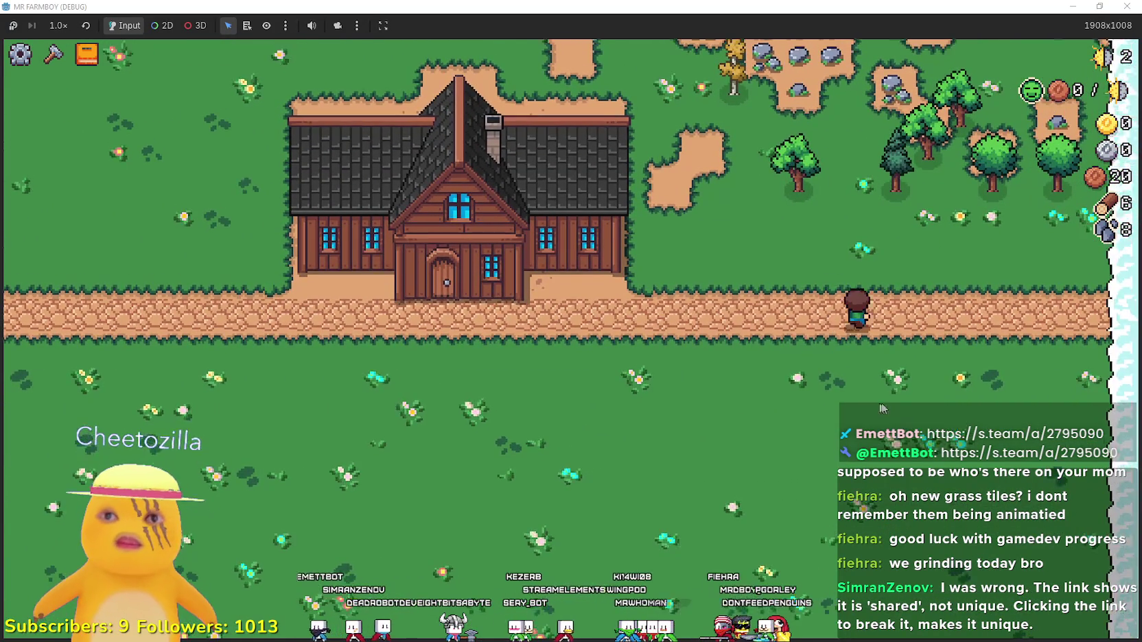
key("w")
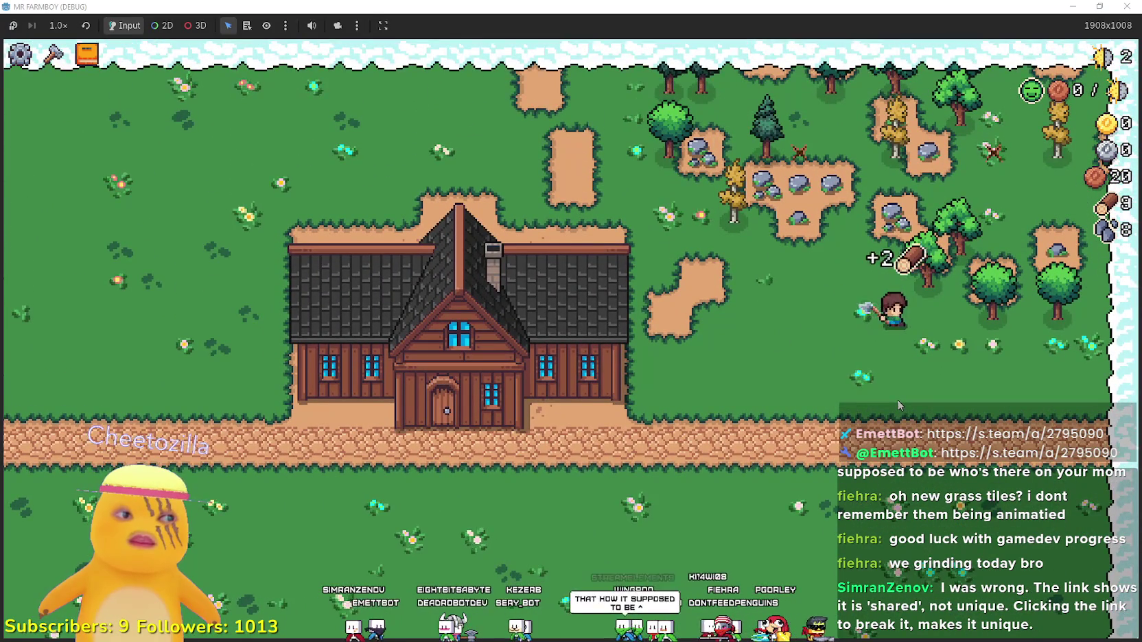
key("s")
key("a")
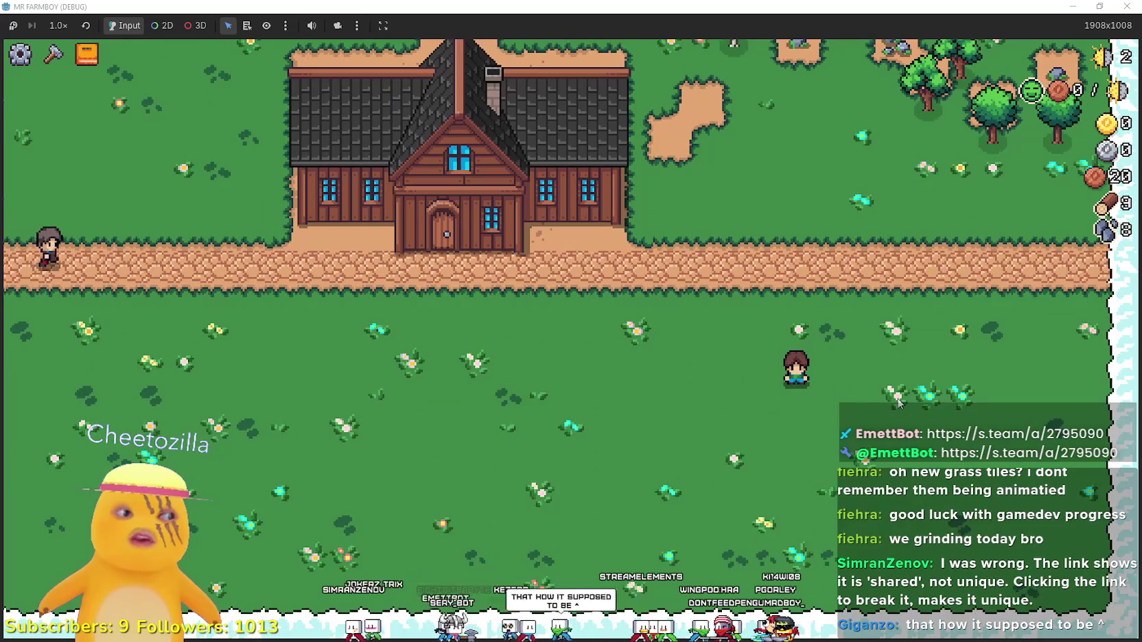
key("a")
key("a")
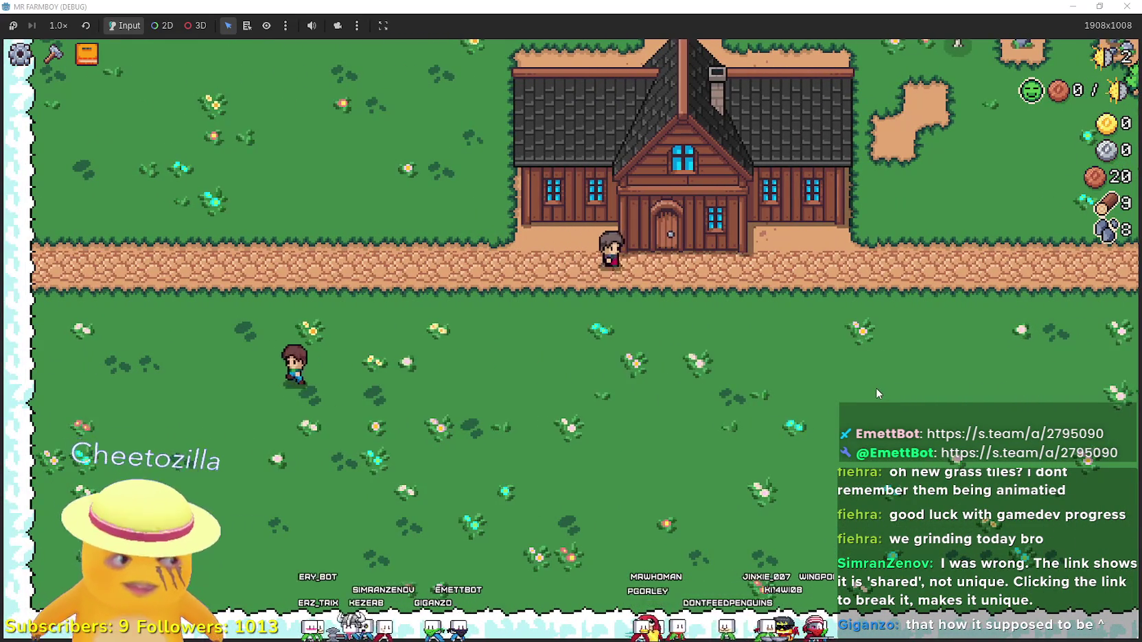
key("d")
key("a")
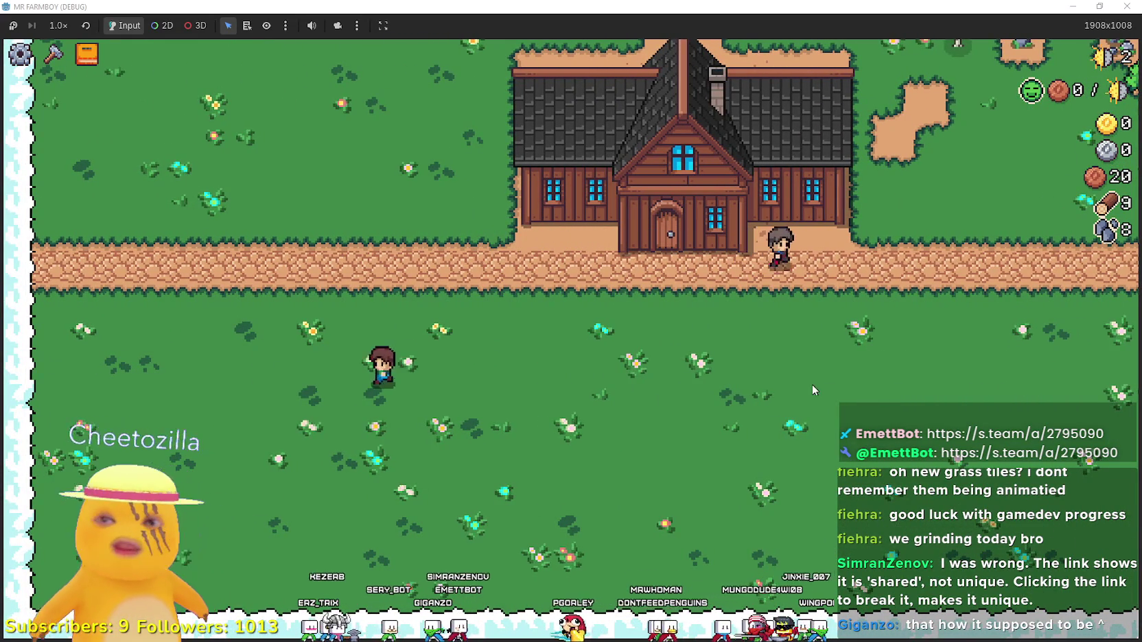
key("w")
Harvest trees and rocks to reach 12 wood and 10 stone, then open Advancements.
key("d")
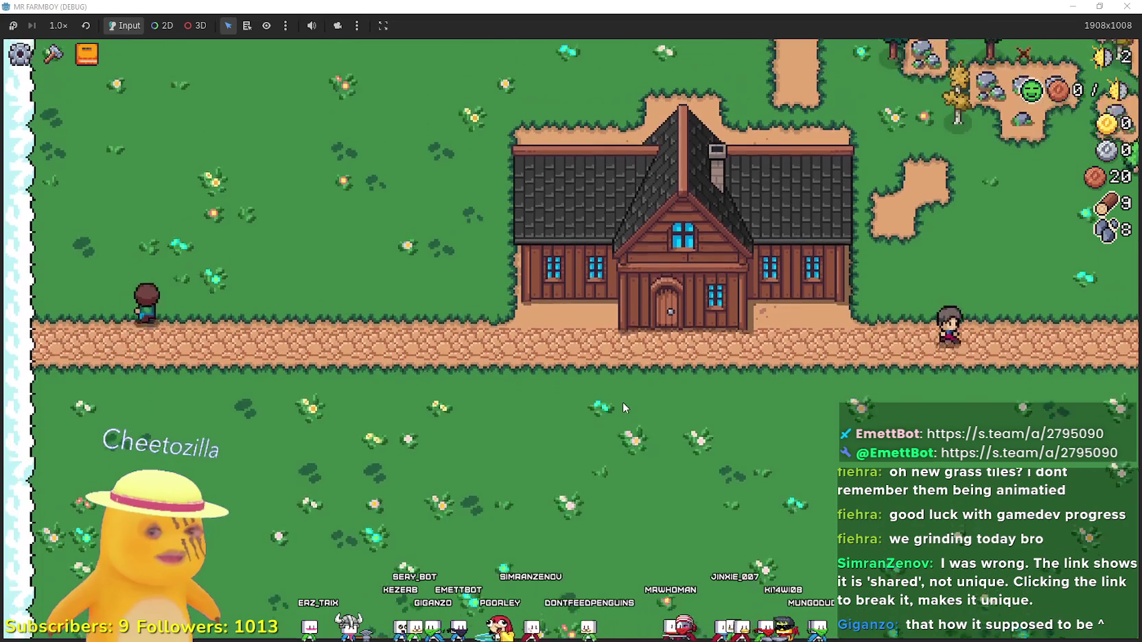
key("d")
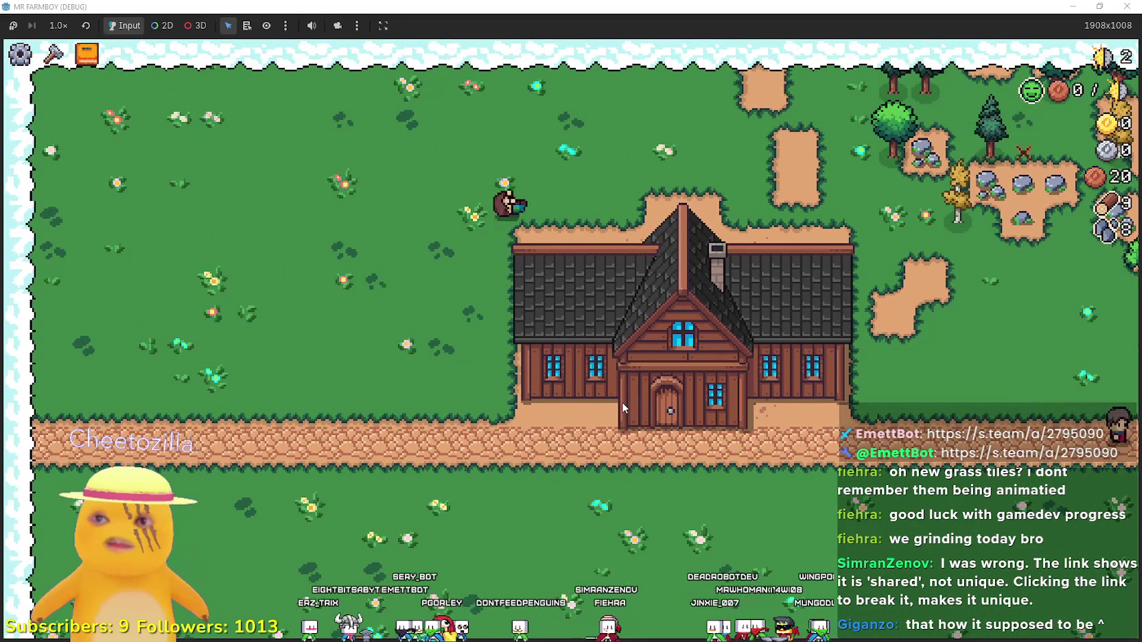
key("w")
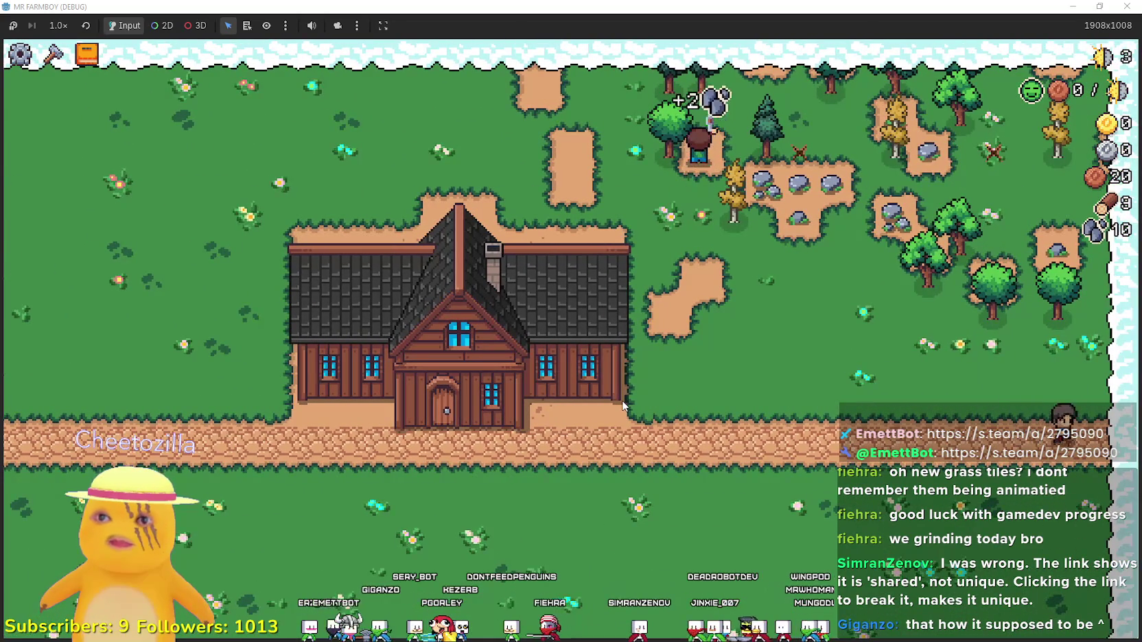
key("s")
key("d")
key("s")
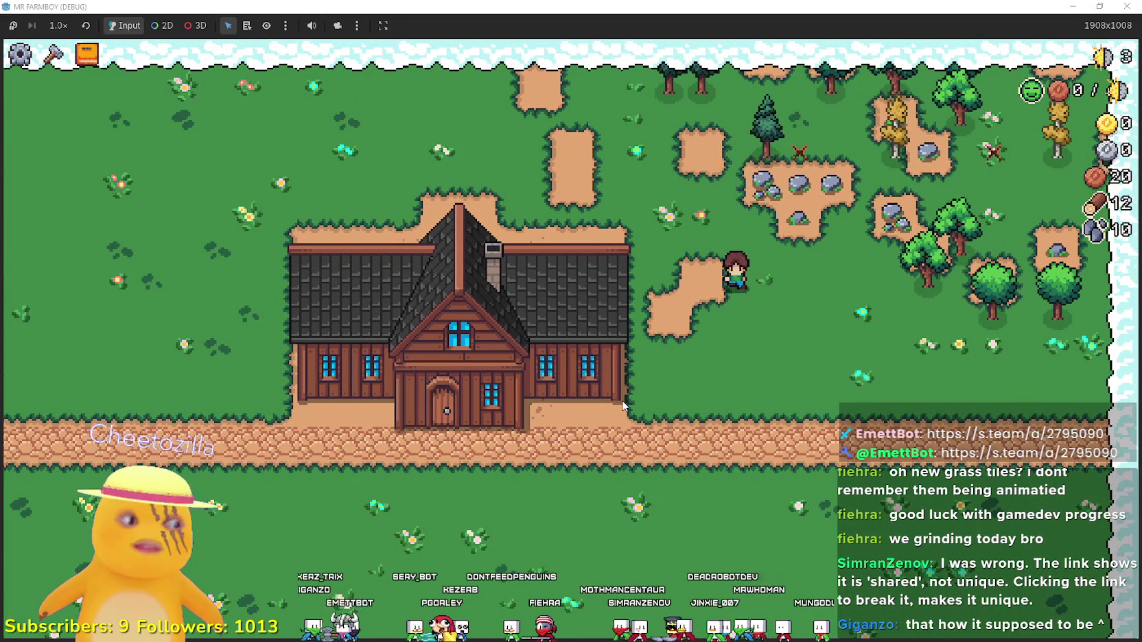
key("a")
key("Tab")
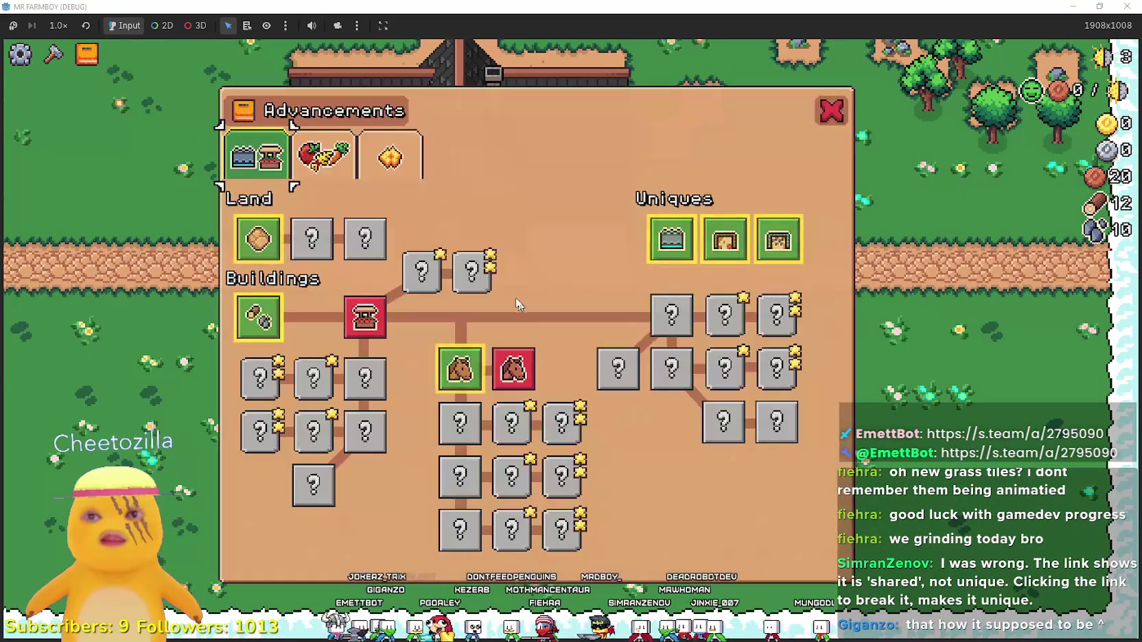
Browse the Crops, Decorations and Land/Buildings advancement tabs, read the Uniques tooltips, and close the panel.
mouse_move(453, 383)
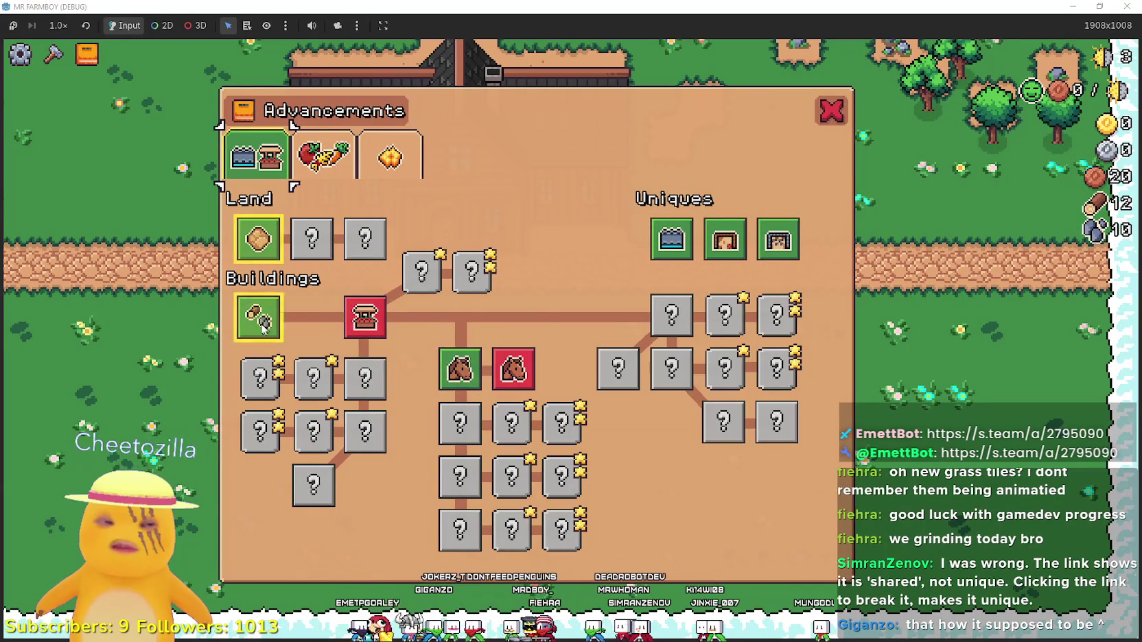
key("Tab")
key("Tab")
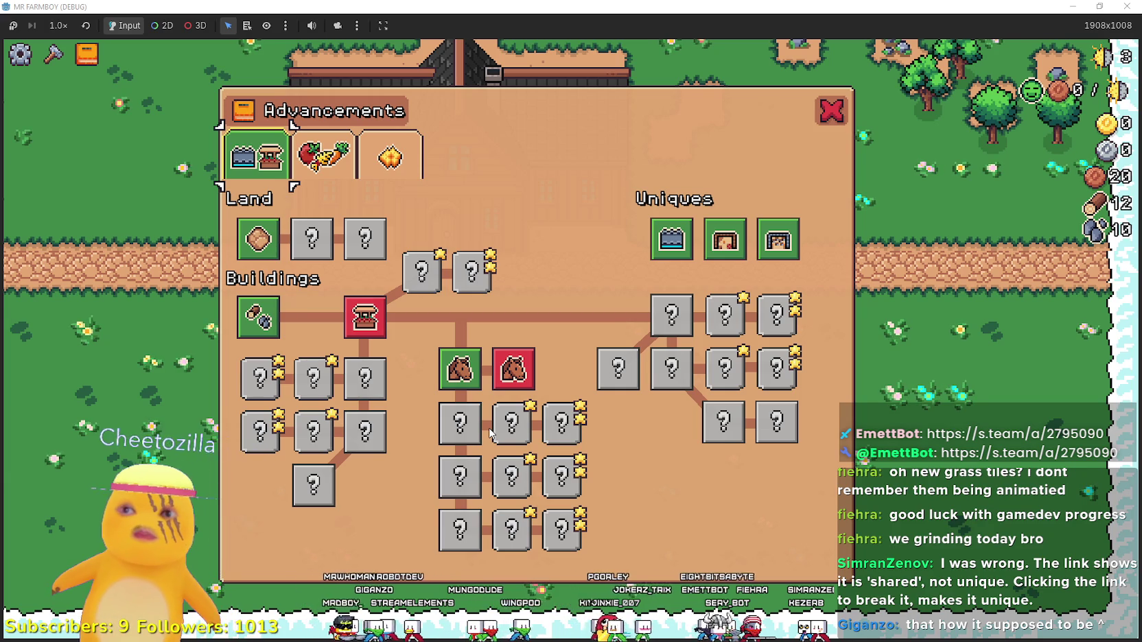
left_click(322, 156)
left_click(388, 156)
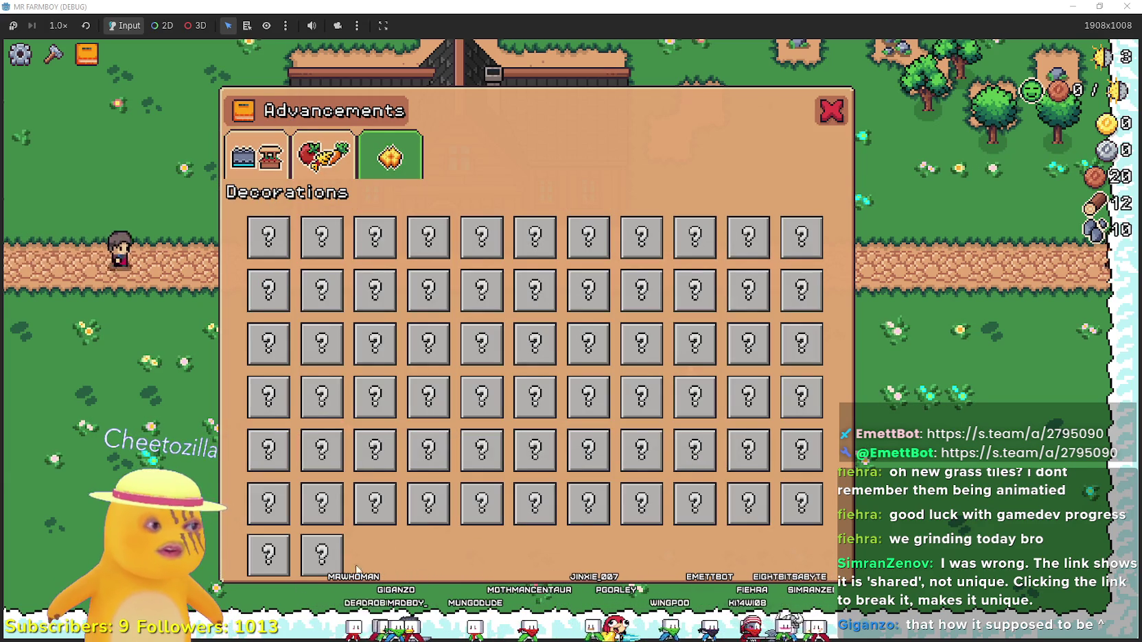
left_click(322, 157)
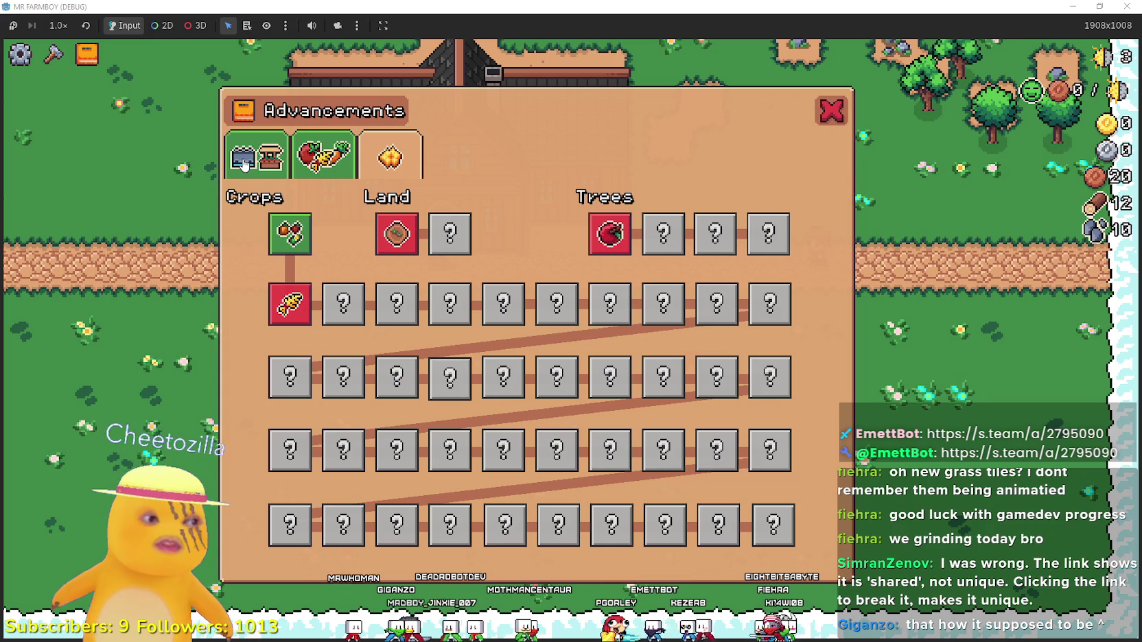
left_click(243, 165)
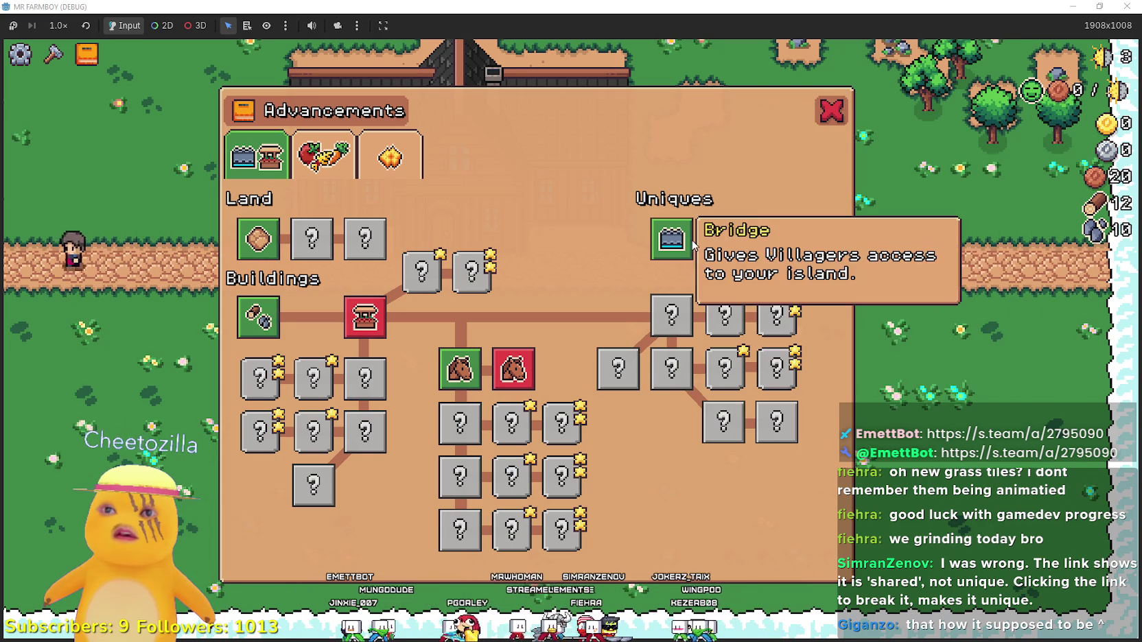
mouse_move(793, 255)
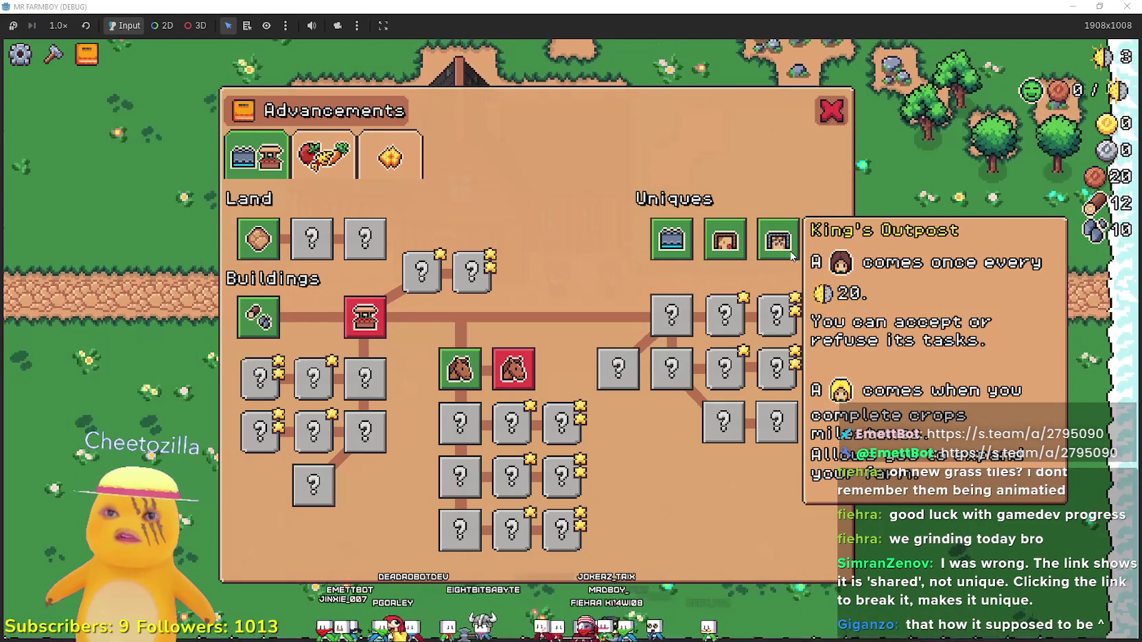
mouse_move(734, 244)
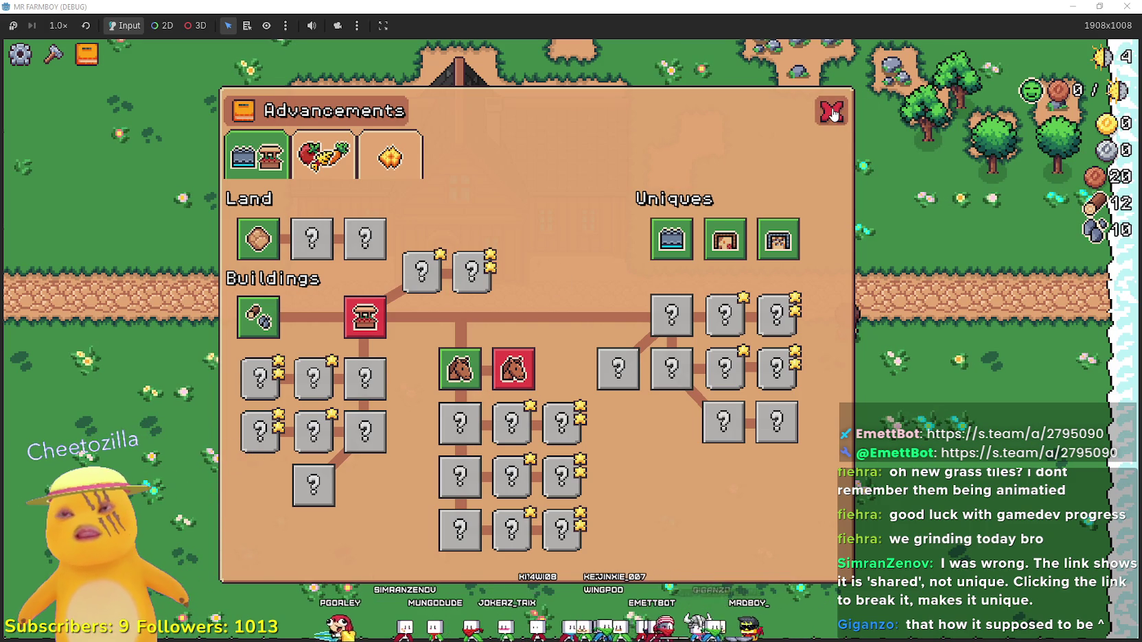
left_click(831, 112)
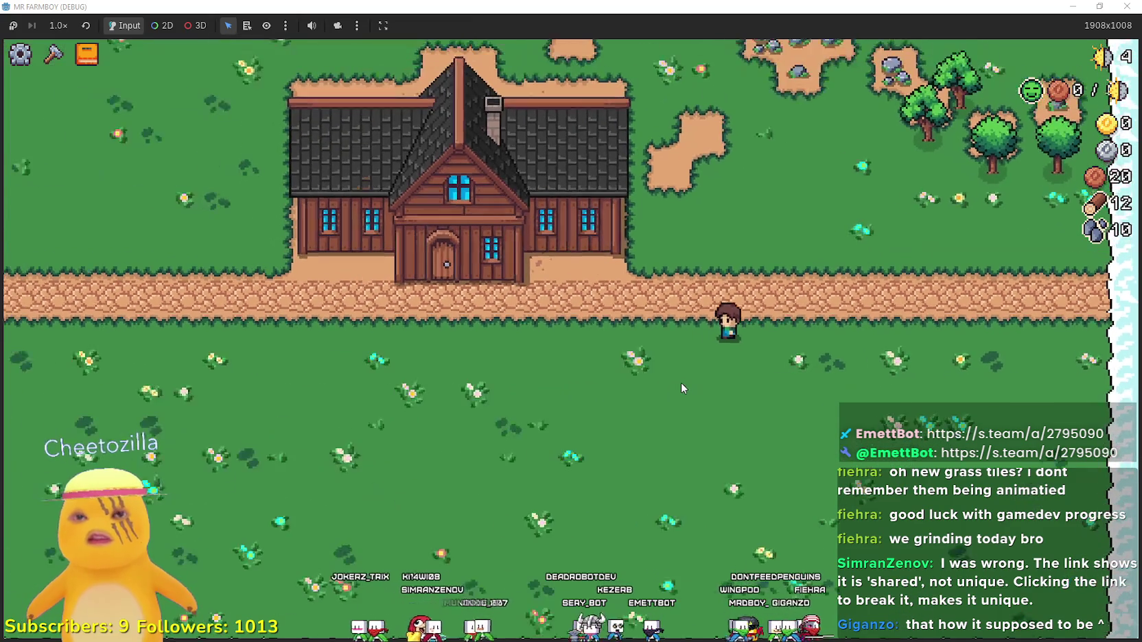
Exit full screen and stop the running MR FARMBOY game.
key("a")
key("a")
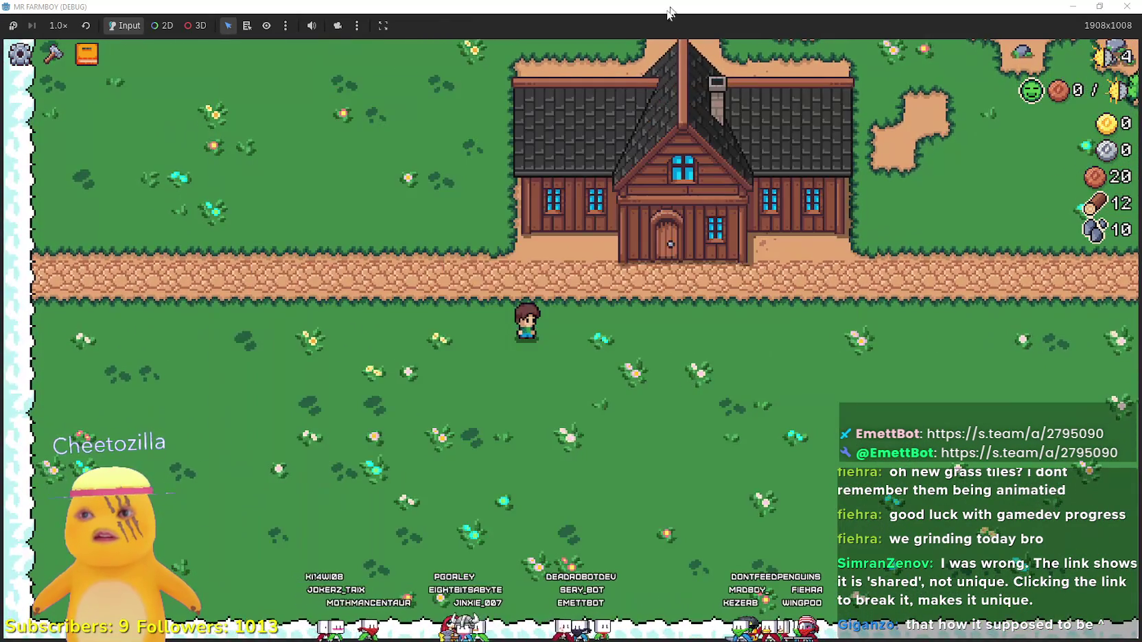
double_click(670, 12)
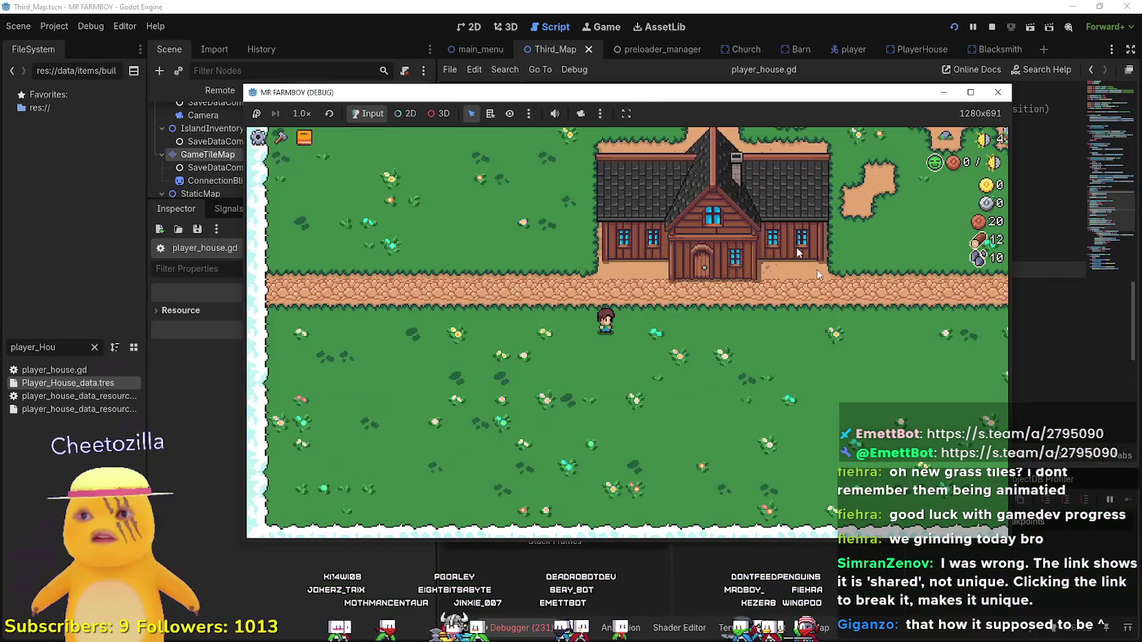
left_click(992, 27)
Show game_screen in 2D with an enlarged Scene dock at GameMenuPanels, and clear the FileSystem filter.
left_click(481, 23)
scroll(781, 306, "down", 3)
left_click_drag(355, 199, 354, 520)
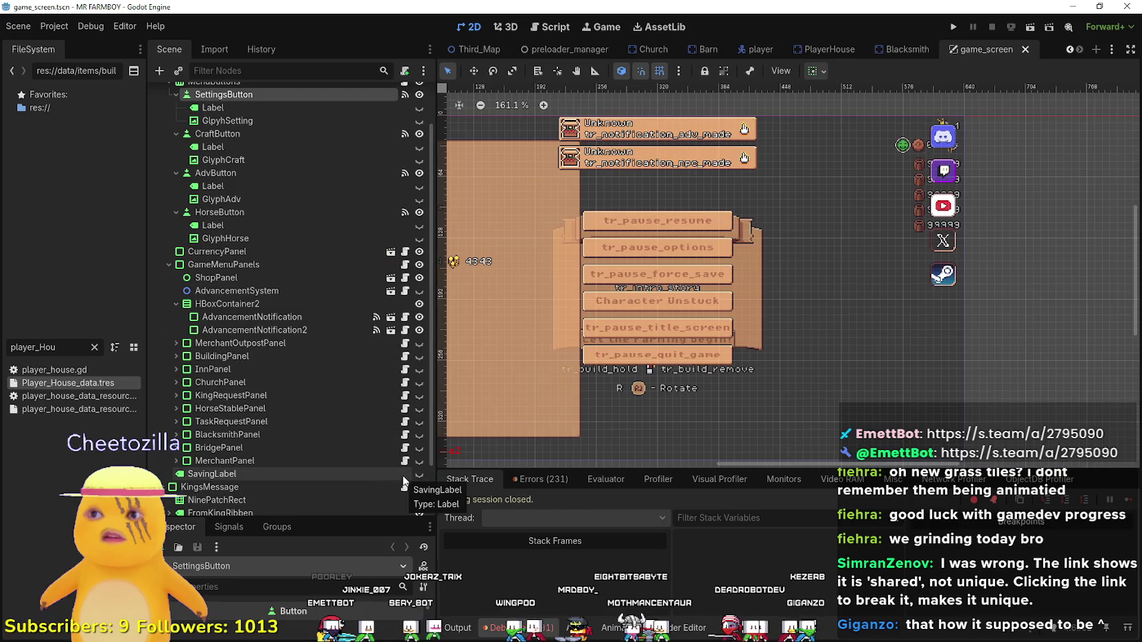
scroll(337, 286, "down", 3)
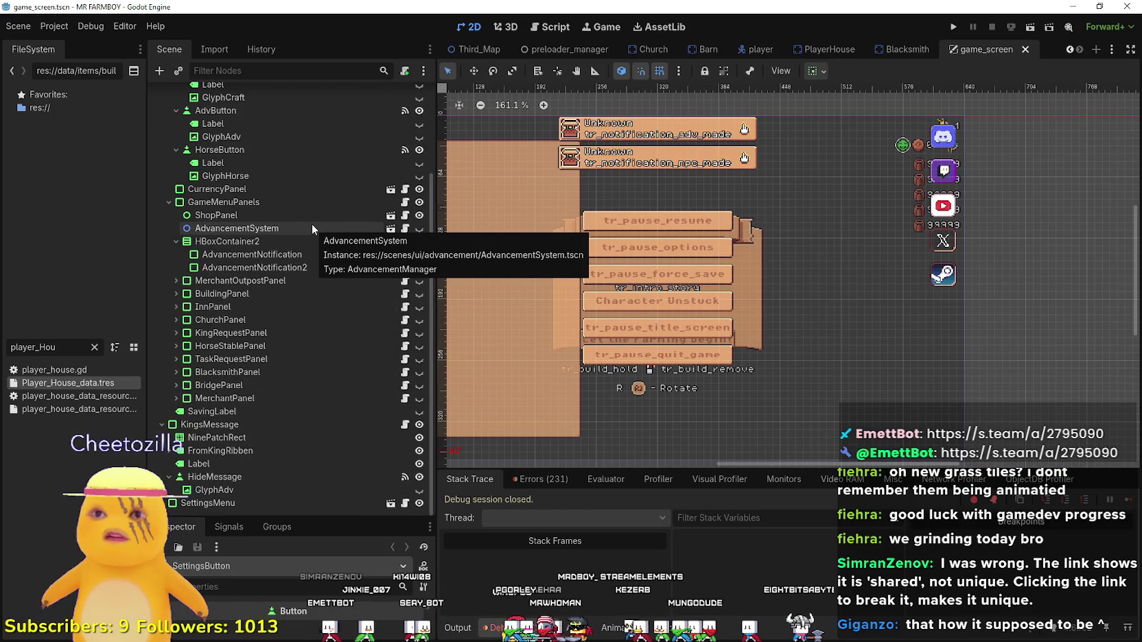
scroll(523, 335, "down", 4)
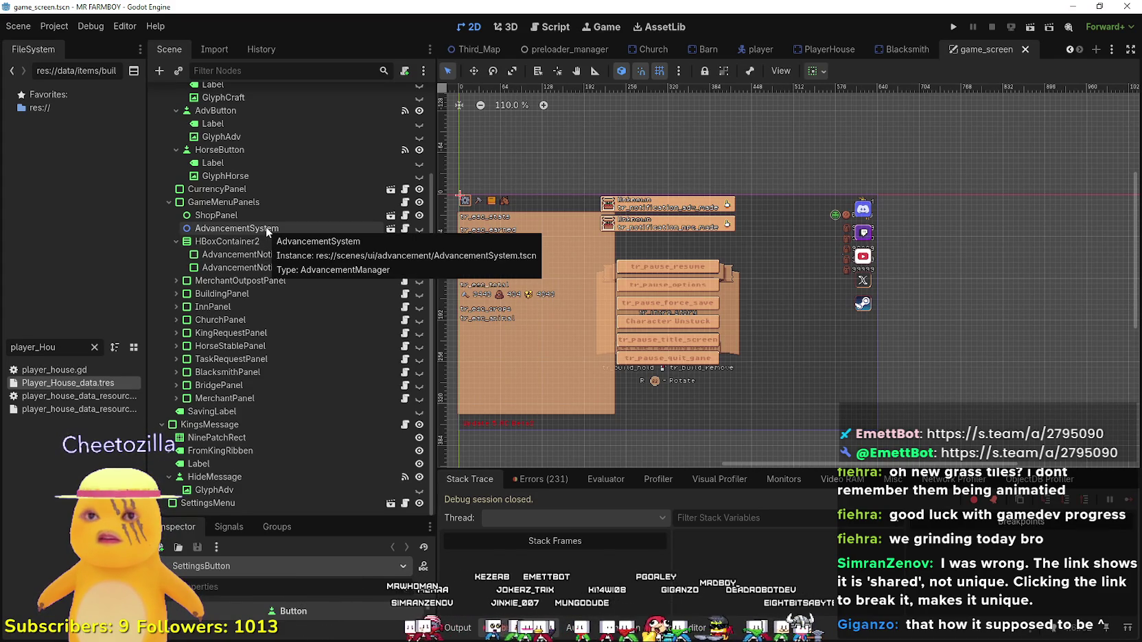
left_click(94, 348)
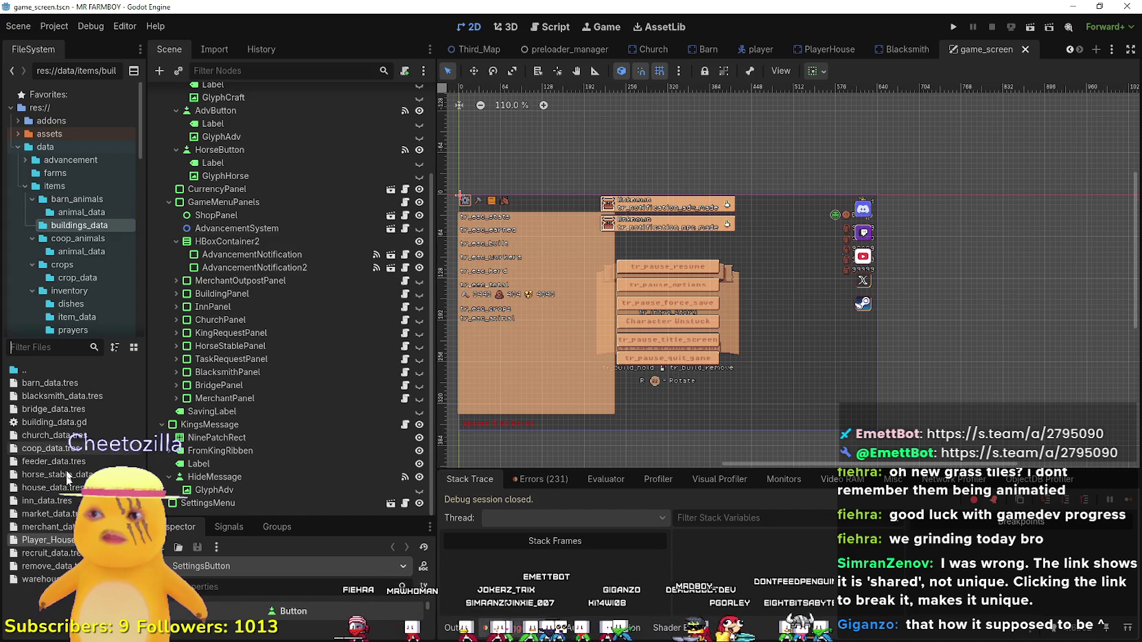
Duplicate game_screen.tscn as game_screen_the_endless.tscn and open the new scene.
type("game_s")
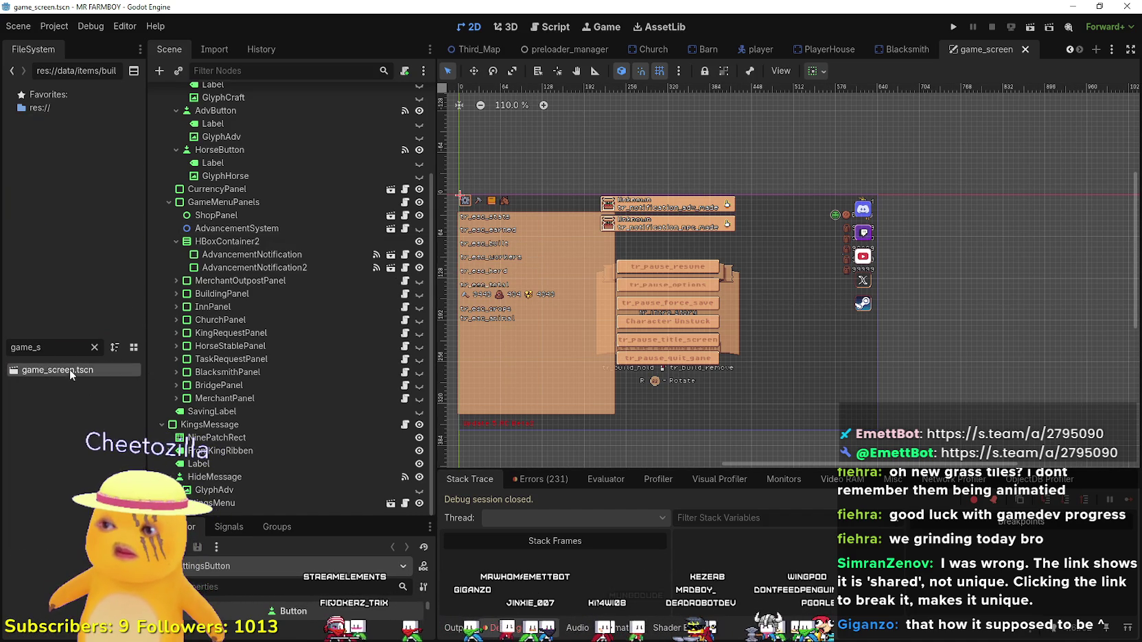
right_click(70, 369)
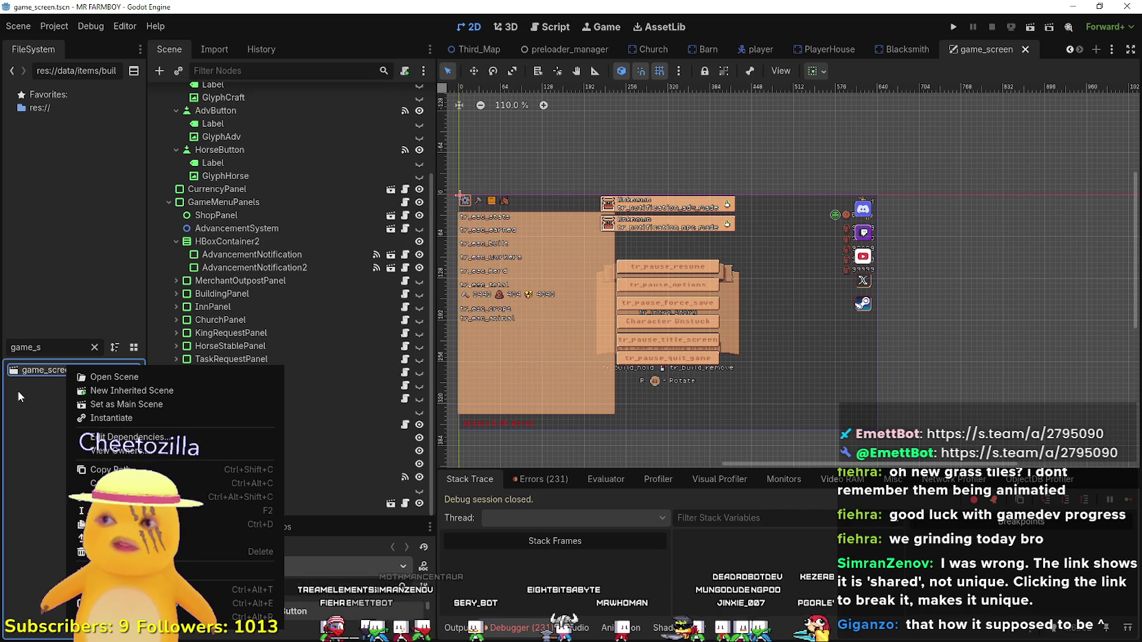
right_click(38, 371)
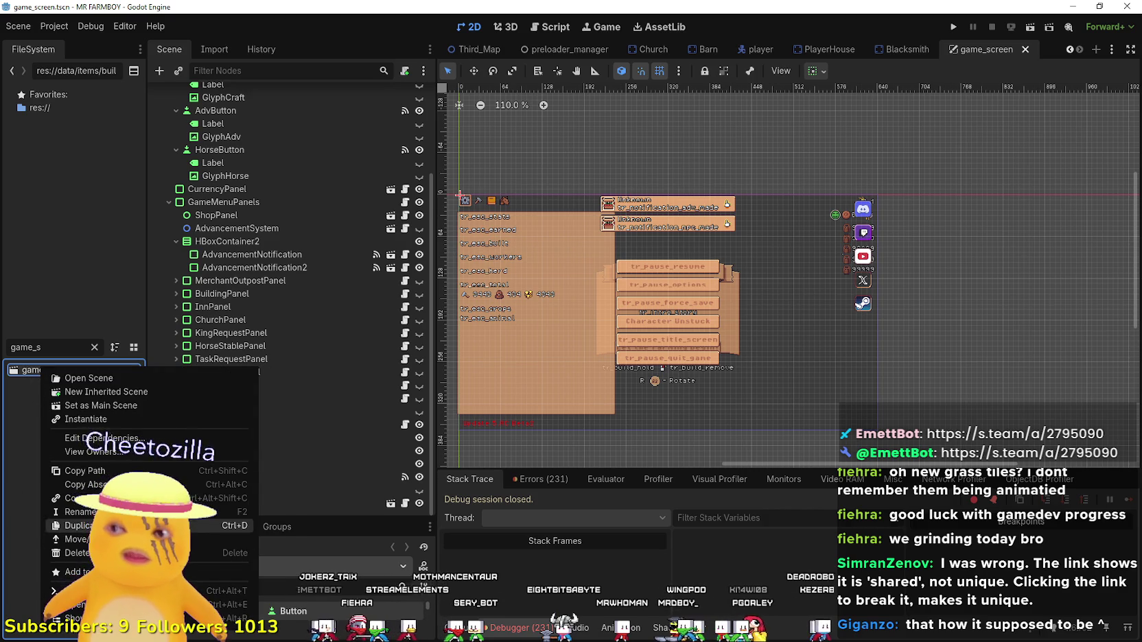
left_click(76, 525)
key("Right")
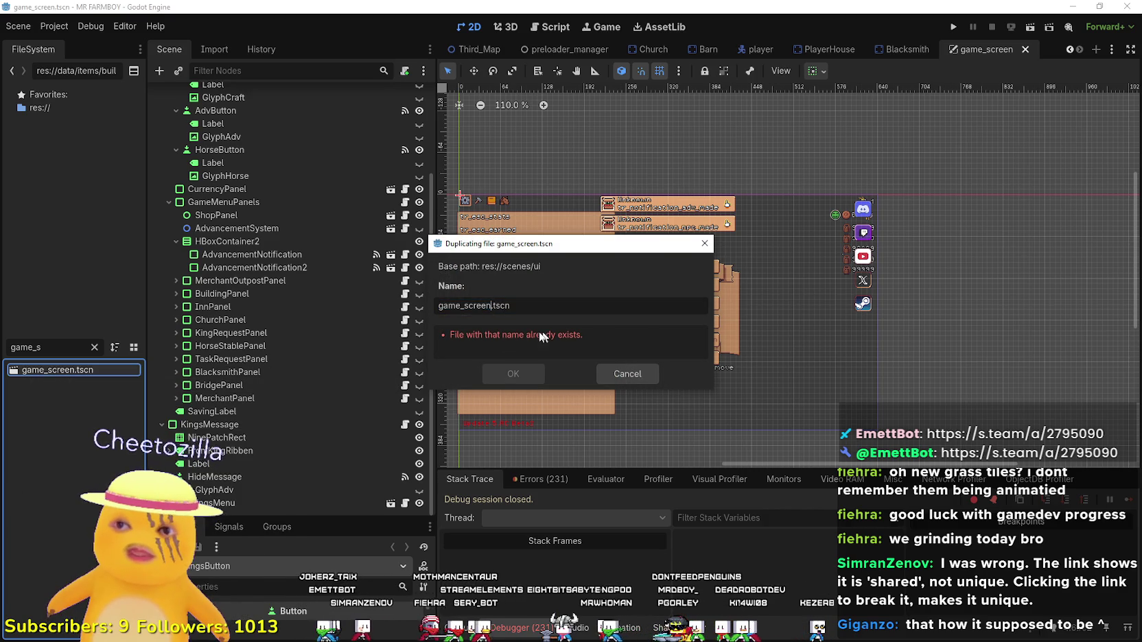
type("_the_")
type("endless")
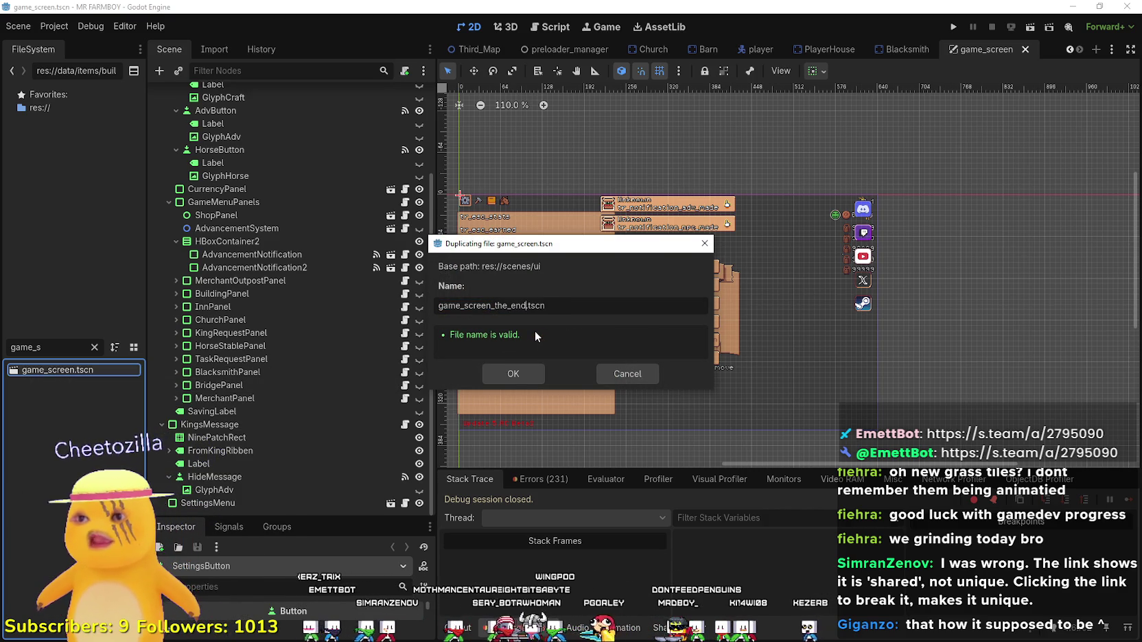
left_click(521, 369)
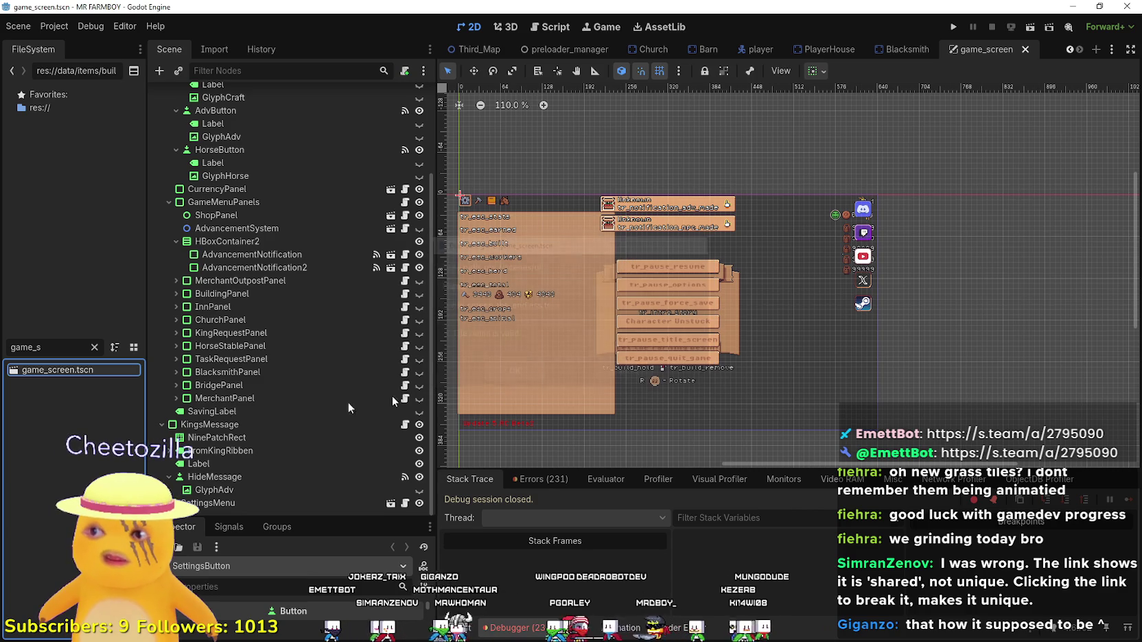
scroll(103, 446, "down", 5)
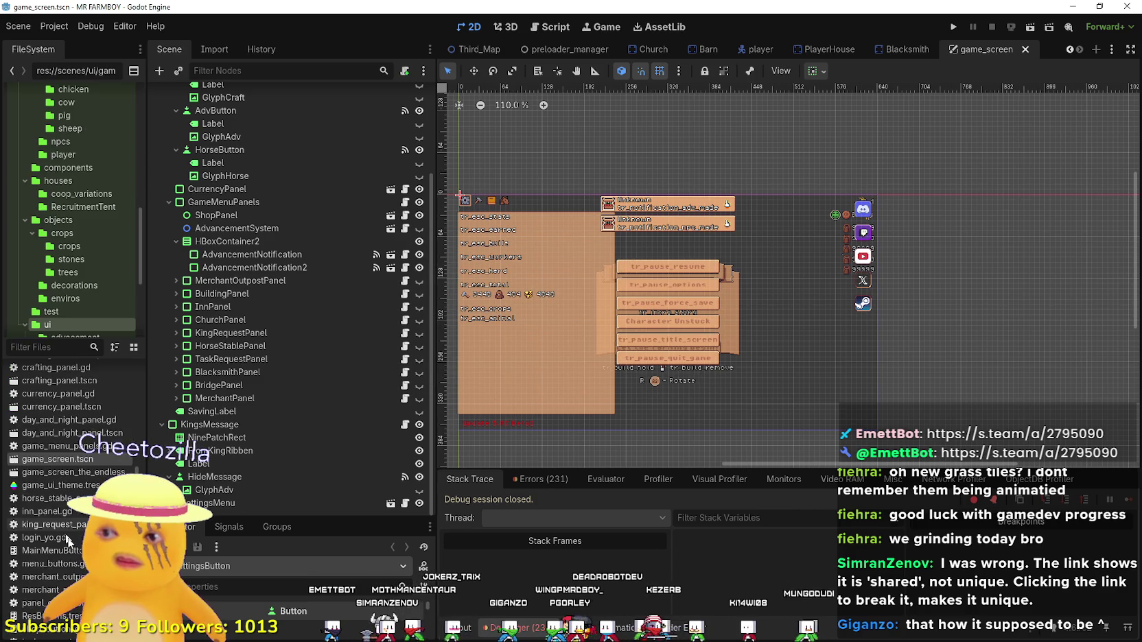
double_click(97, 474)
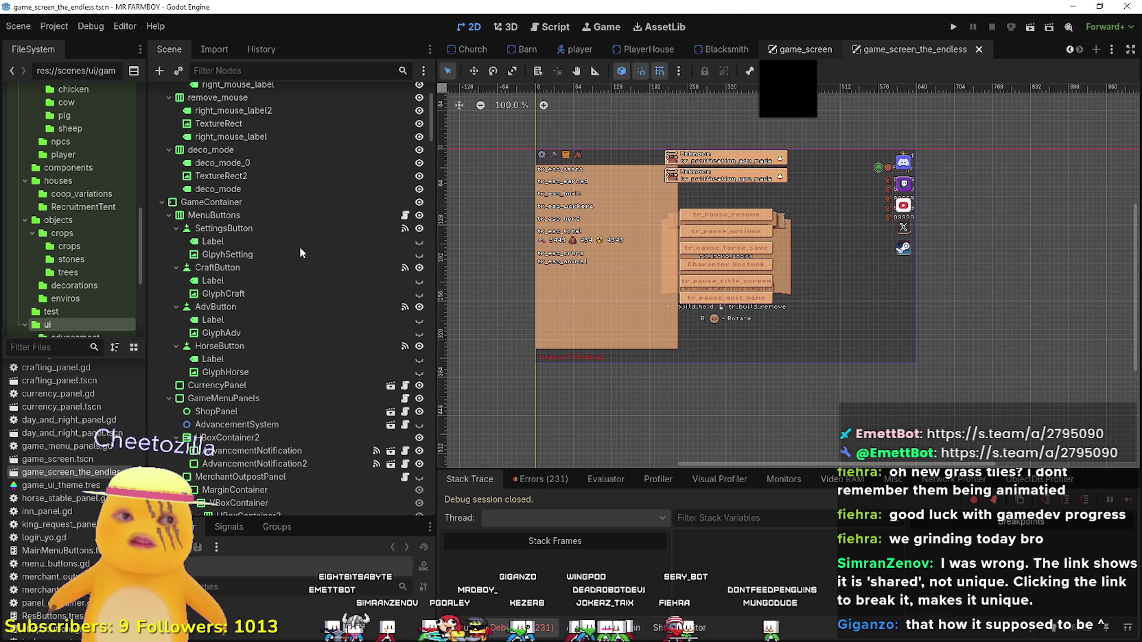
Close the original game_screen tab and collapse the Building, Inn, Church, KingRequest, HorseStable and Bridge panel subtrees.
key("ctrl+shift+Tab")
left_click(844, 49)
left_click(945, 50)
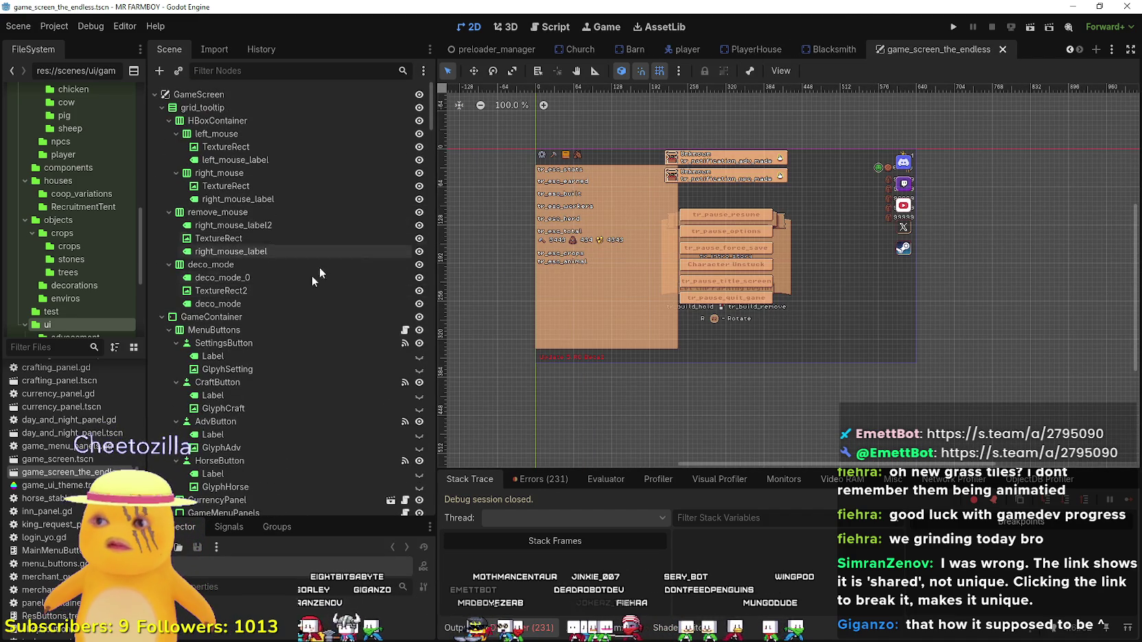
scroll(319, 288, "down", 5)
scroll(288, 405, "down", 1)
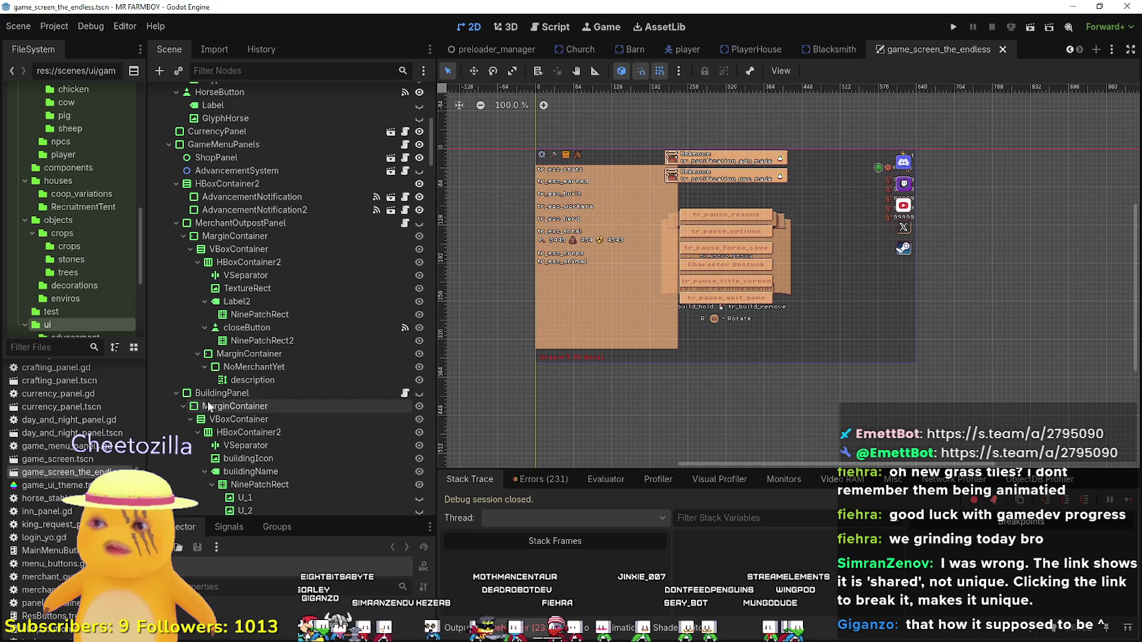
left_click(177, 393)
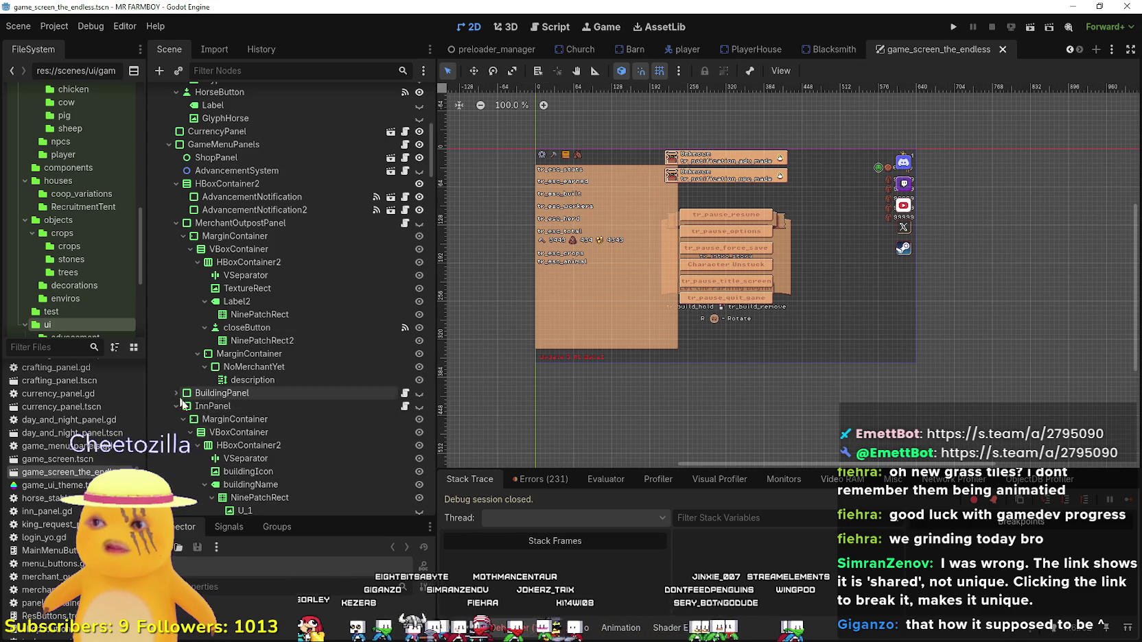
left_click(177, 406)
left_click(177, 419)
left_click(176, 432)
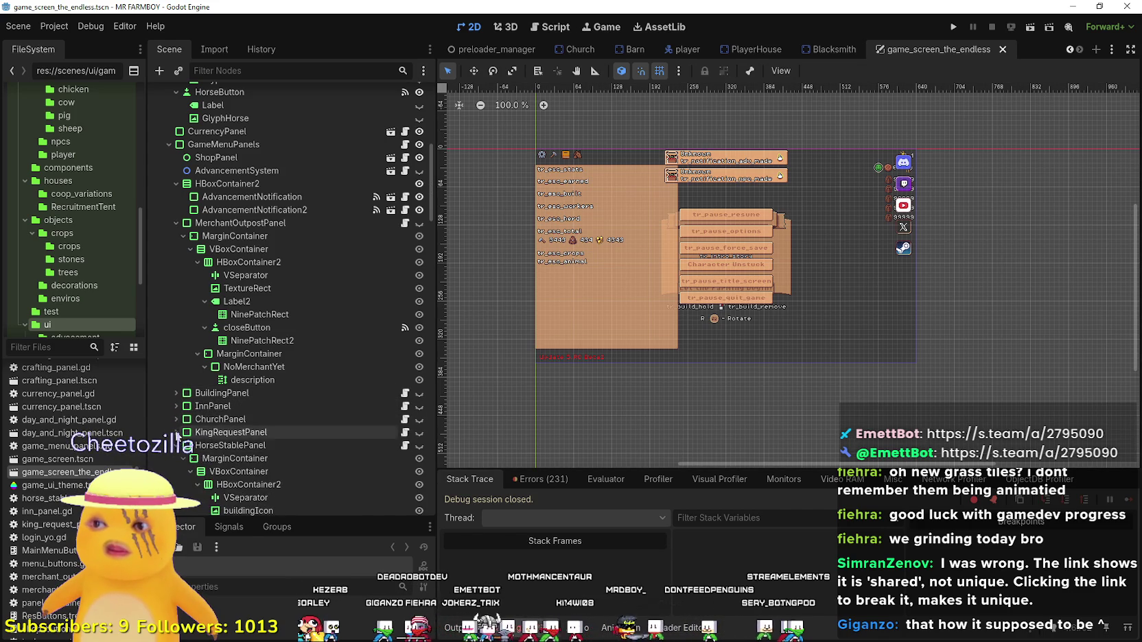
scroll(212, 453, "down", 4)
left_click(174, 234)
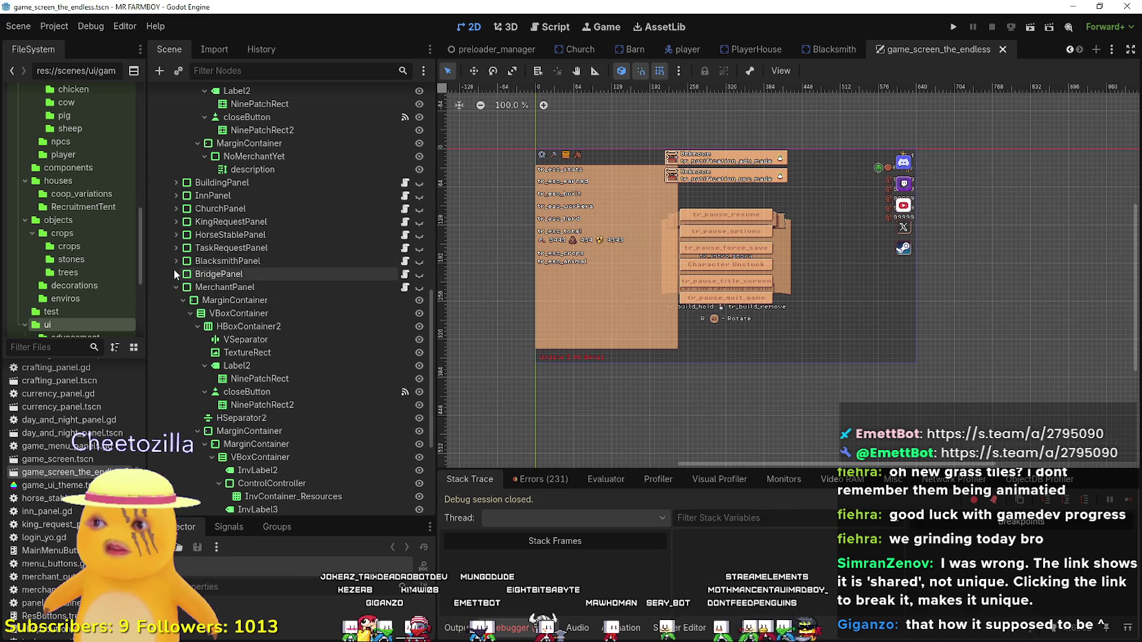
left_click(176, 274)
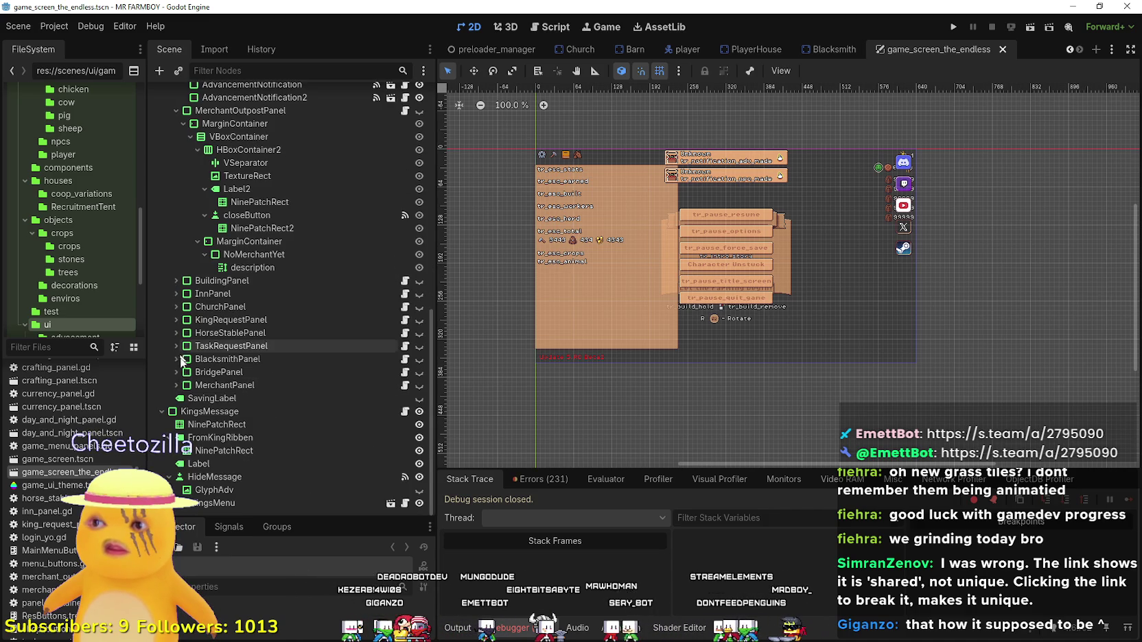
Multi-select the Blacksmith, TaskRequest, HorseStable, KingRequest, Church and Inn panels.
left_click(261, 359)
left_click(262, 346, "shift")
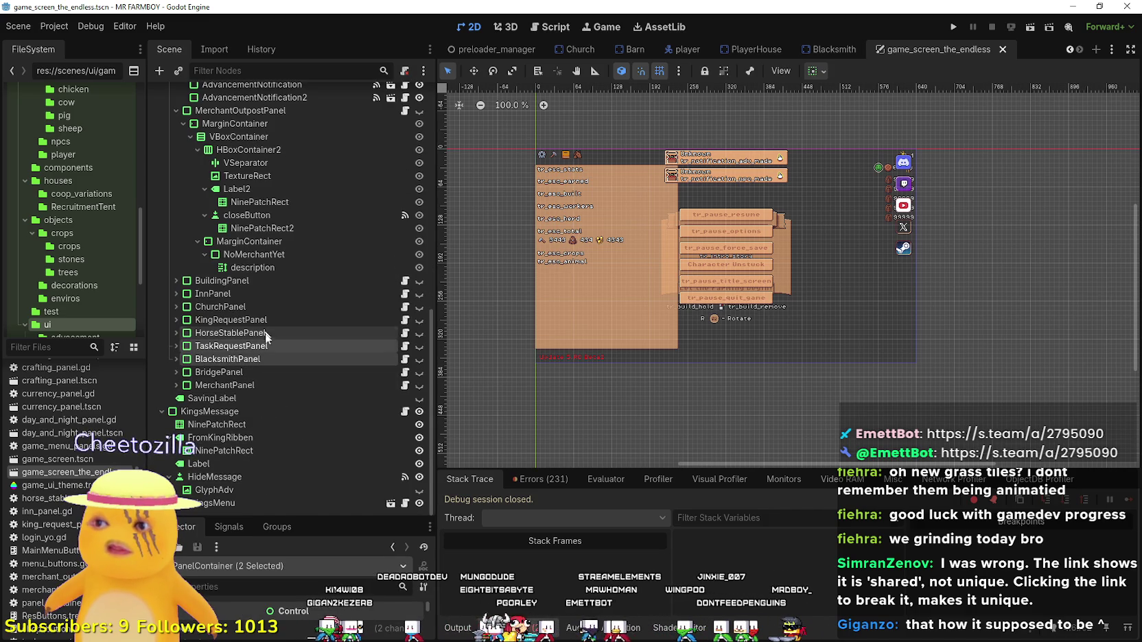
left_click(263, 332, "shift")
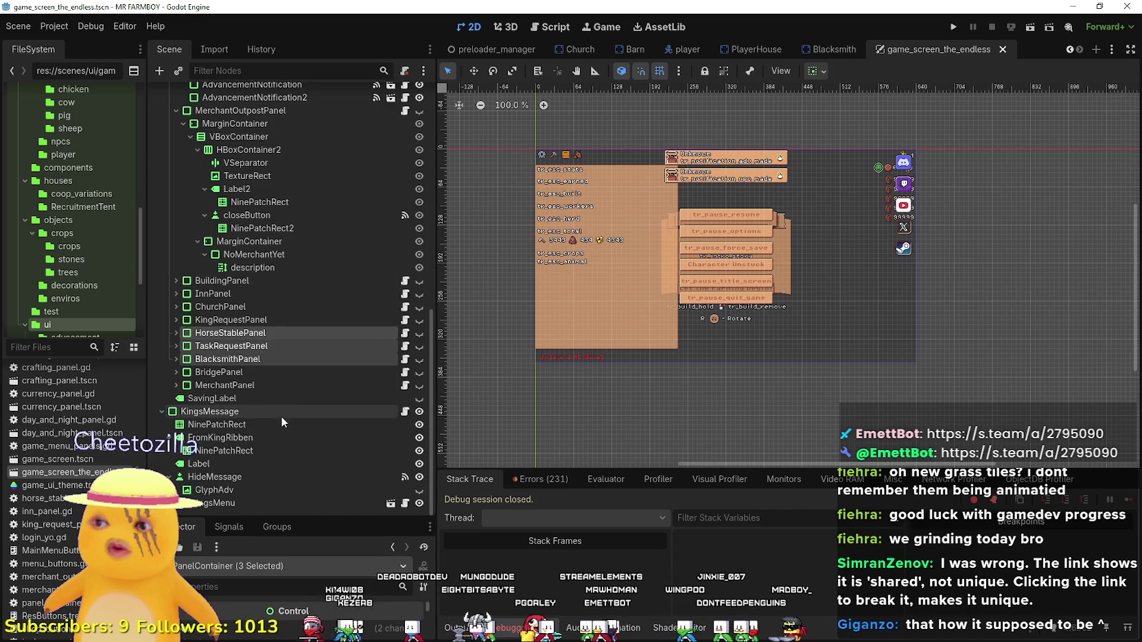
left_click(256, 318, "shift")
left_click(254, 306, "shift")
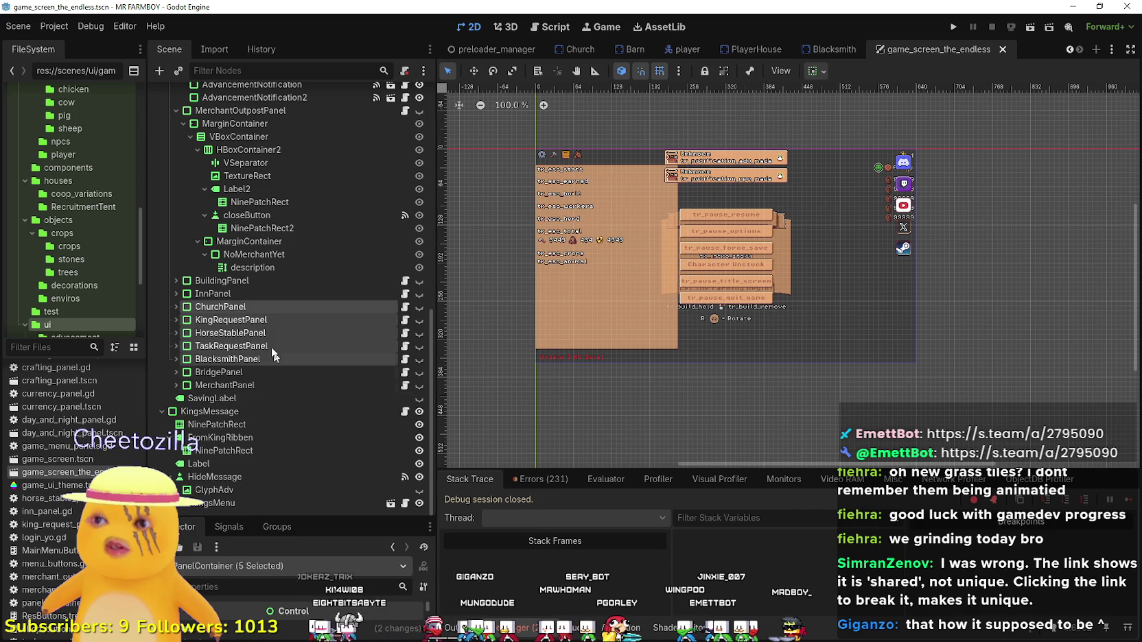
left_click(233, 297, "shift")
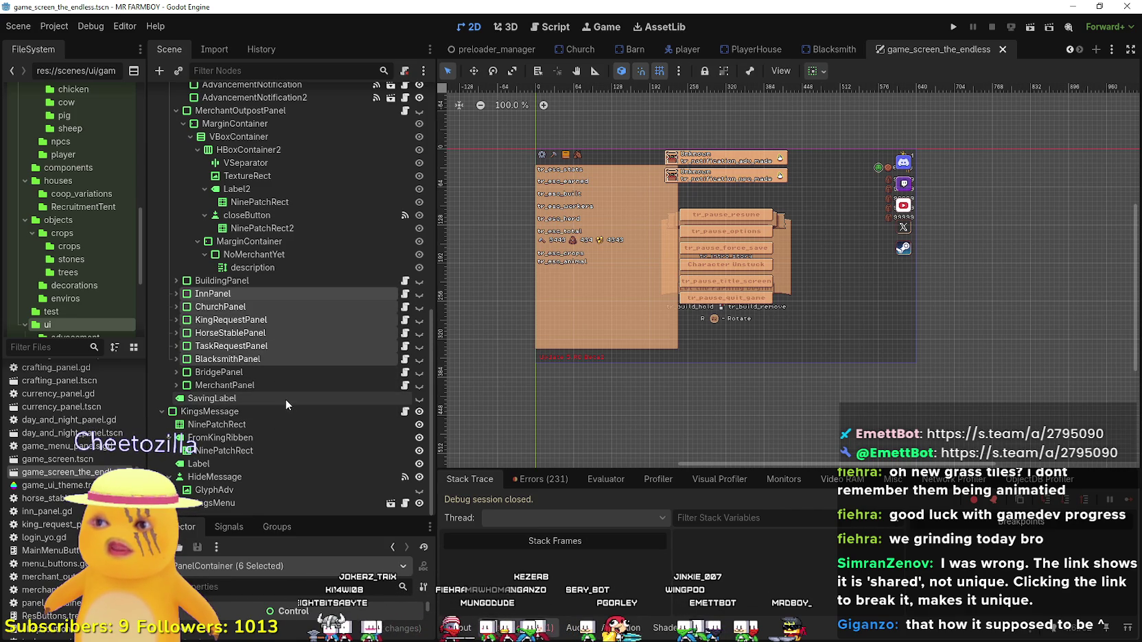
scroll(288, 388, "up", 5)
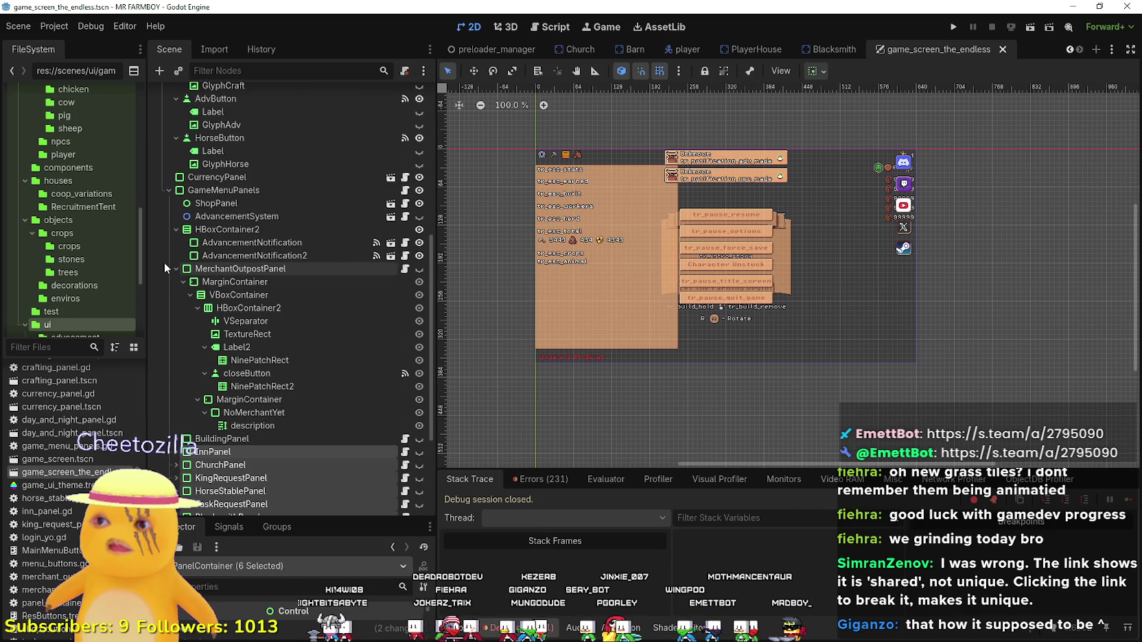
left_click(177, 268)
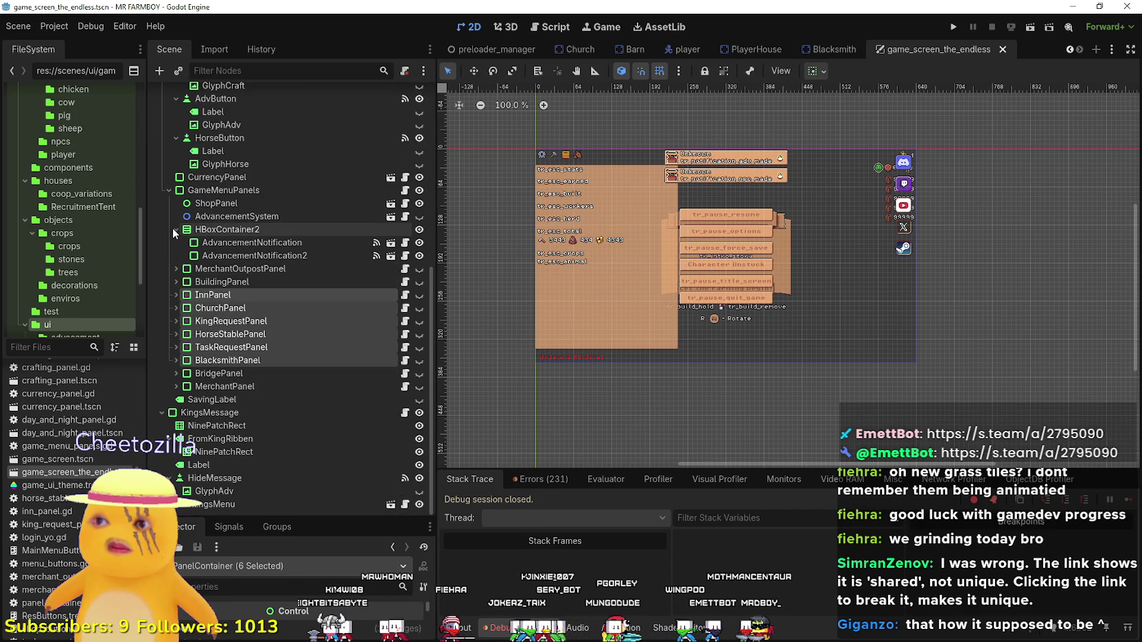
Delete the Inn, Church, KingRequest, HorseStable, TaskRequest and Blacksmith panel nodes.
right_click(240, 333)
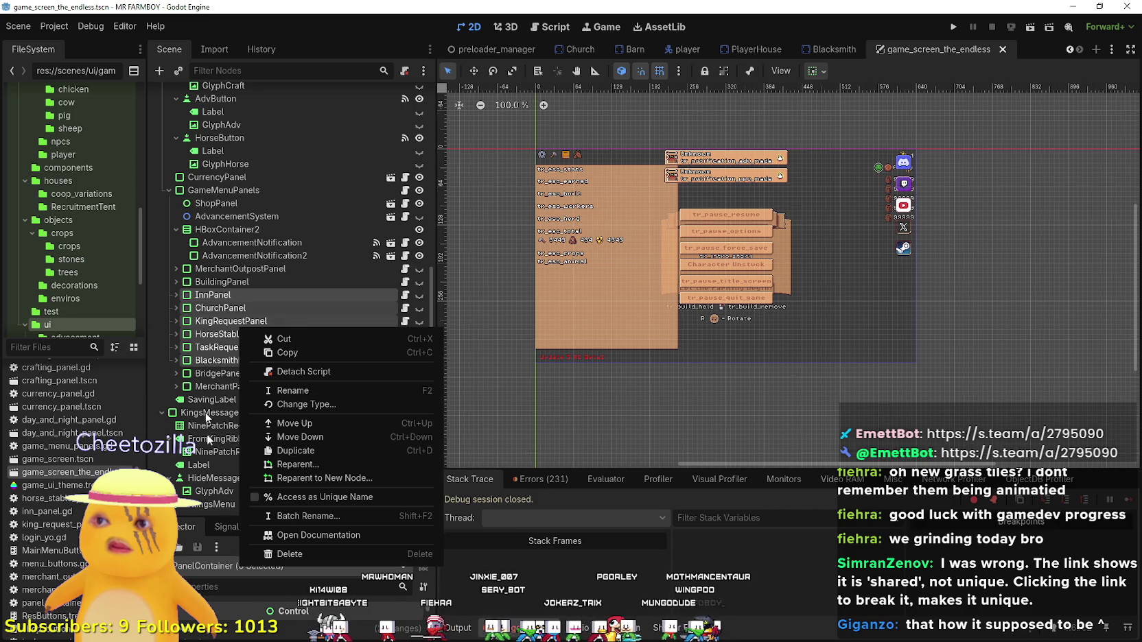
left_click(317, 553)
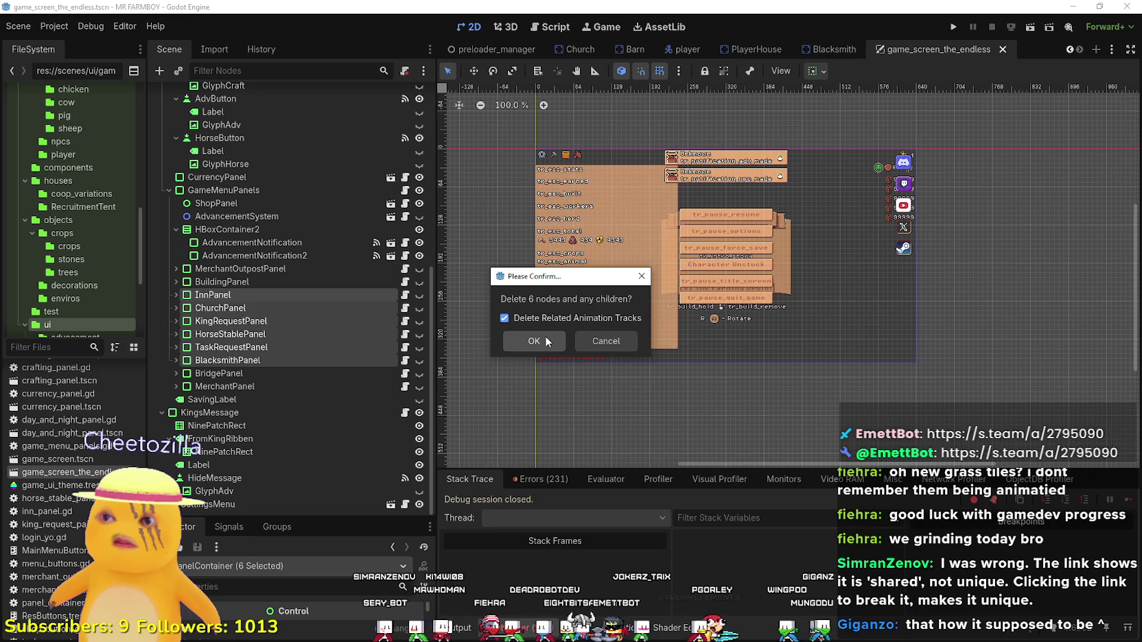
left_click(546, 341)
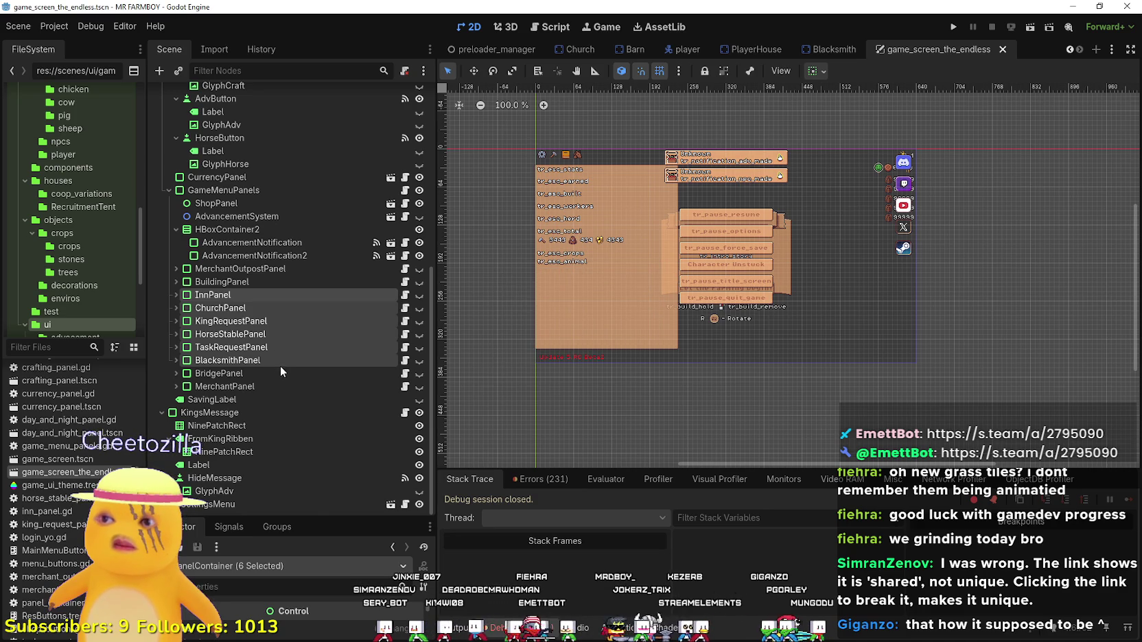
Select the AdvancementSystem node and save game_screen_the_endless.tscn.
scroll(217, 372, "up", 4)
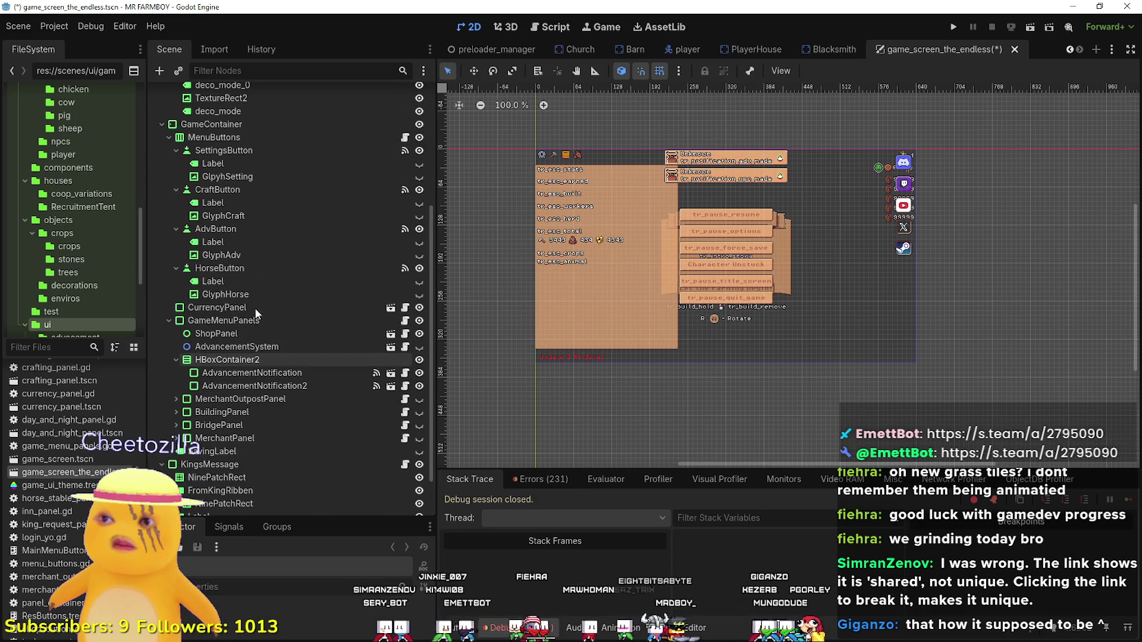
left_click(242, 347)
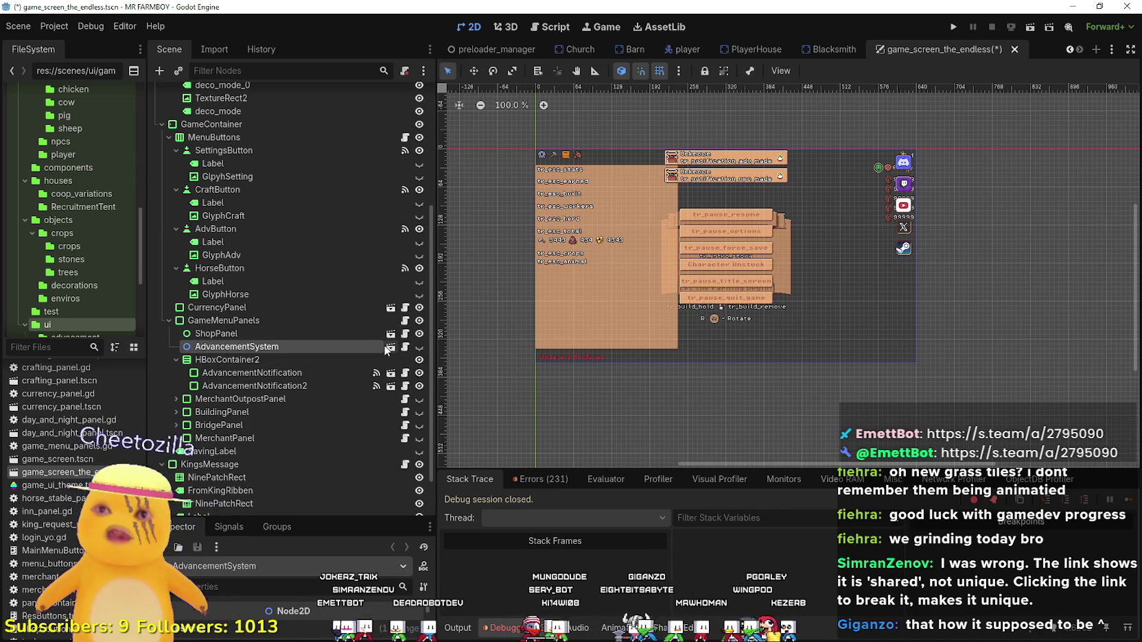
key("ctrl+s")
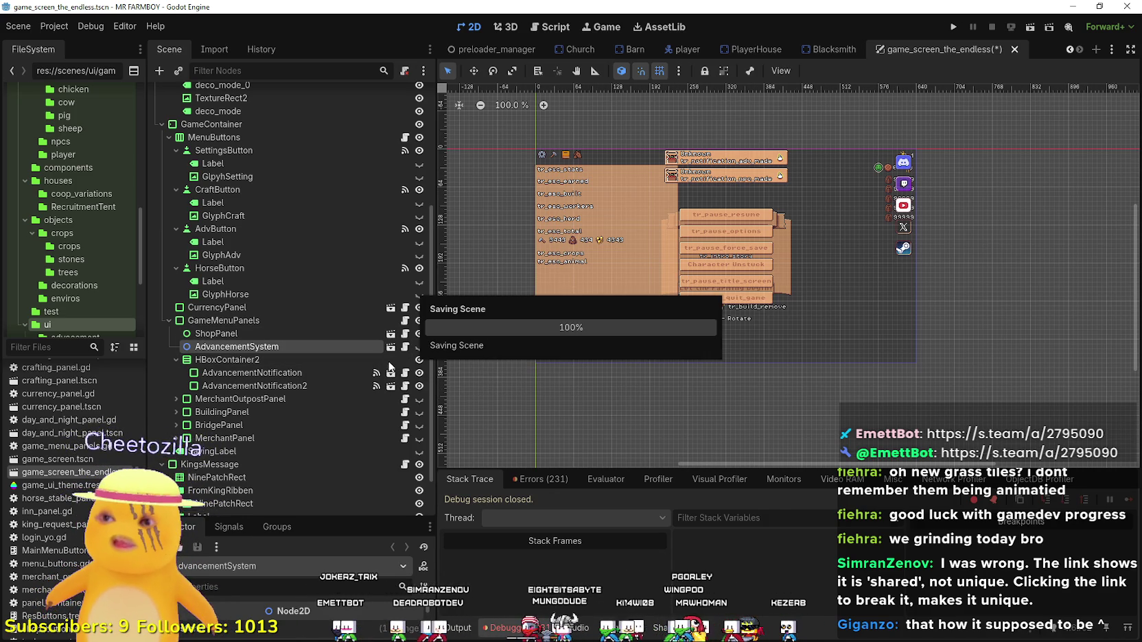
Open the AdvancementSystem scene and start duplicating AdvancementSystem.tscn as AdvancementSystem_.tscn.
left_click(390, 346)
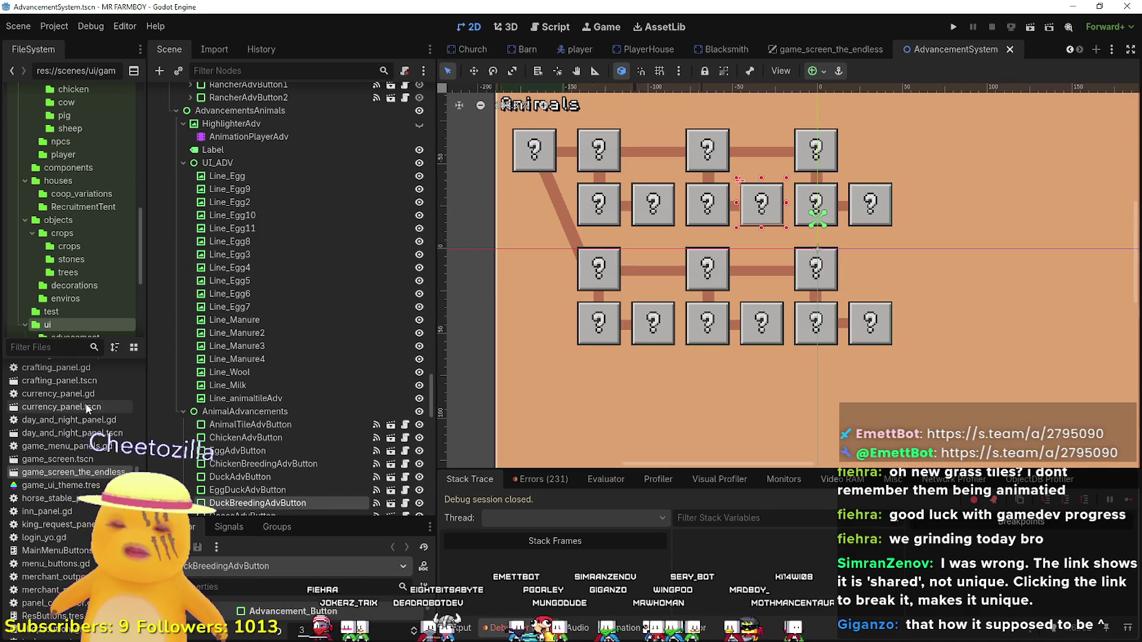
type("advancem")
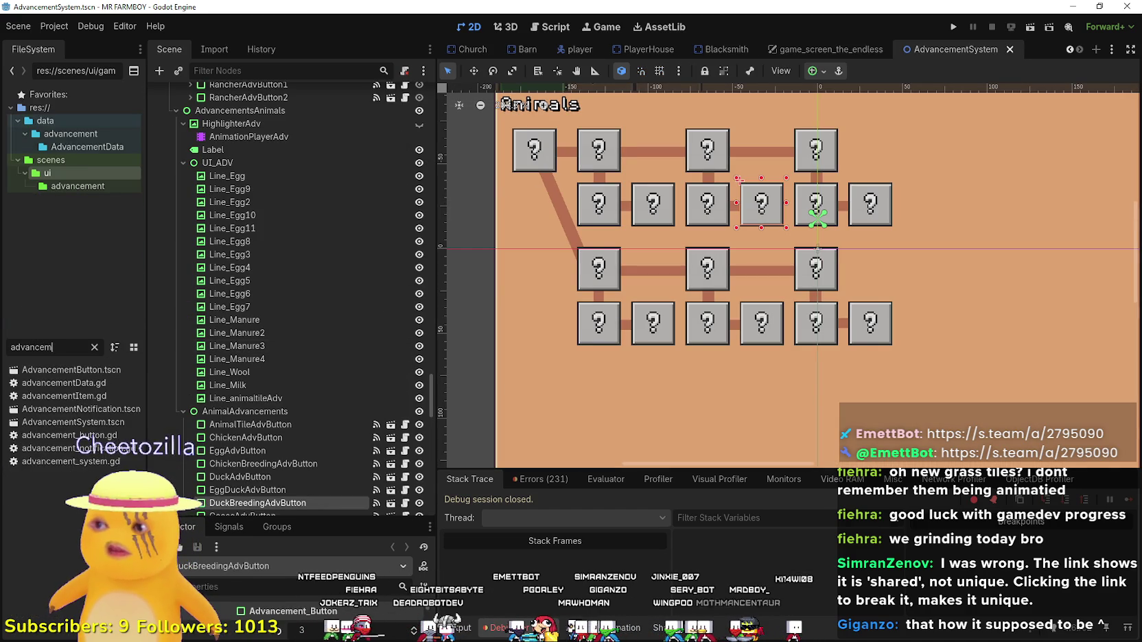
right_click(62, 423)
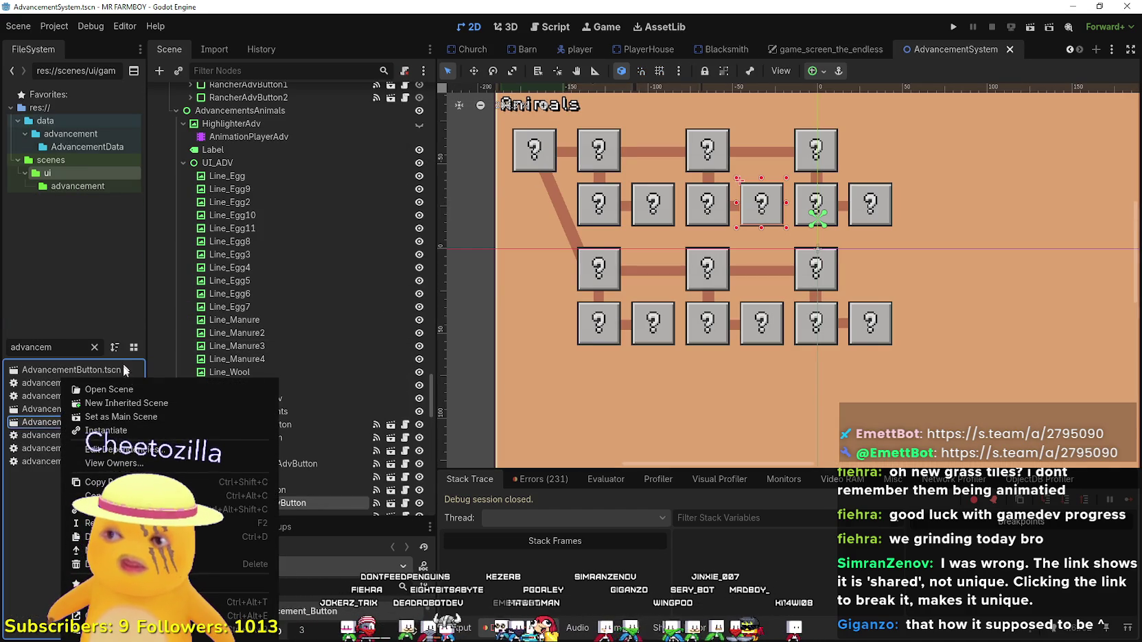
left_click(96, 536)
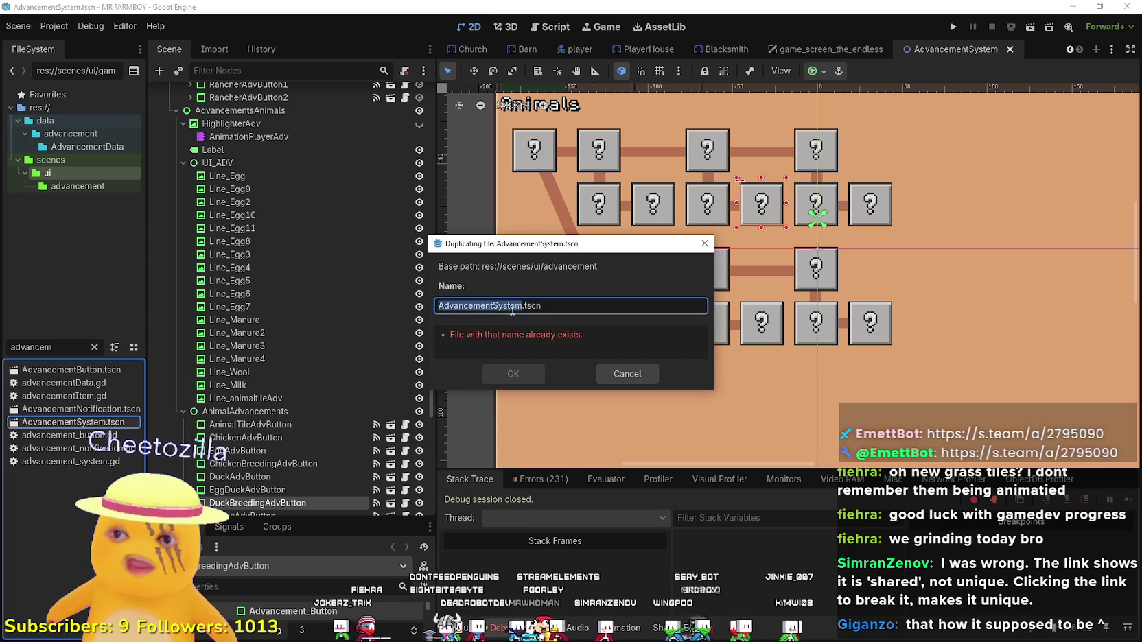
key("Right")
type("_")
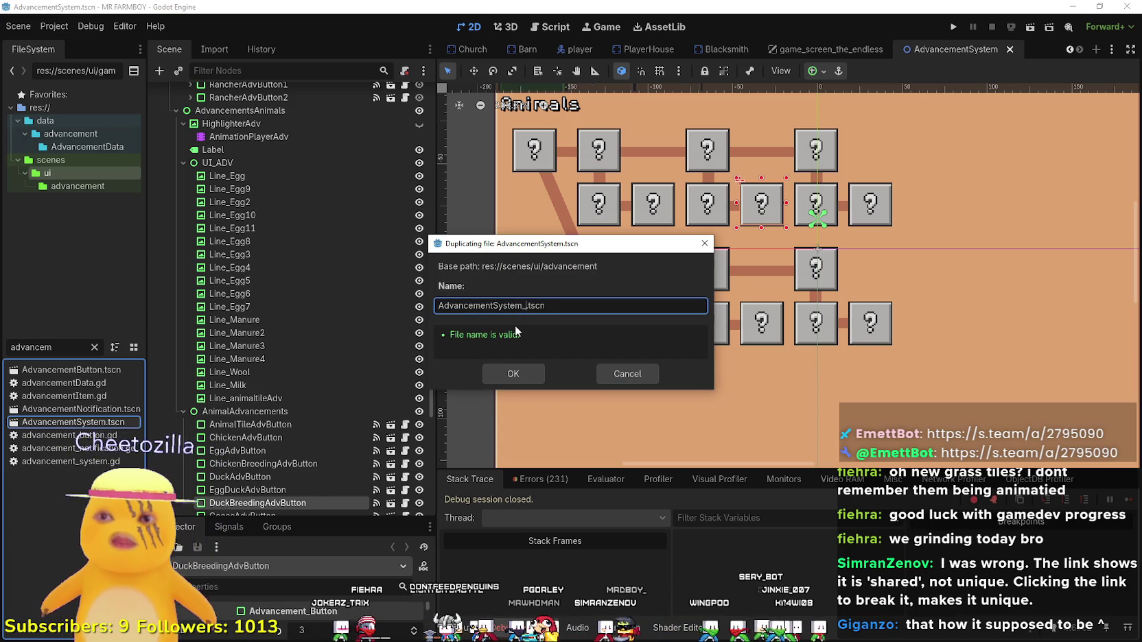
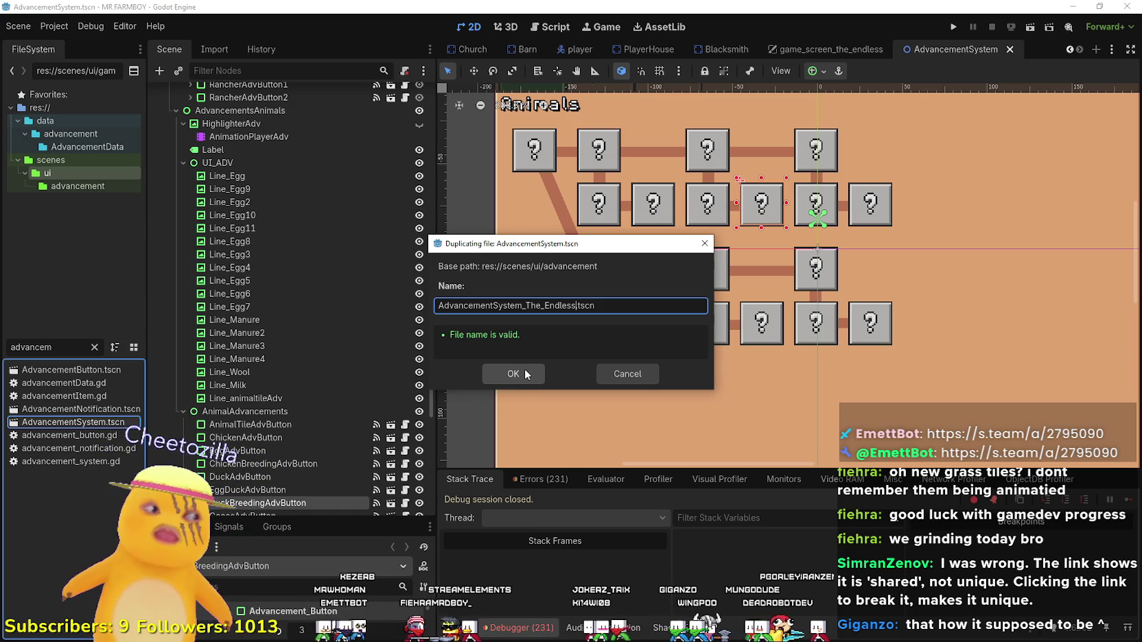
Duplicate AdvancementSystem.tscn as AdvancementSystem_The_Endless.tscn and open the new copy.
left_click(514, 374)
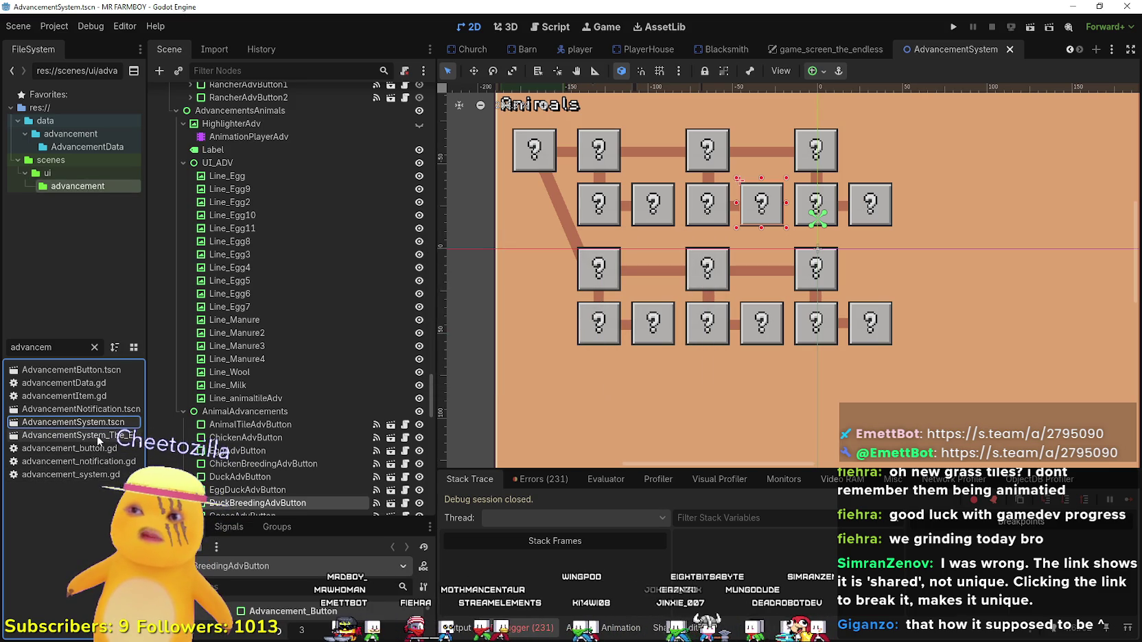
double_click(75, 435)
mouse_move(795, 51)
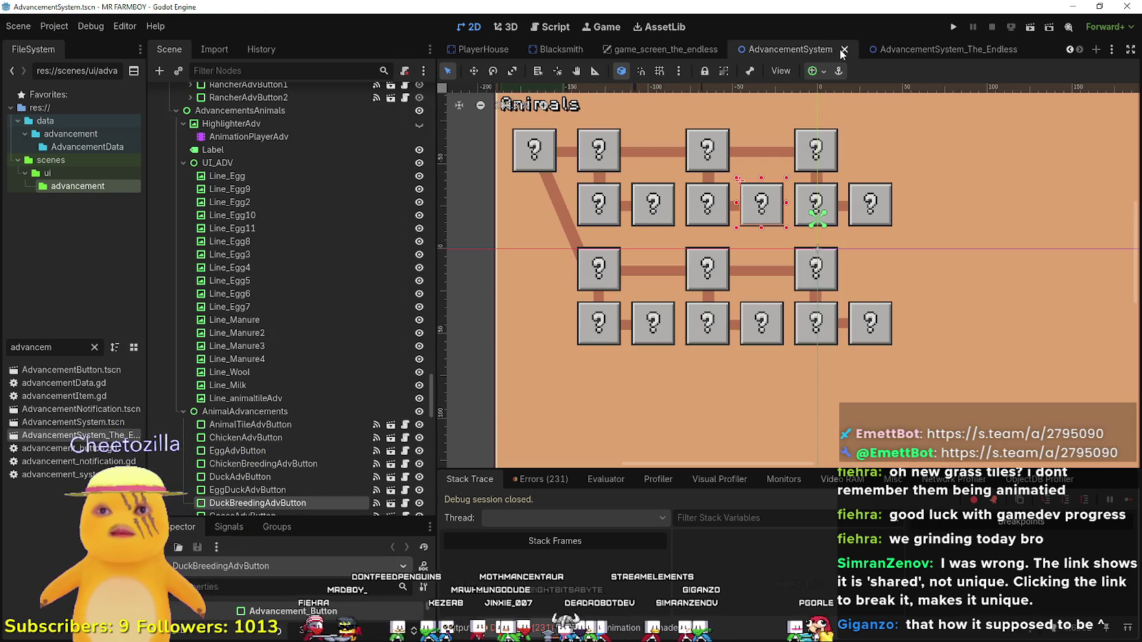
Instance AdvancementSystem_The_Endless.tscn under GameMenuPanels in place of the original AdvancementSystem node.
left_click(843, 49)
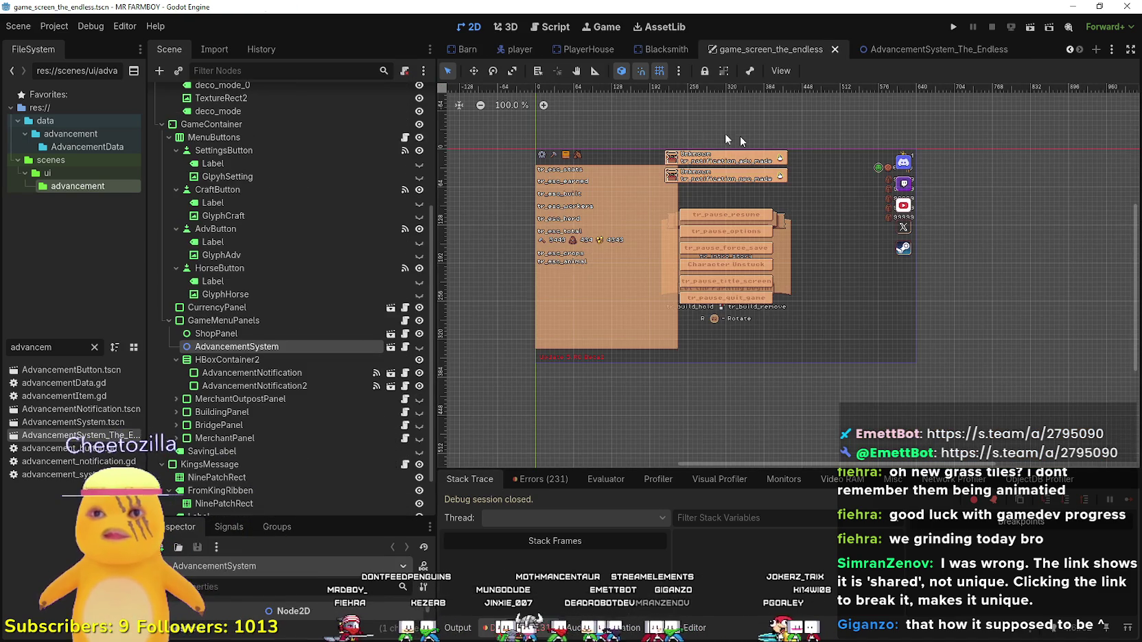
left_click(896, 49)
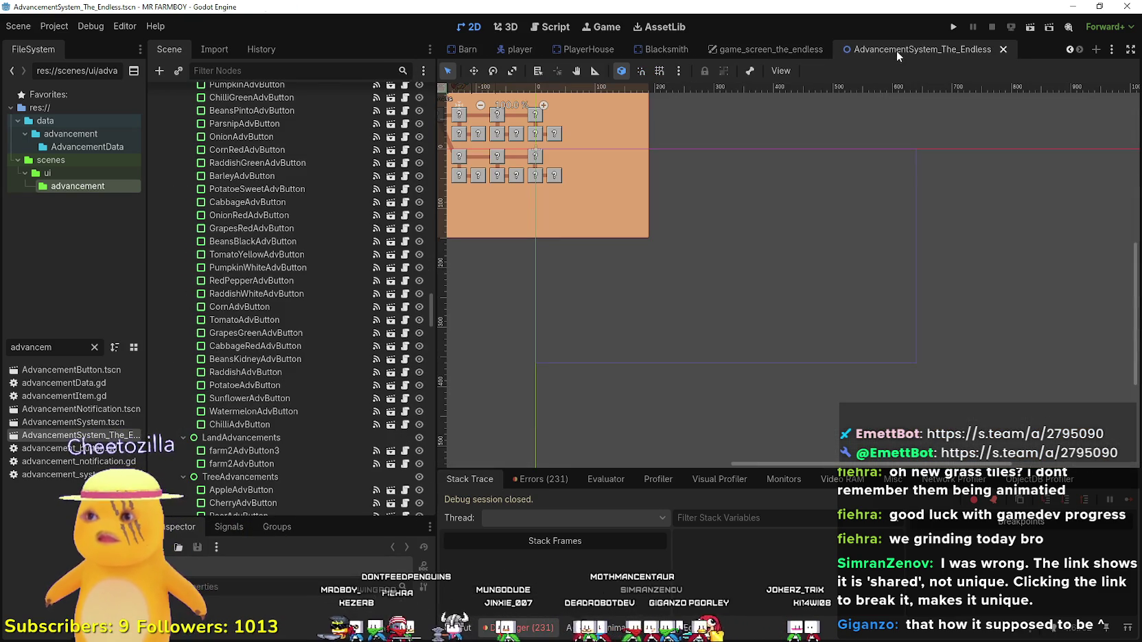
left_click(785, 47)
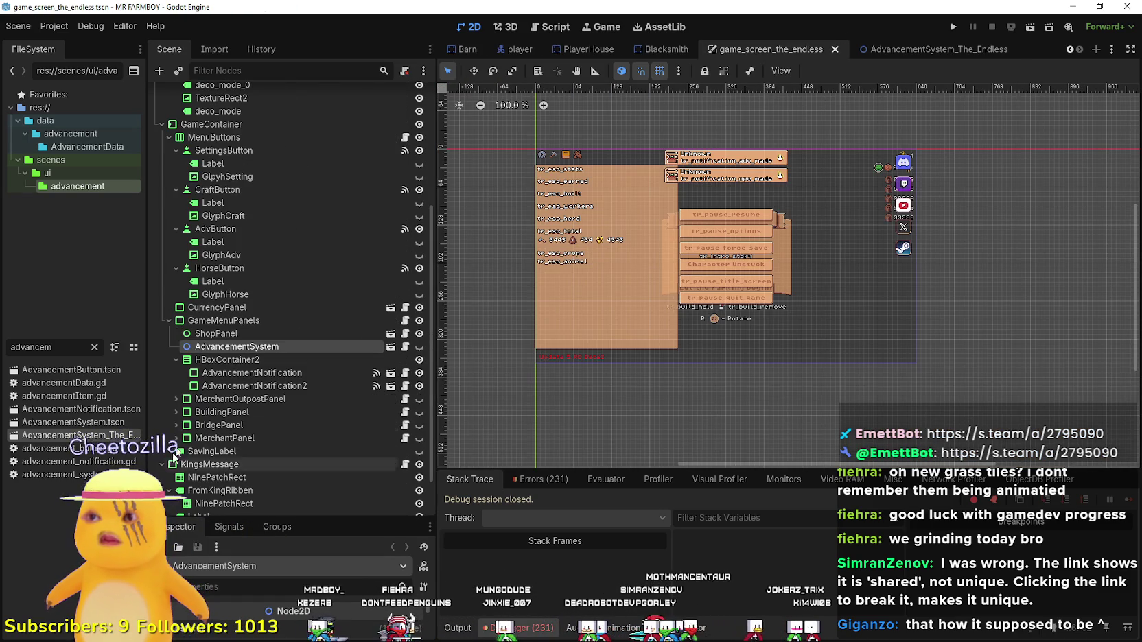
left_click(232, 322)
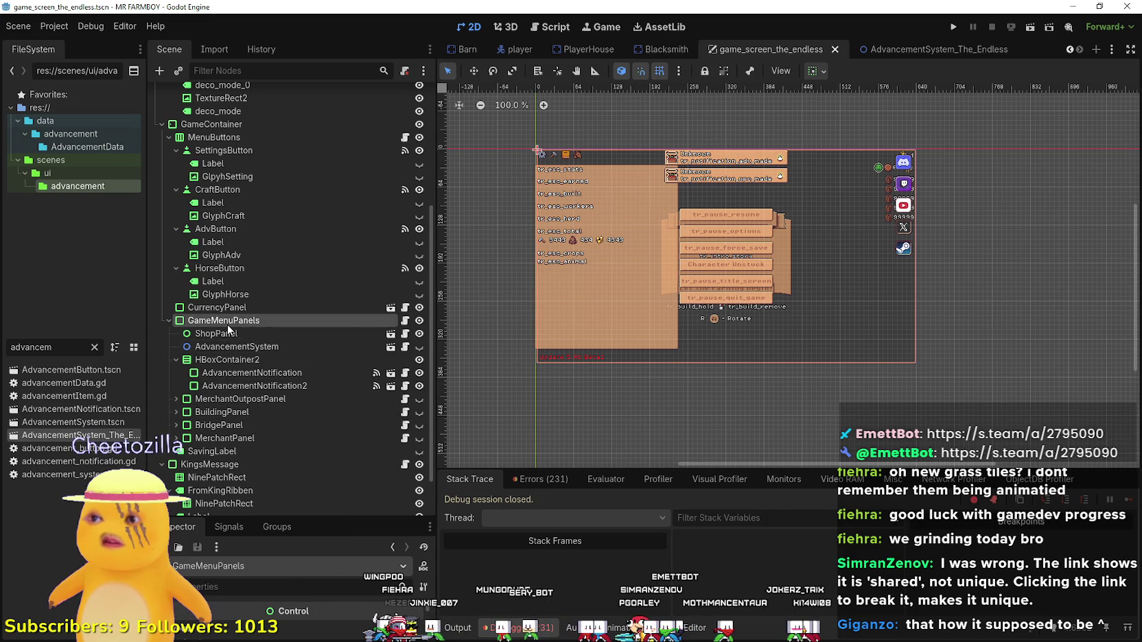
right_click(222, 321)
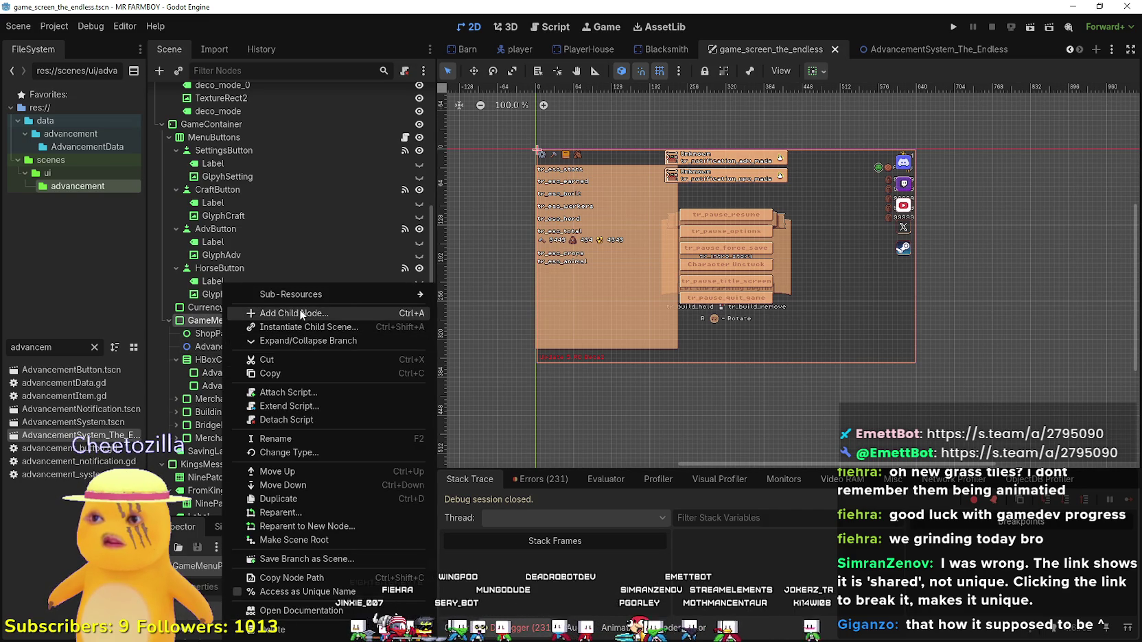
left_click(49, 436)
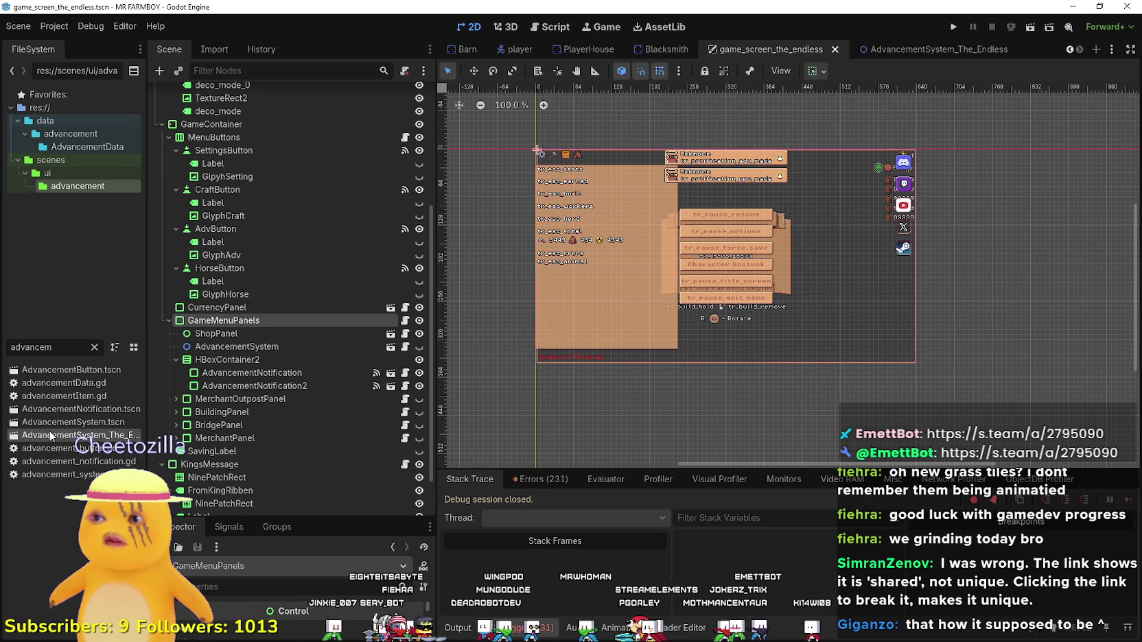
left_click_drag(273, 351, 247, 331)
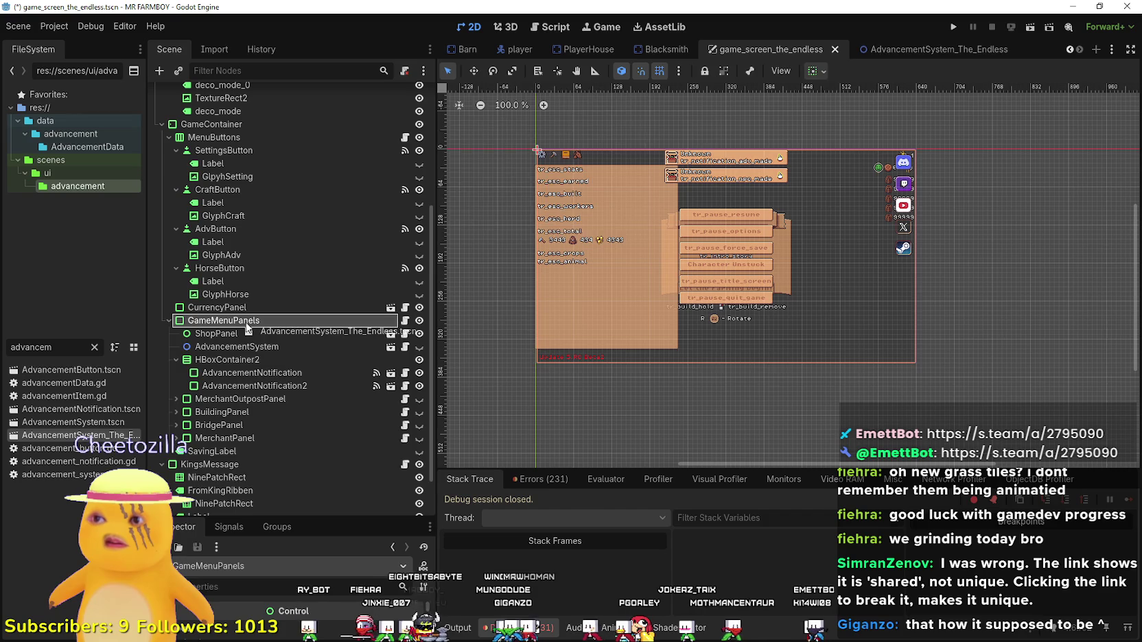
left_click_drag(247, 451, 254, 357)
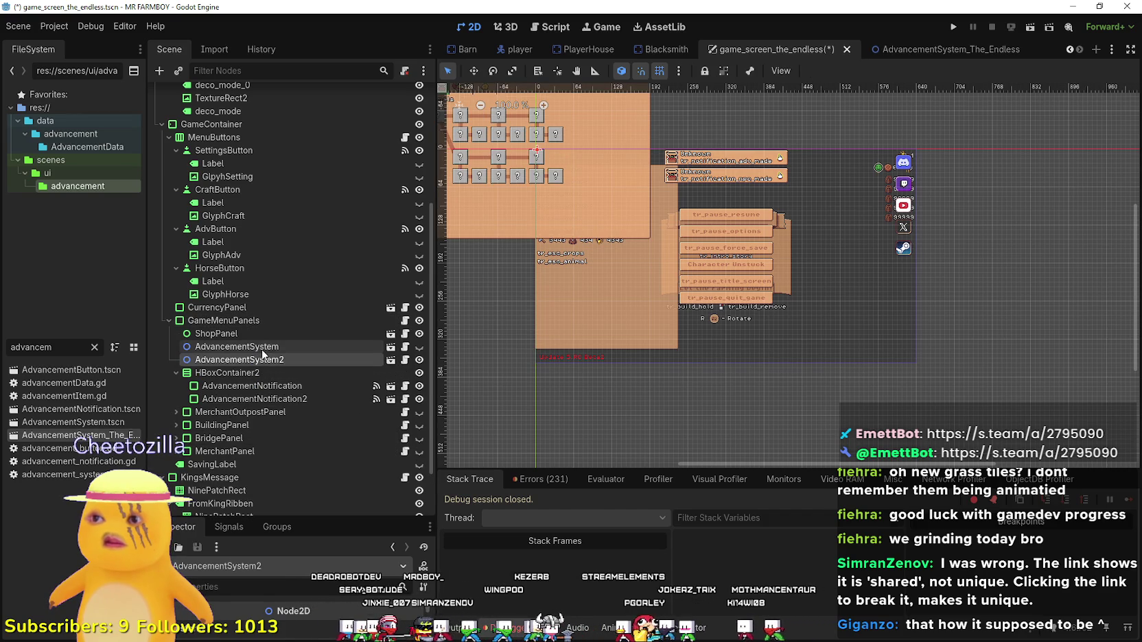
right_click(261, 349)
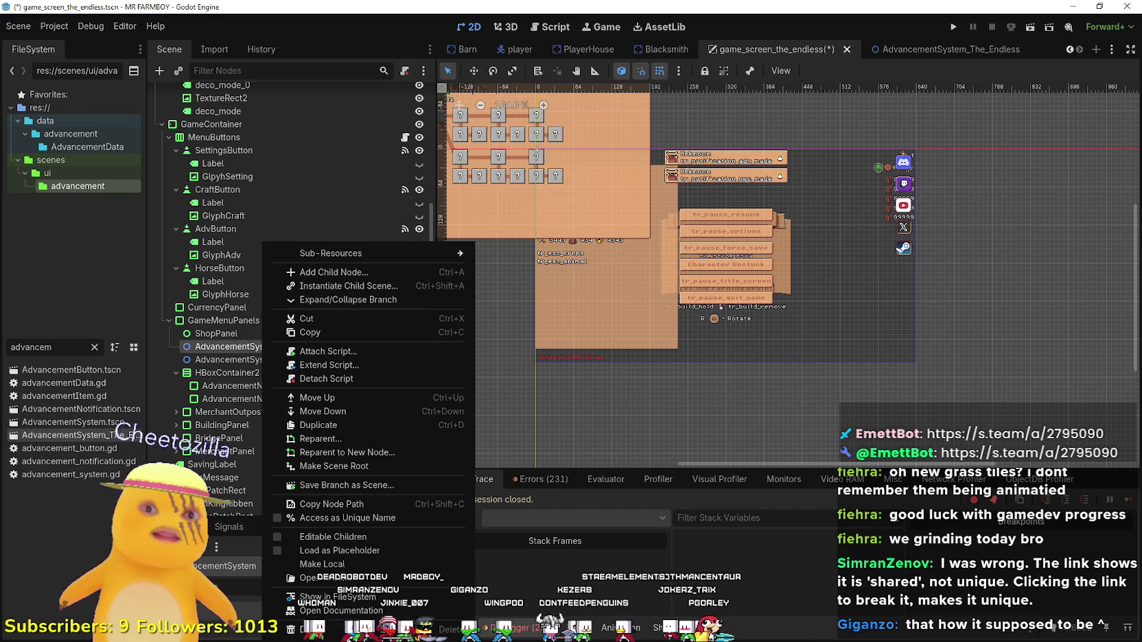
left_click(313, 629)
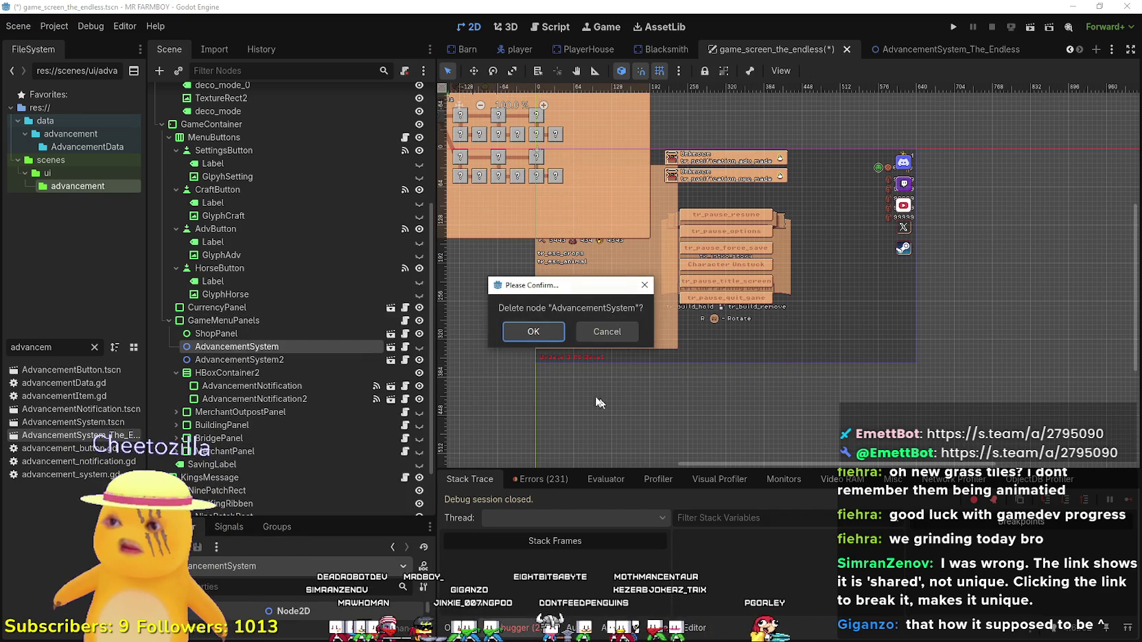
left_click(528, 329)
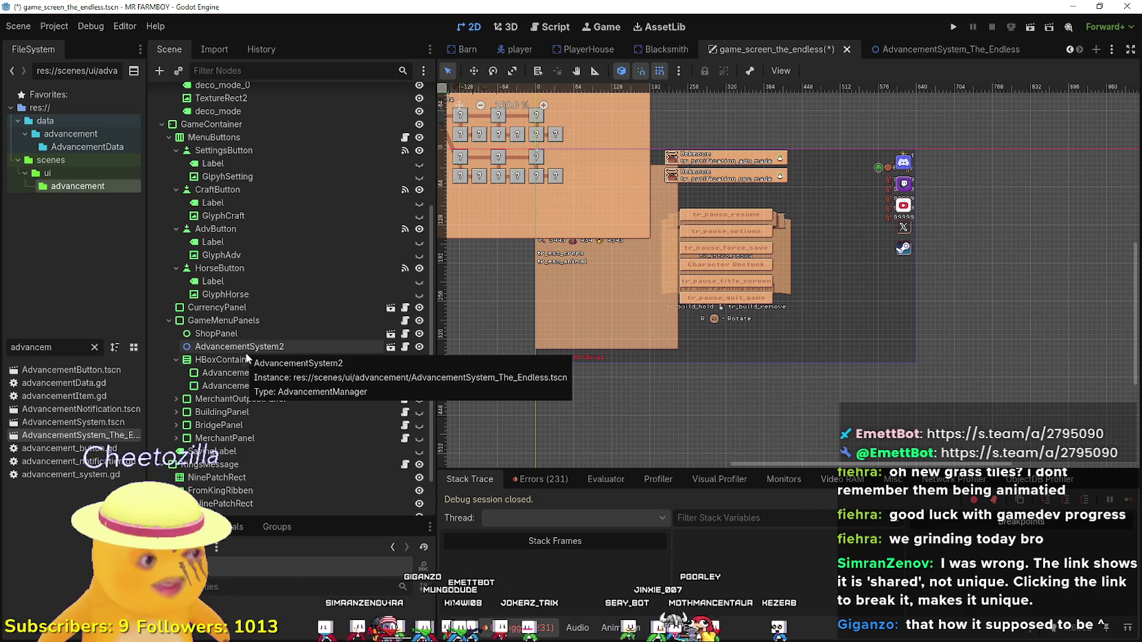
Rename AdvancementSystem2 to AdvancementSystem and save game_screen_the_endless.
left_click(264, 348)
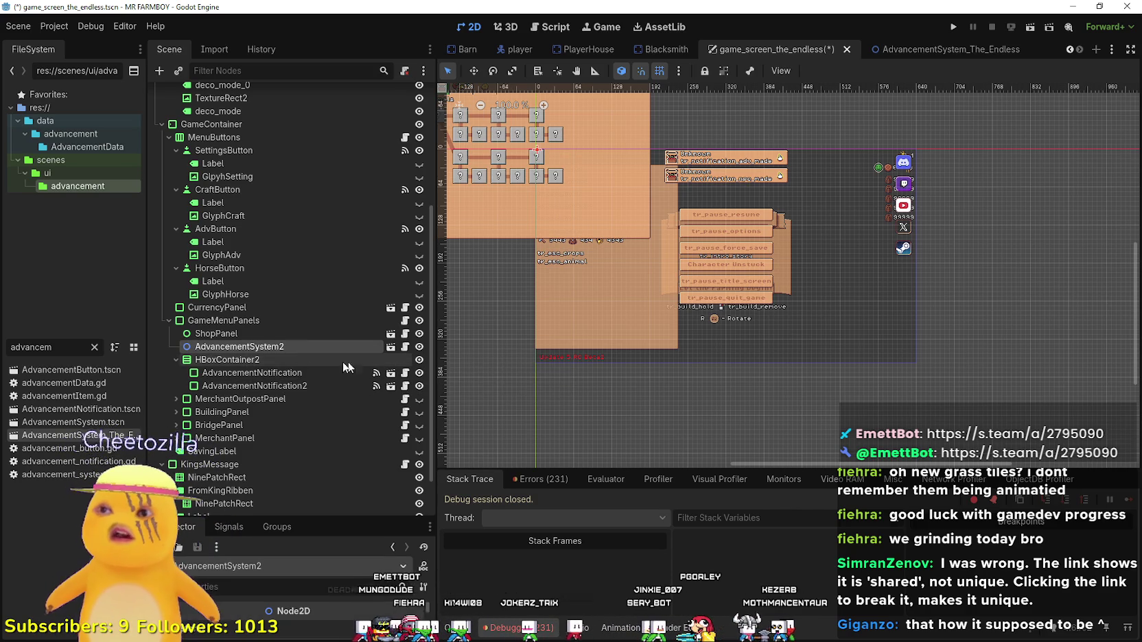
double_click(303, 344)
key("Escape")
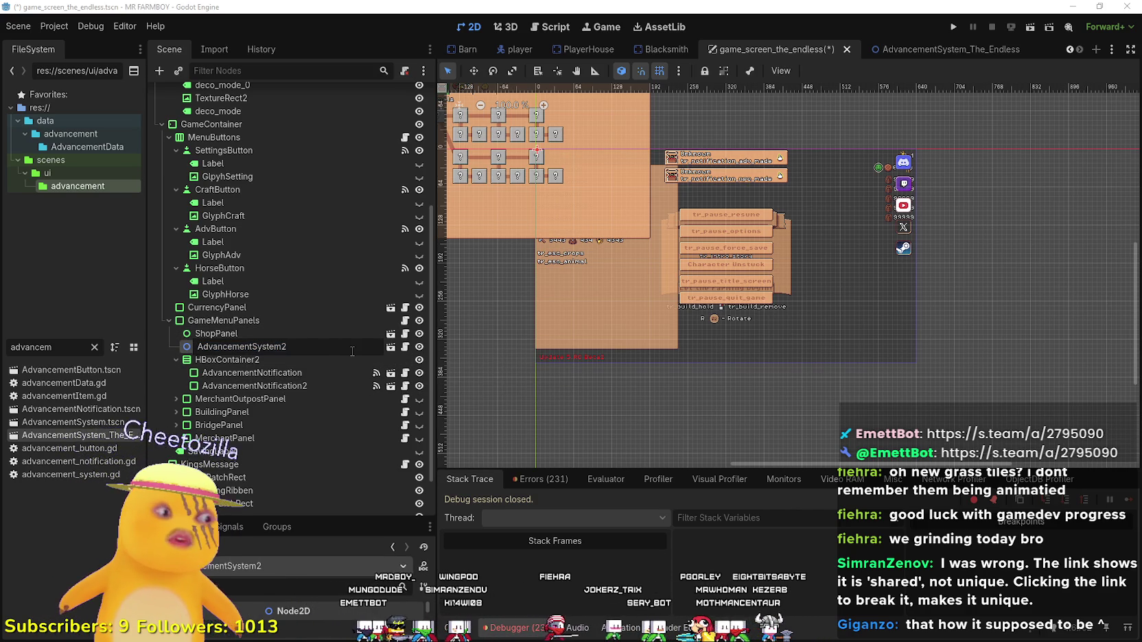
key("Return")
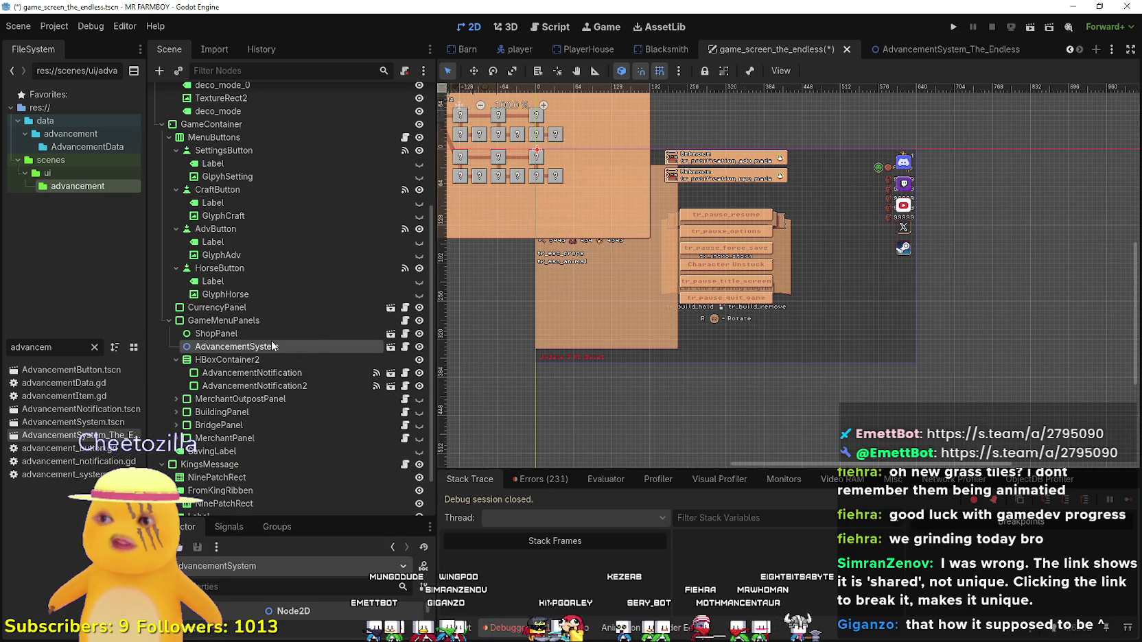
key("ctrl+s")
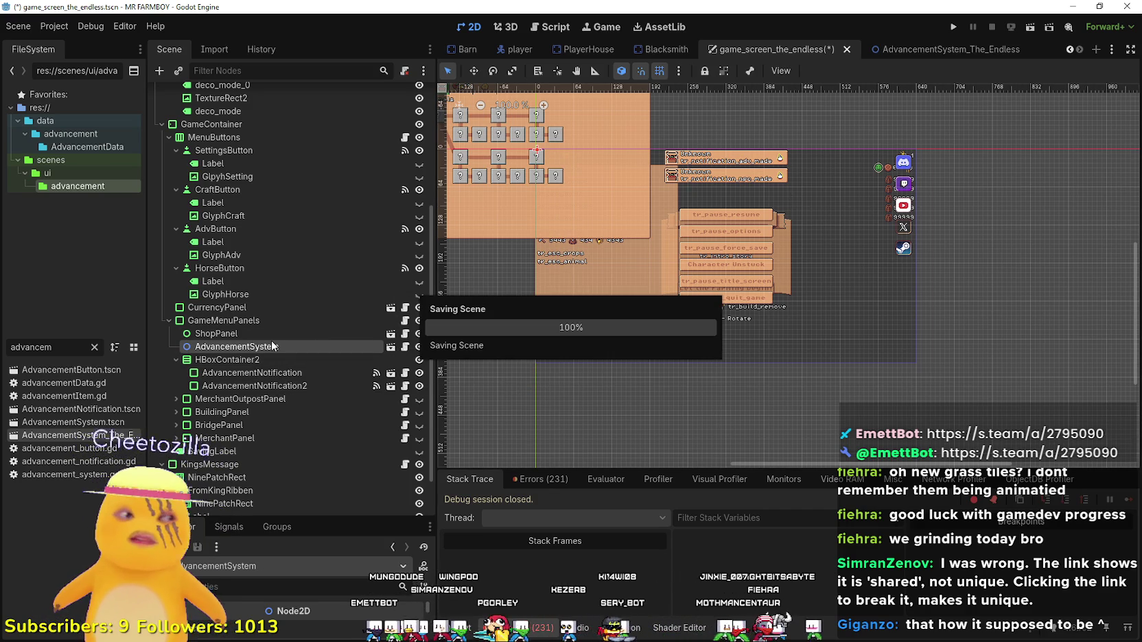
left_click(938, 48)
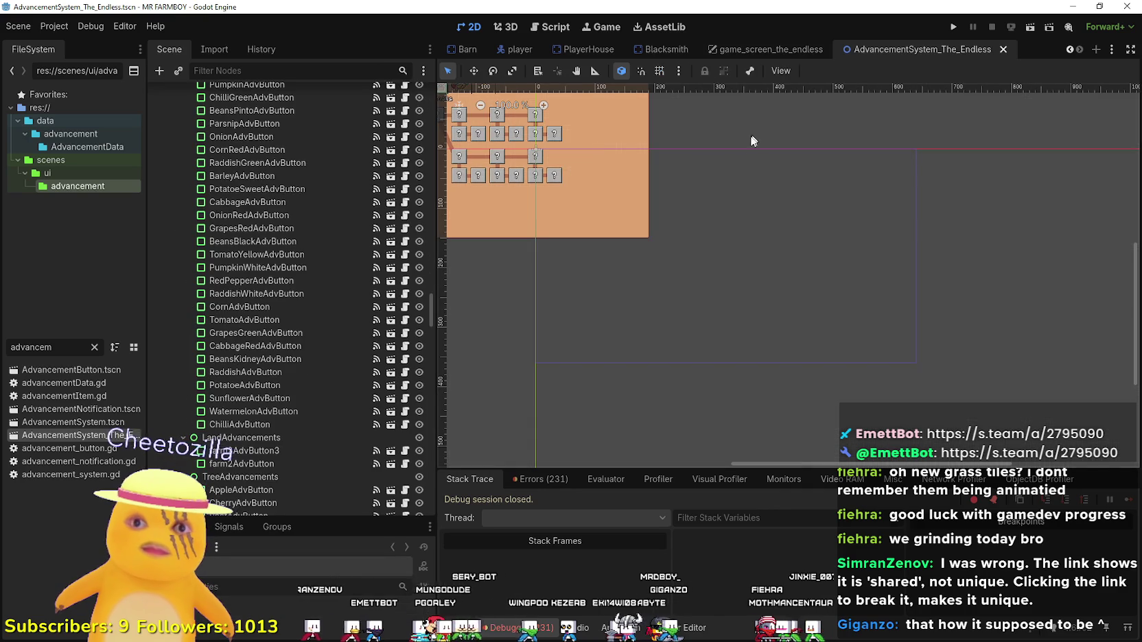
Append TheEndless to the copy's root node, naming it AdvancementSystemTheEndless.
scroll(615, 273, "down", 3)
scroll(658, 206, "up", 5)
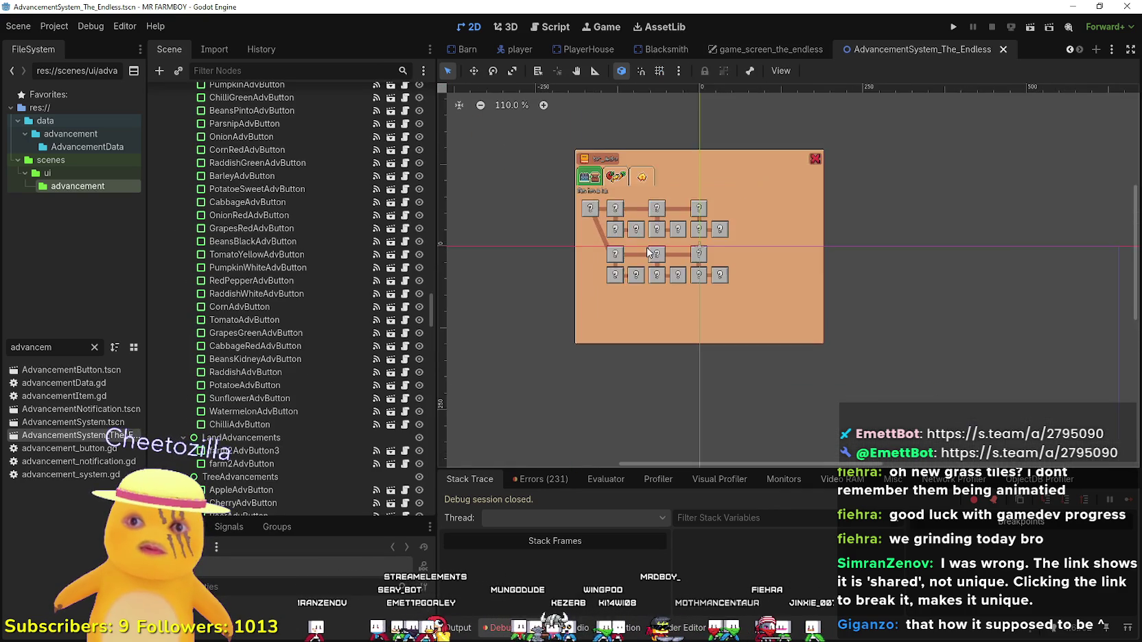
scroll(368, 297, "down", 10)
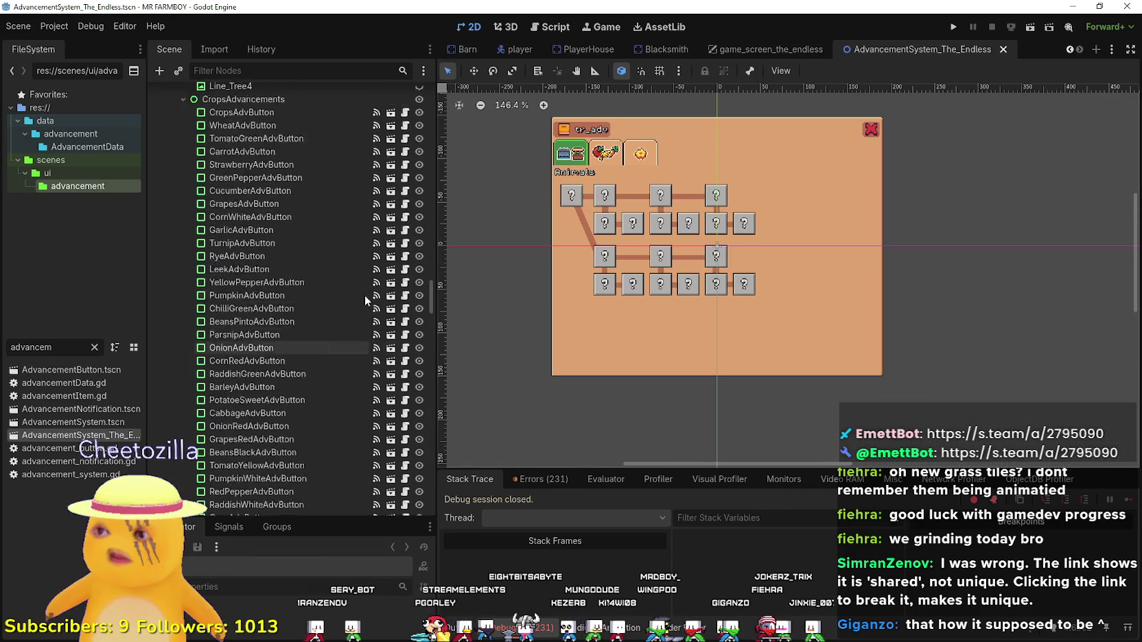
scroll(371, 302, "up", 10)
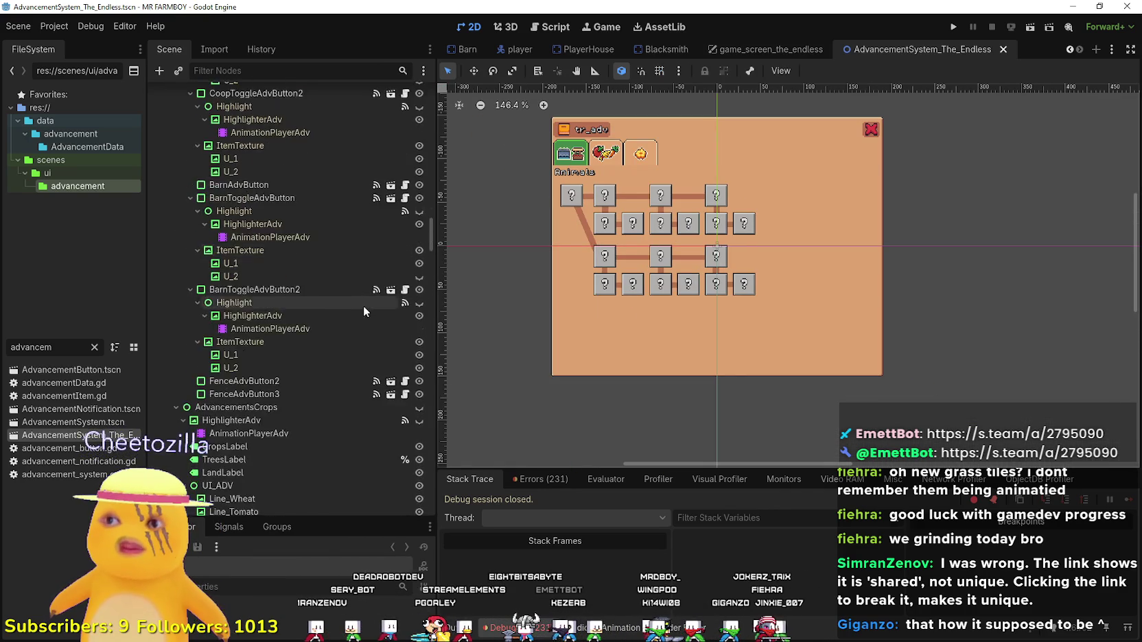
scroll(371, 302, "down", 10)
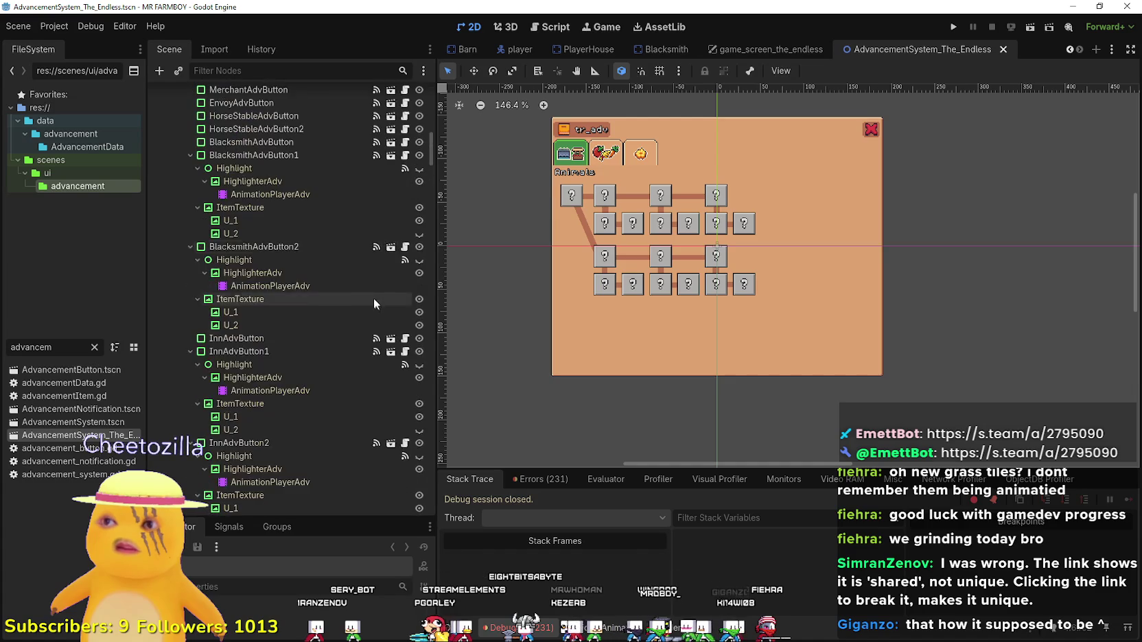
scroll(377, 283, "up", 10)
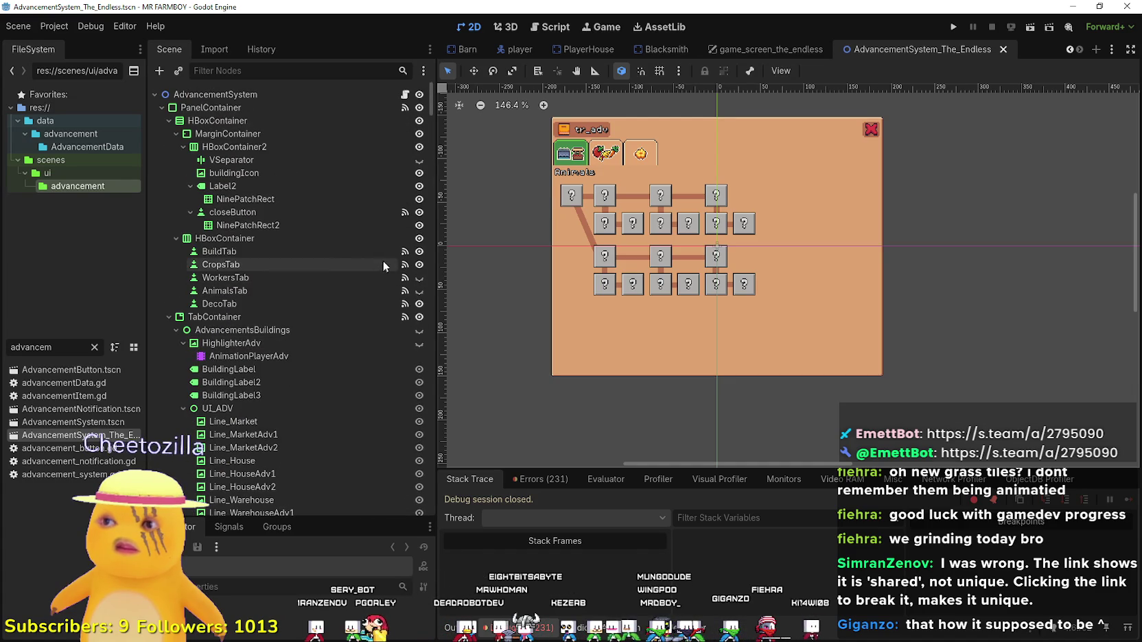
left_click(299, 95)
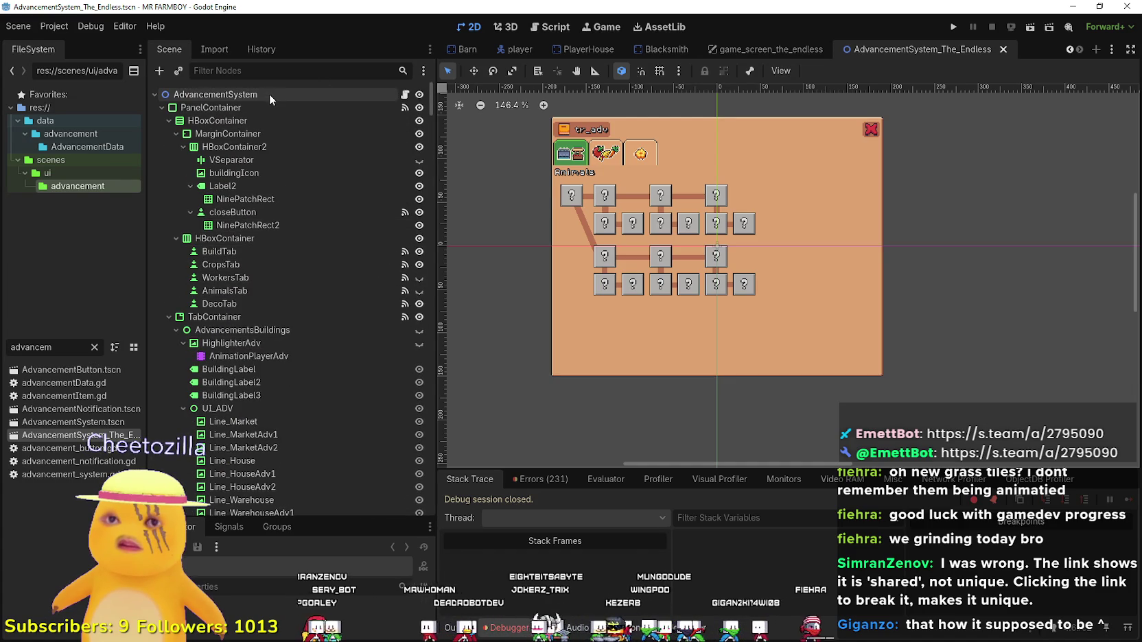
left_click(269, 93)
left_click(281, 91)
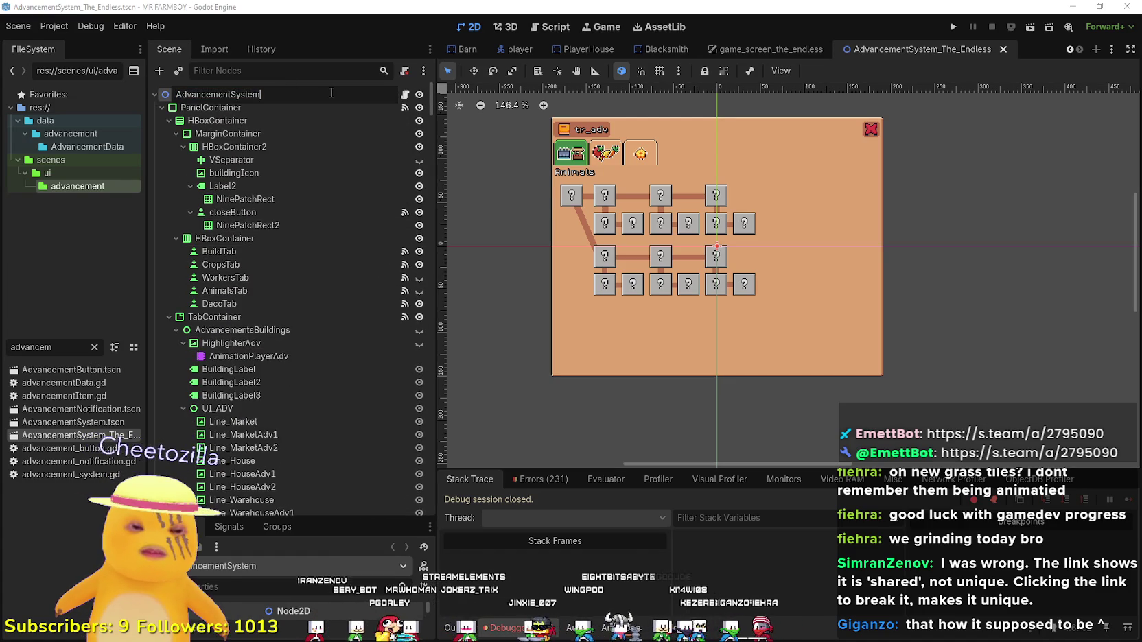
type("s")
key("Return")
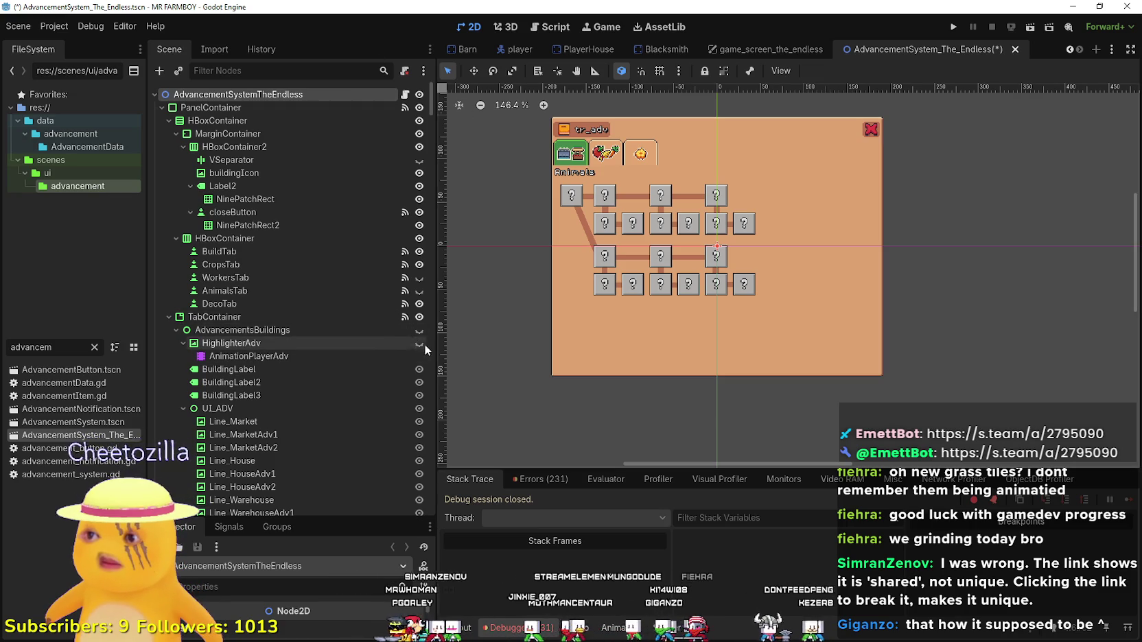
scroll(377, 264, "down", 3)
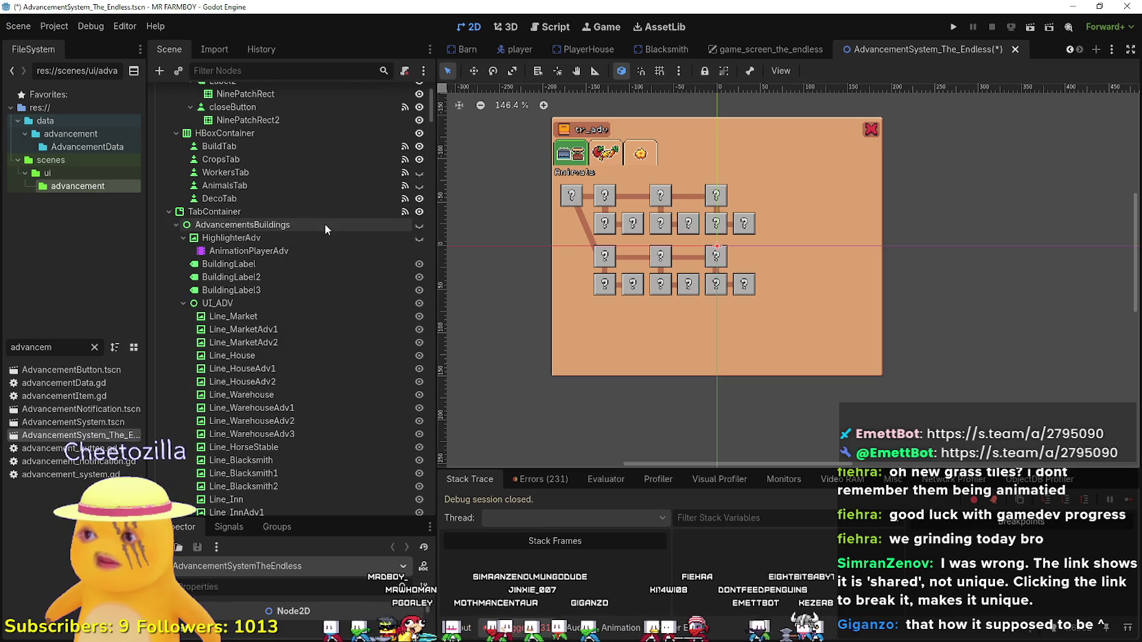
Show the AdvancementsBuildings tree, keeping the HighlighterAdv overlay hidden.
left_click(420, 227)
left_click(419, 238)
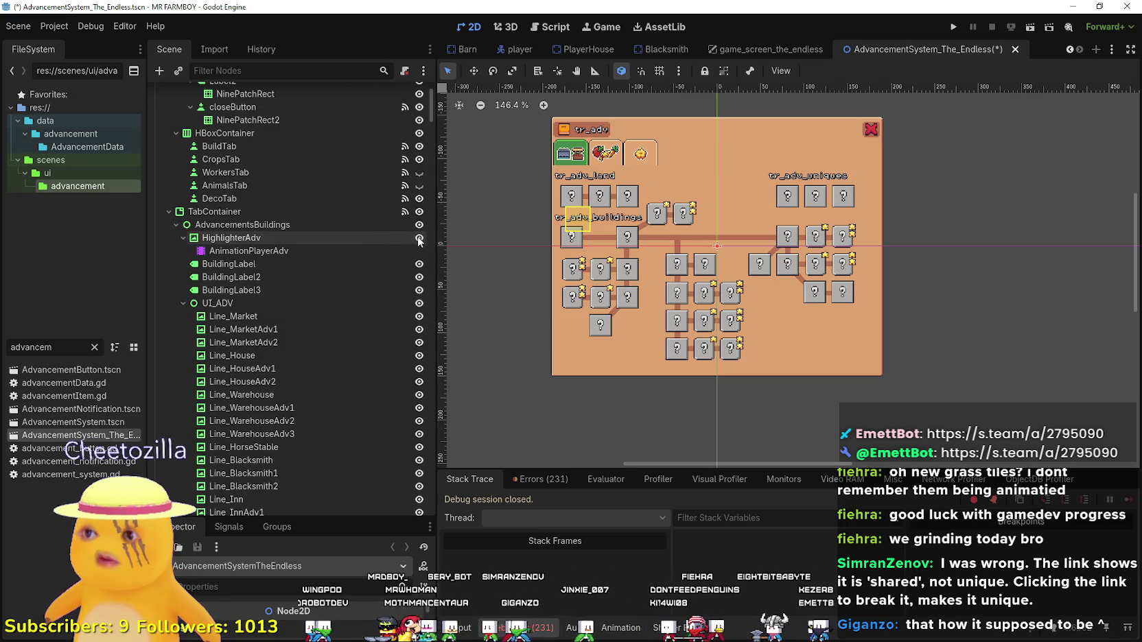
left_click(419, 239)
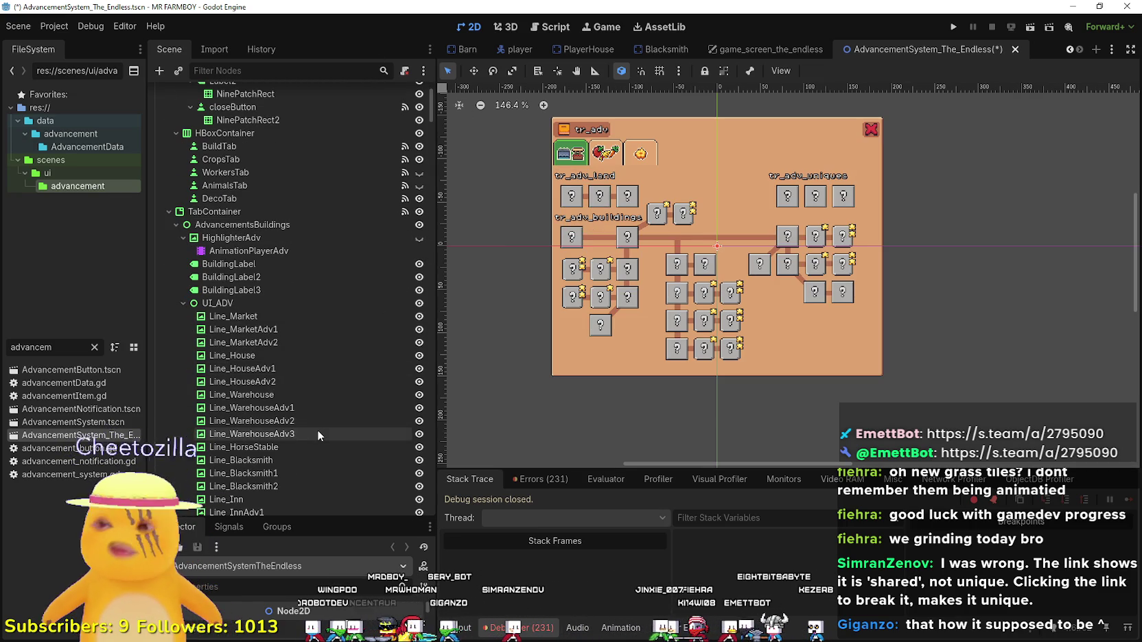
scroll(917, 241, "up", 3)
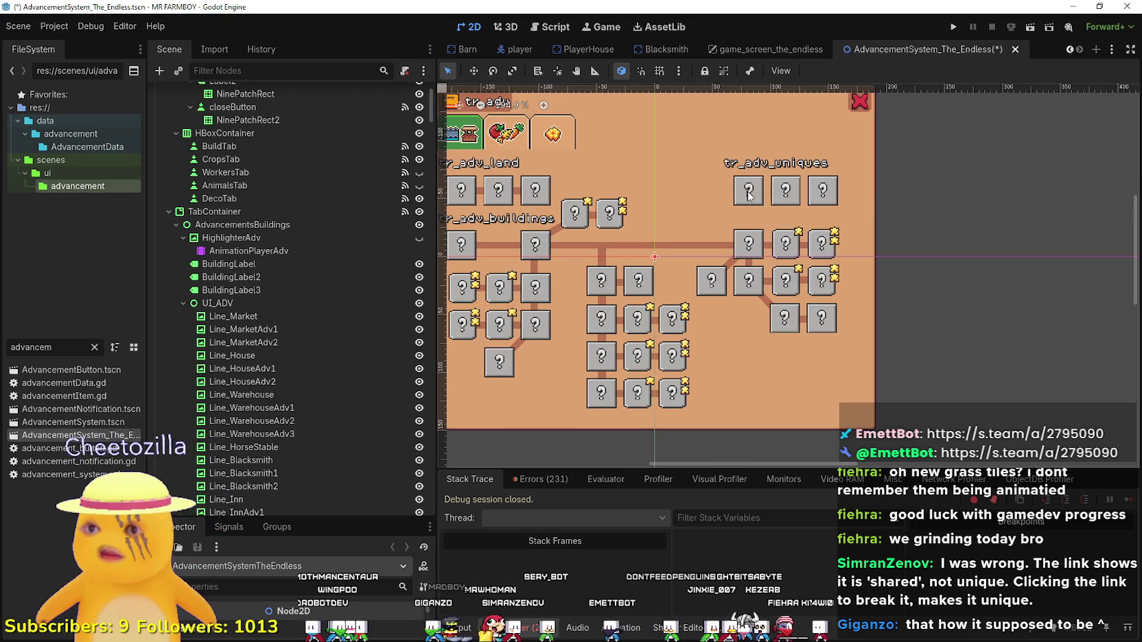
Delete the whole uniques group as a trial, then undo the deletion.
left_click(749, 196)
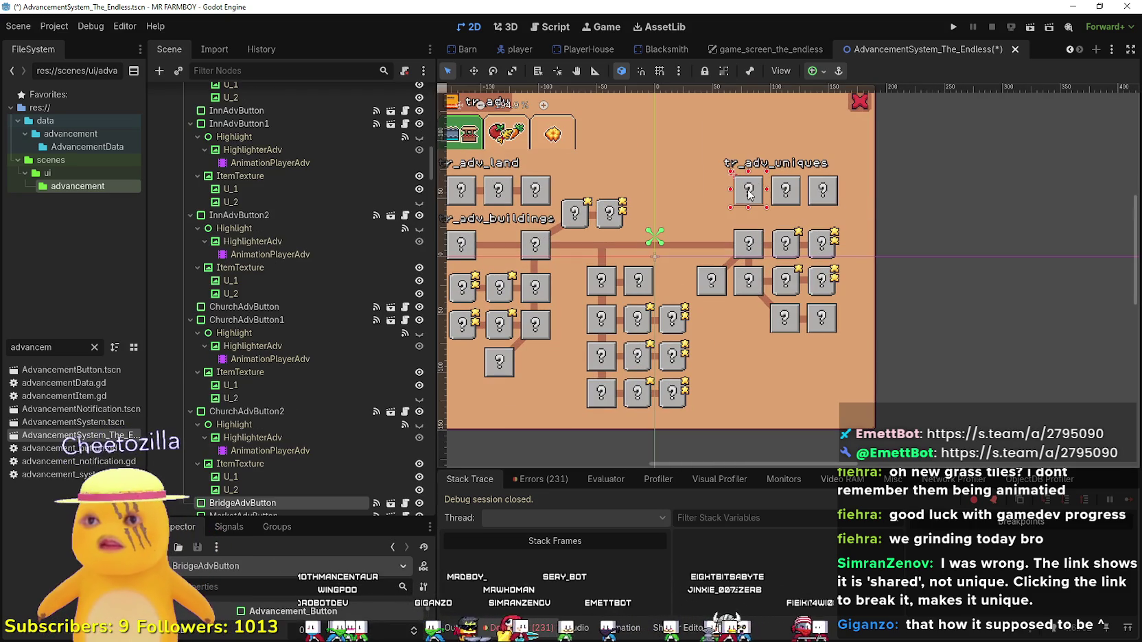
left_click(789, 198, "shift")
left_click(823, 196, "shift")
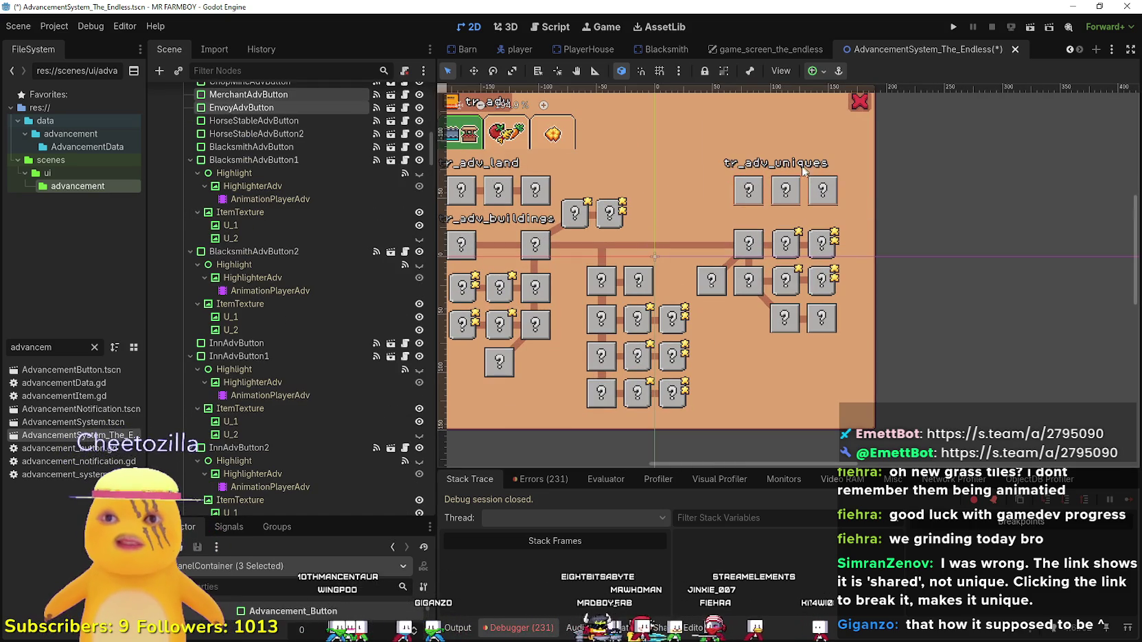
left_click(799, 165, "shift")
key("Delete")
key("Return")
left_click_drag(749, 309, 846, 279)
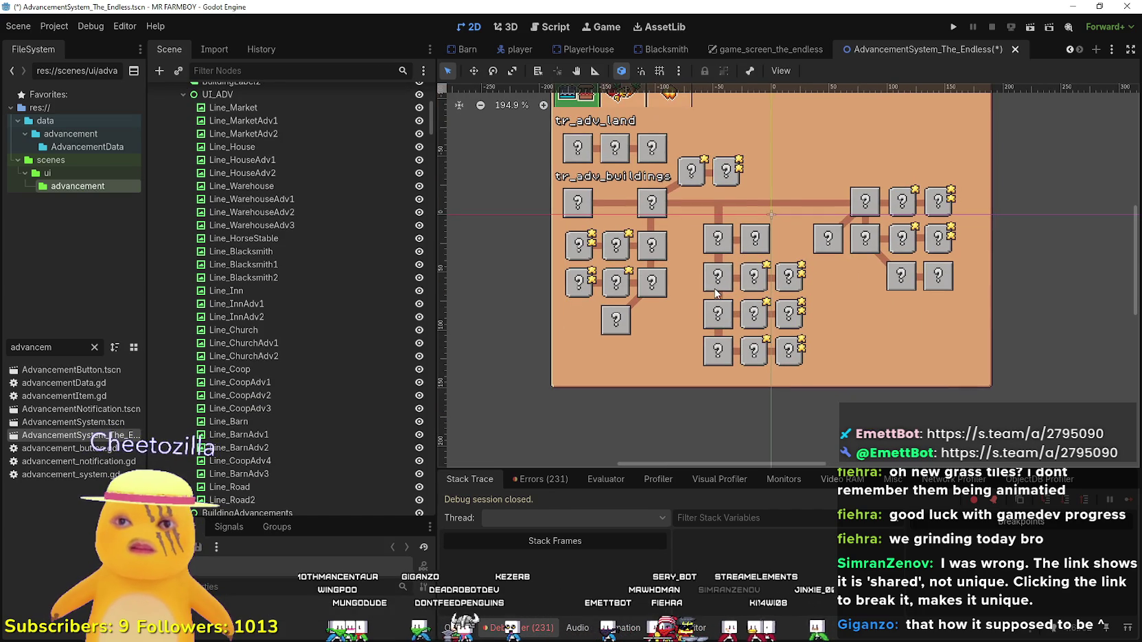
left_click(716, 289)
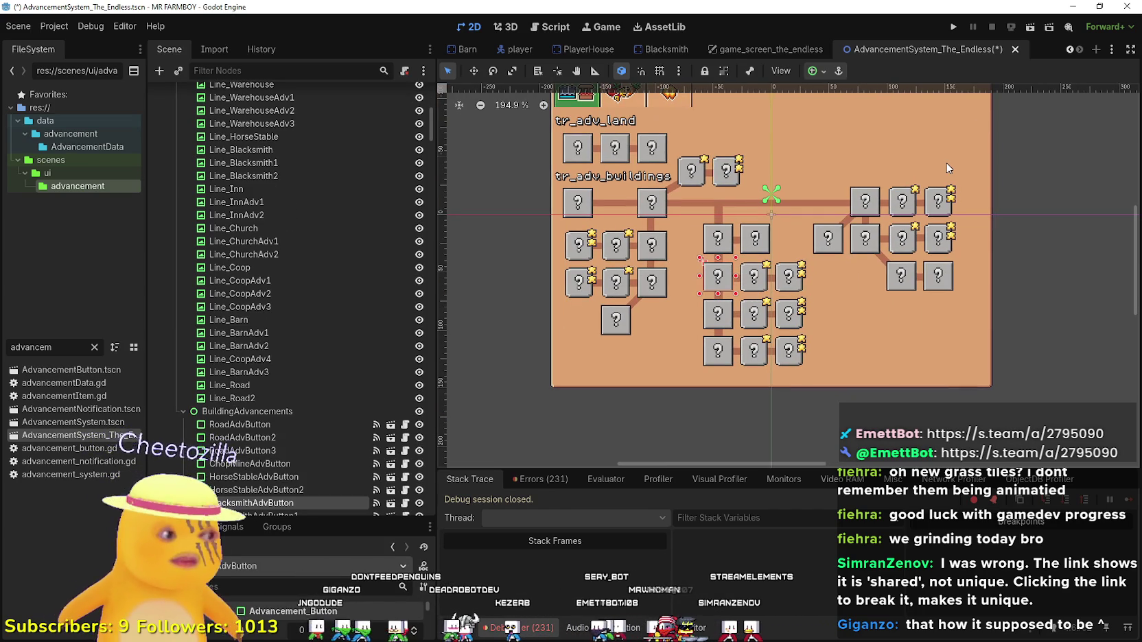
key("ctrl+z")
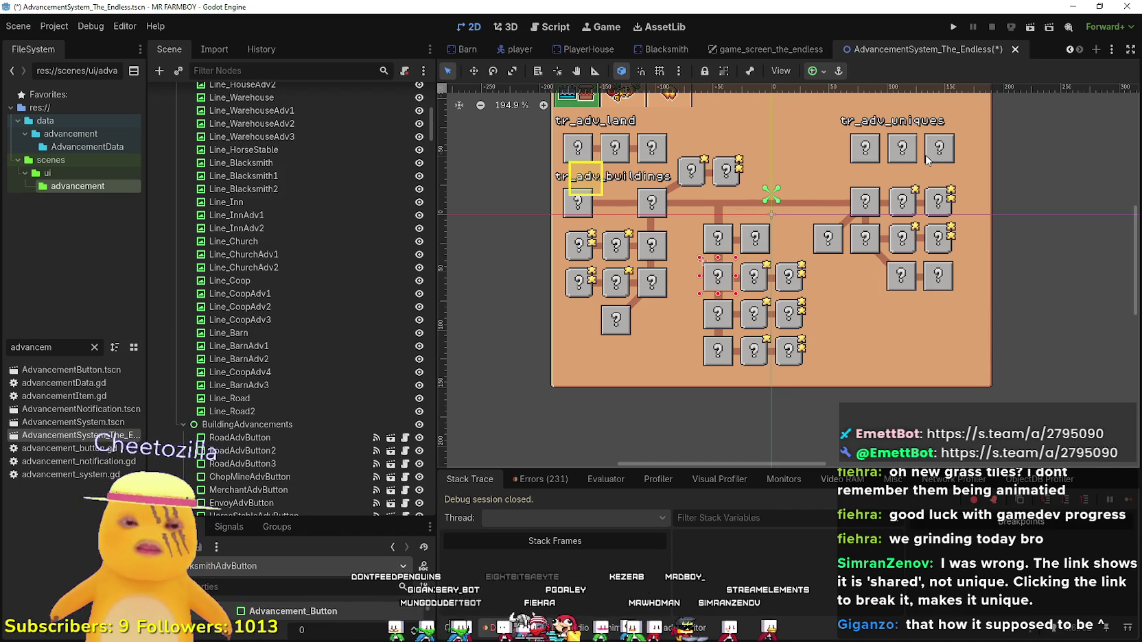
Delete the Merchant and Envoy buttons from the uniques row.
left_click(942, 151)
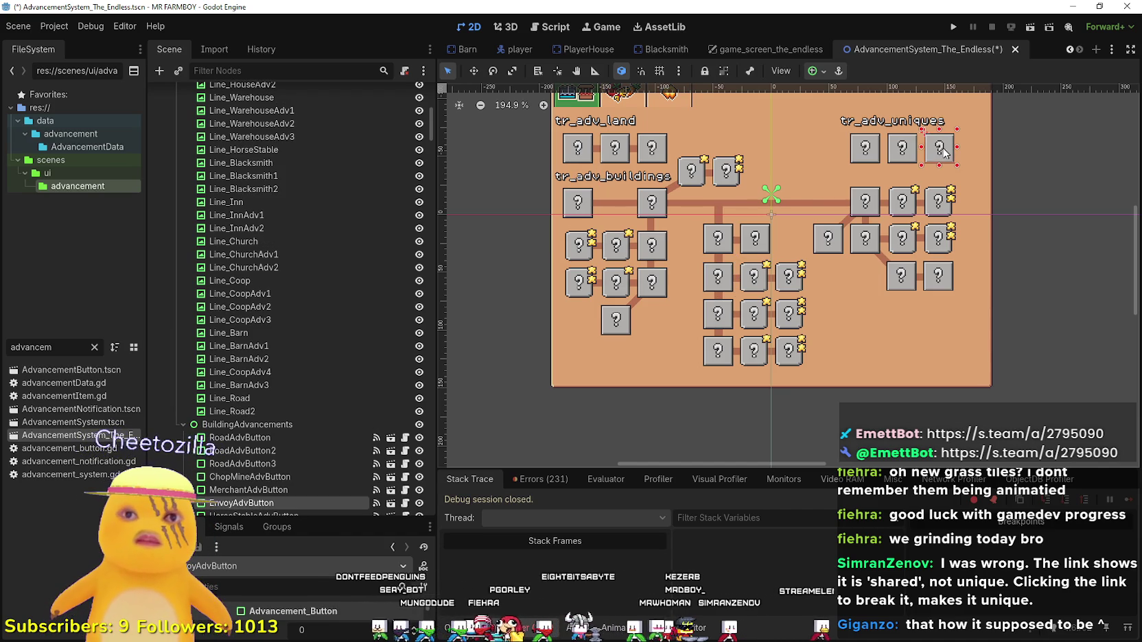
left_click(901, 154, "shift")
key("Delete")
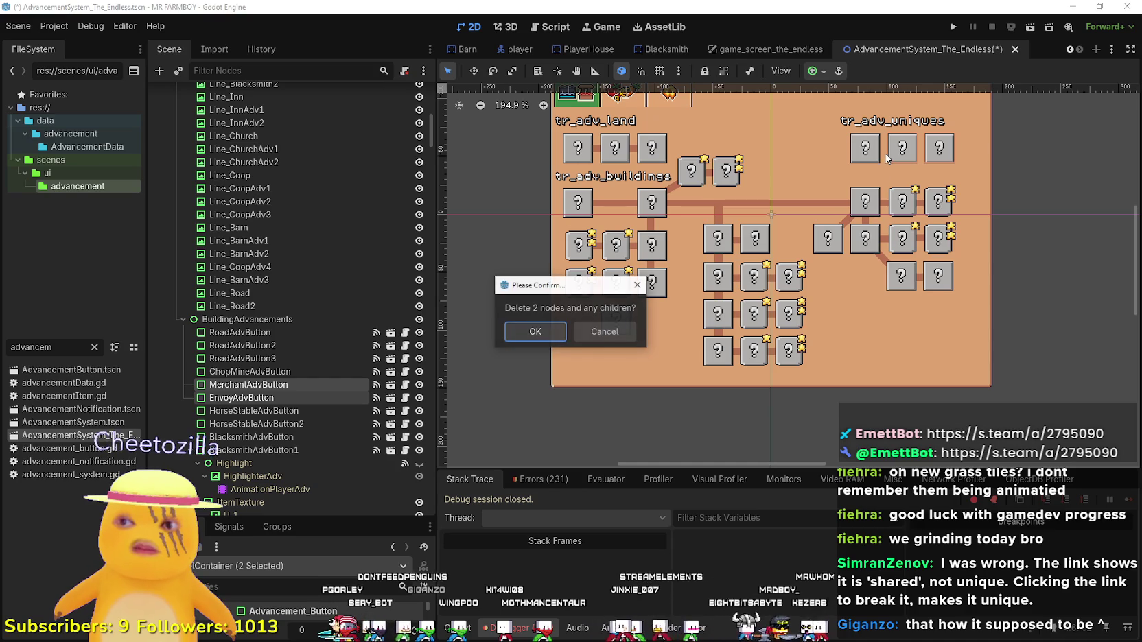
key("Return")
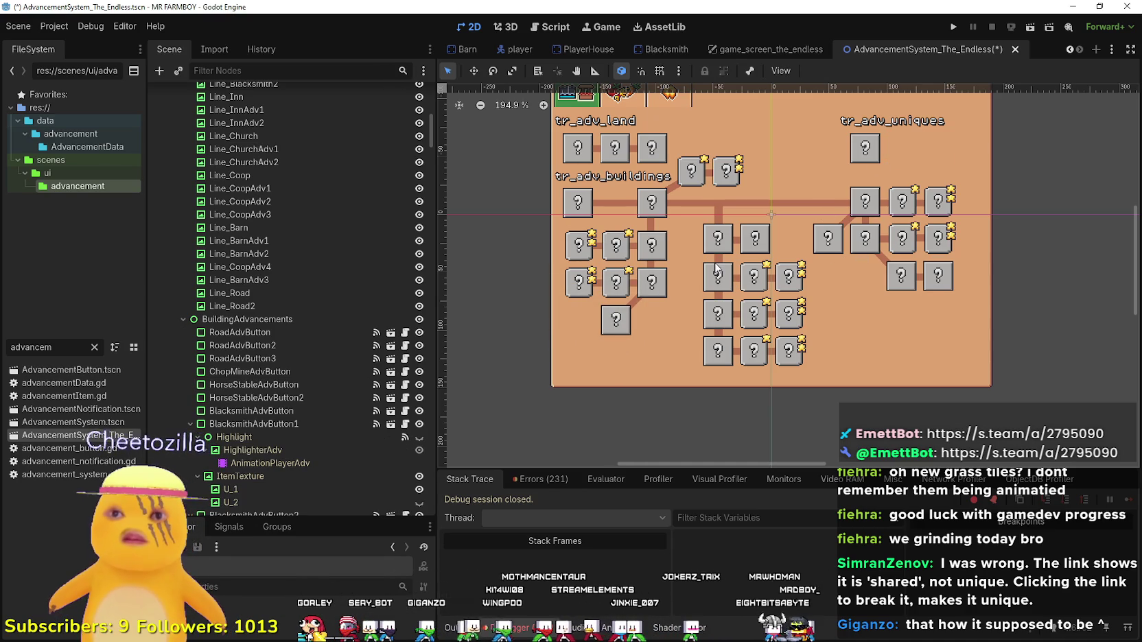
Select the Horse Stable, Blacksmith and other middle-cluster advancement buttons.
left_click(721, 251)
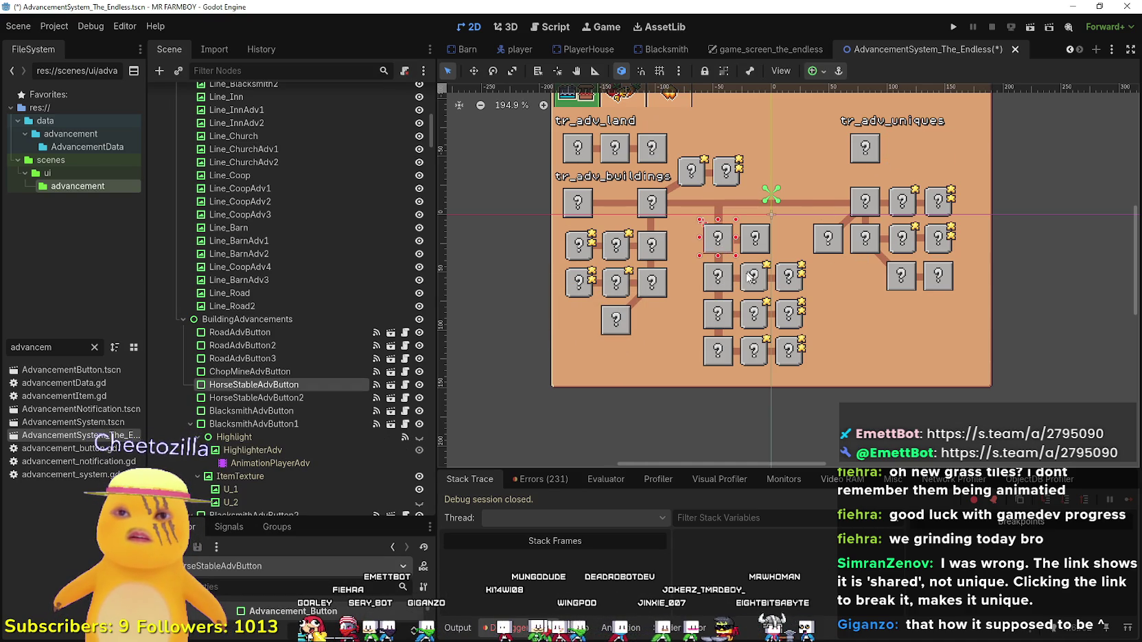
scroll(747, 239, "up", 1)
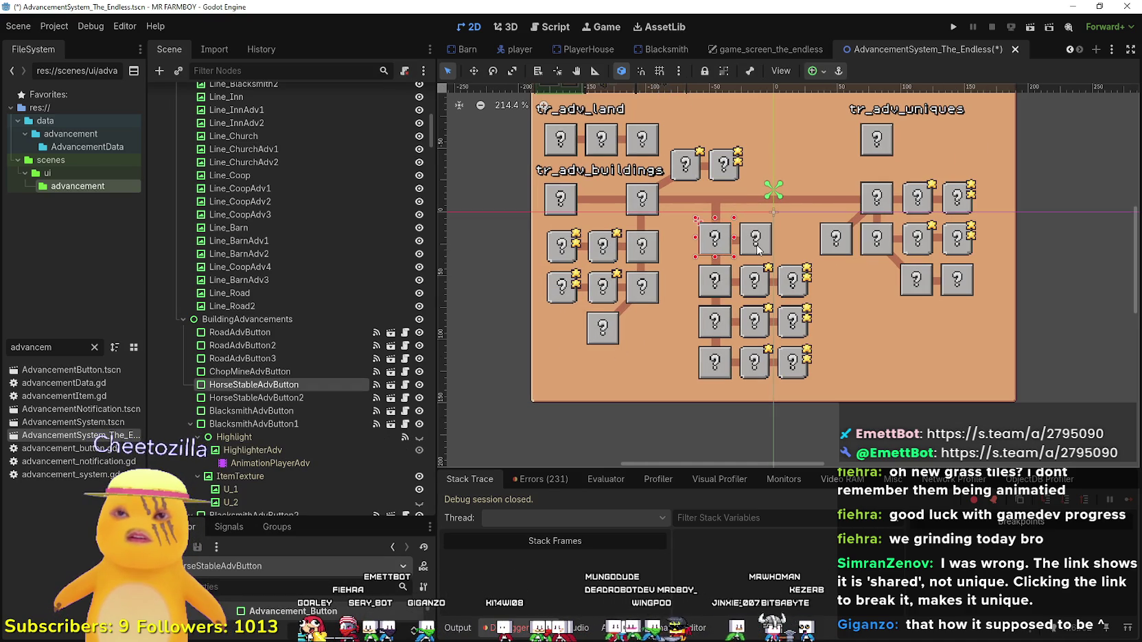
left_click(758, 249, "shift")
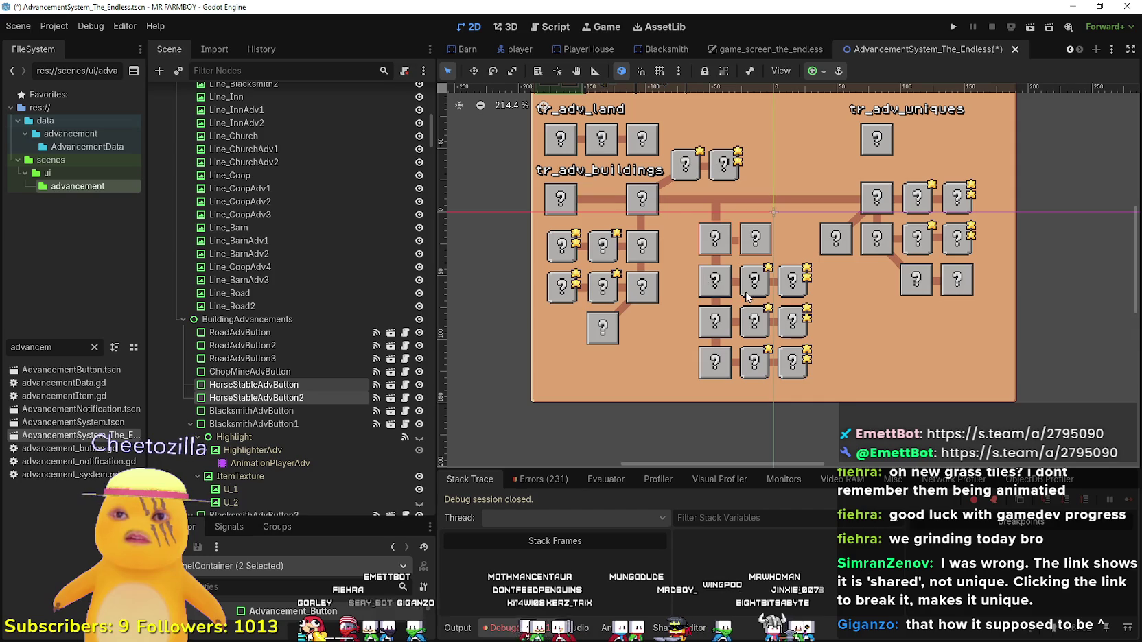
left_click(717, 285, "shift")
left_click(753, 294, "shift")
left_click(791, 288, "shift")
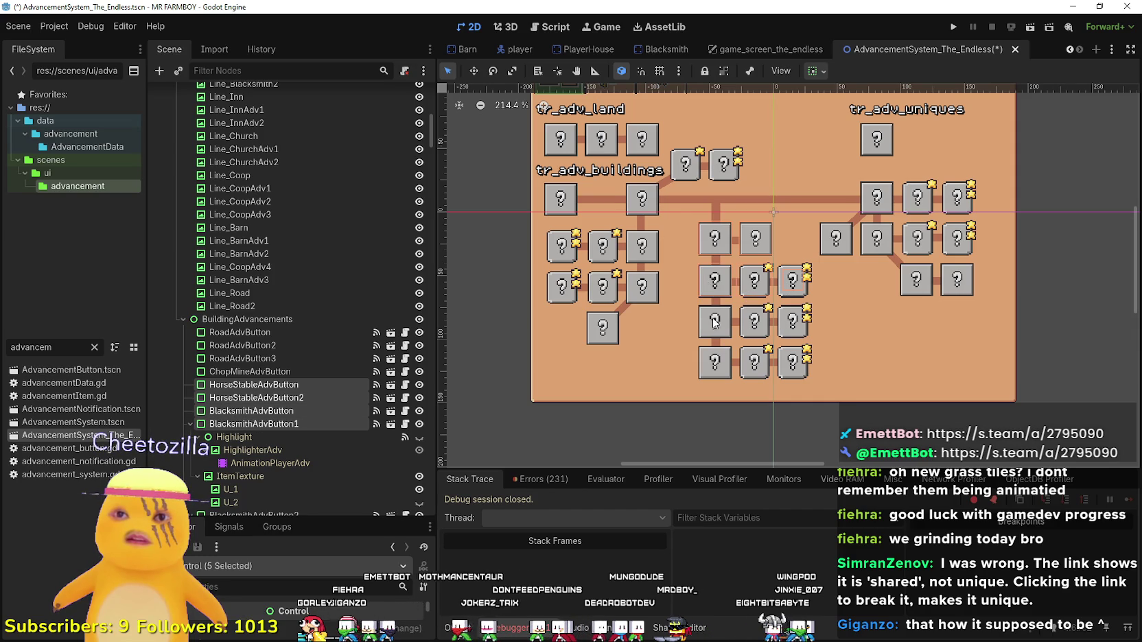
left_click(787, 300, "shift")
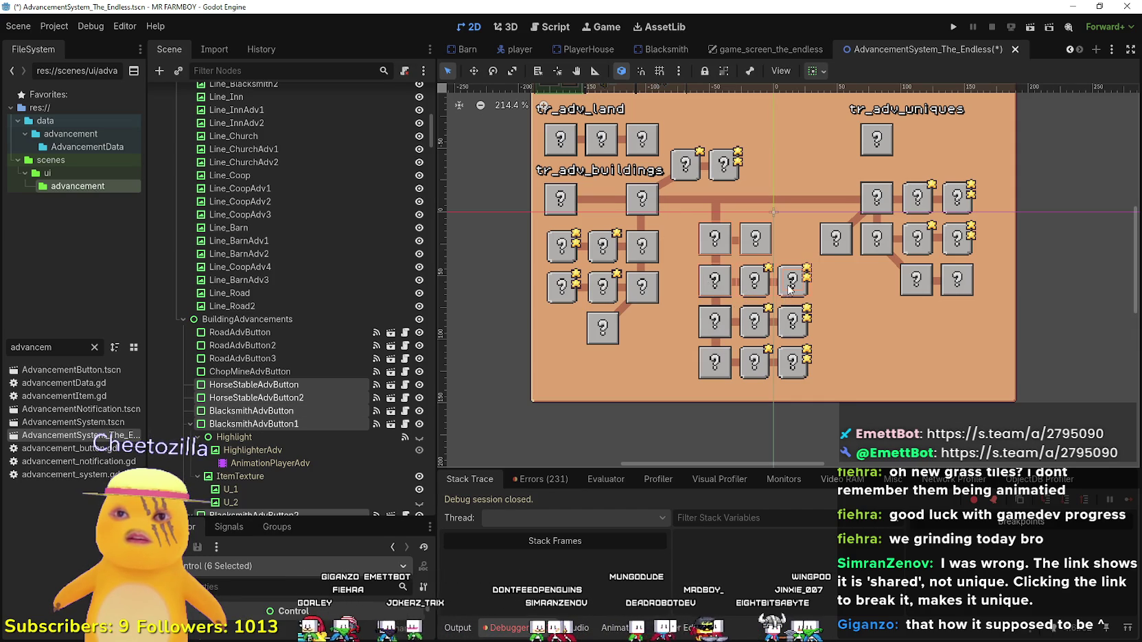
left_click(771, 327, "shift")
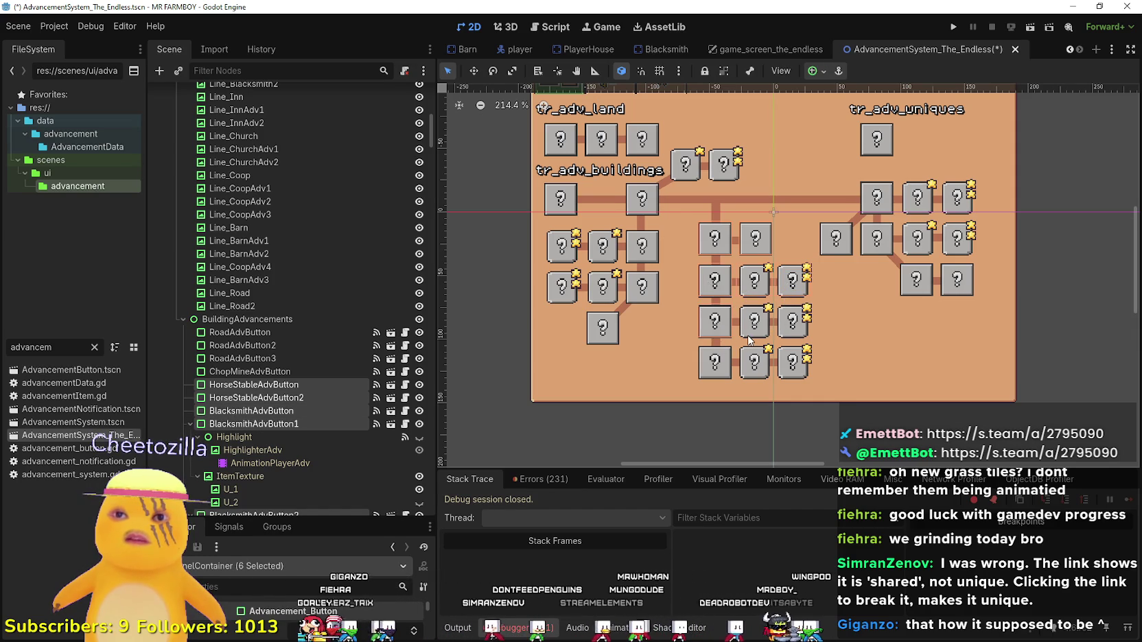
Add the bottom-row buttons and delete all eleven selected middle-cluster buttons.
left_click(710, 370, "shift")
left_click(786, 374, "shift")
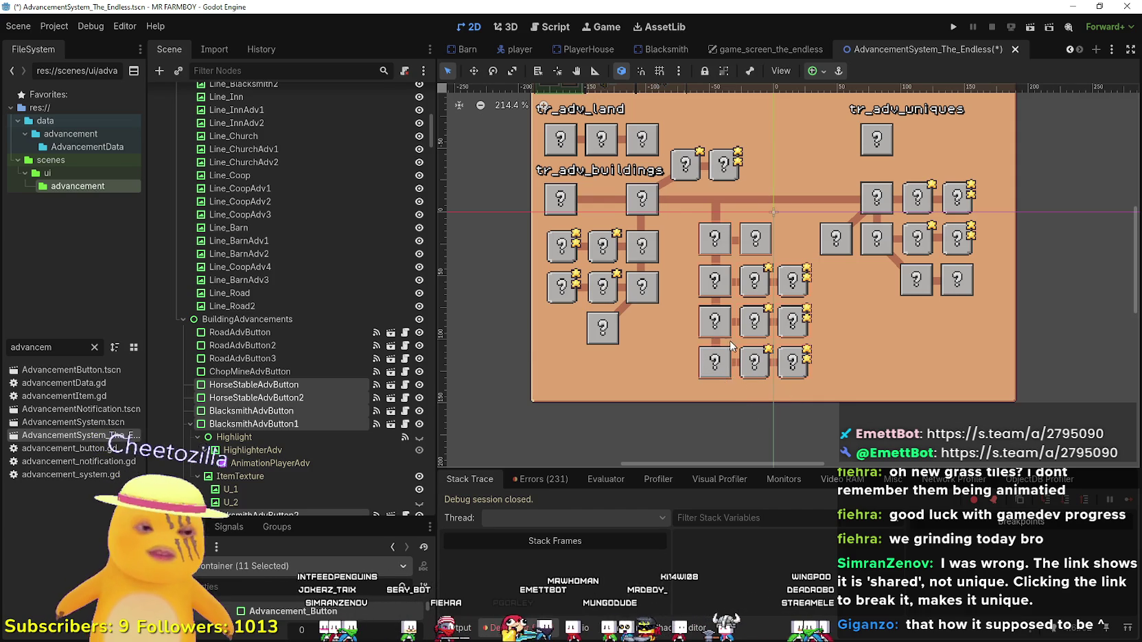
key("Delete")
key("Return")
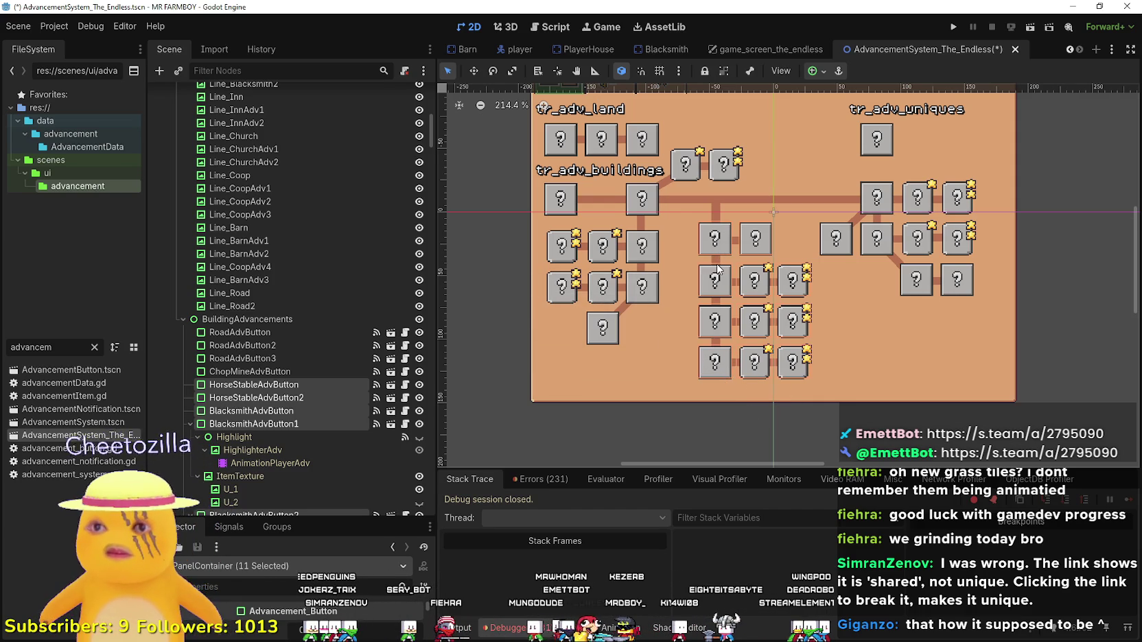
Delete the Line_Blacksmith, Line_Blacksmith1, Line_Blacksmith2 and Line_Inn connector lines.
left_click(717, 246)
key("Delete")
key("Escape")
left_click(731, 283)
key("Delete")
key("Return")
key("Delete")
key("Return")
left_click(796, 282)
key("Delete")
key("Return")
left_click(711, 302)
key("Delete")
key("Return")
Delete the Line_InnAdv1, Line_Church, Line_ChurchAdv1 and Line_InnAdv2 connector lines.
left_click(739, 320)
key("Delete")
key("Return")
left_click(712, 346)
key("Delete")
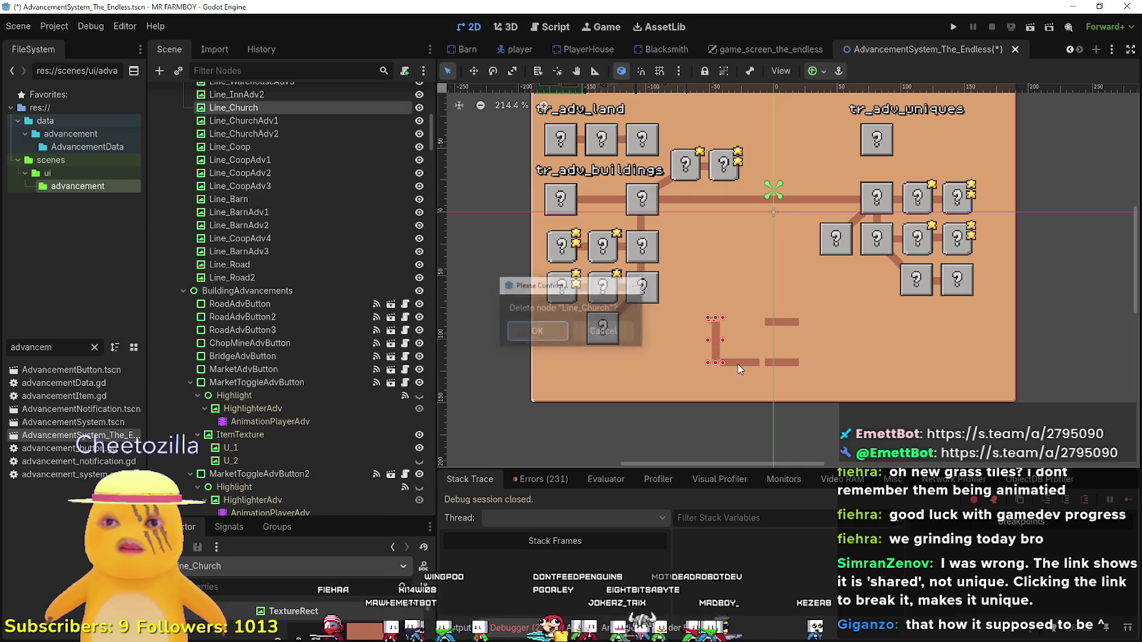
key("Return")
left_click(740, 364)
key("Delete")
key("Return")
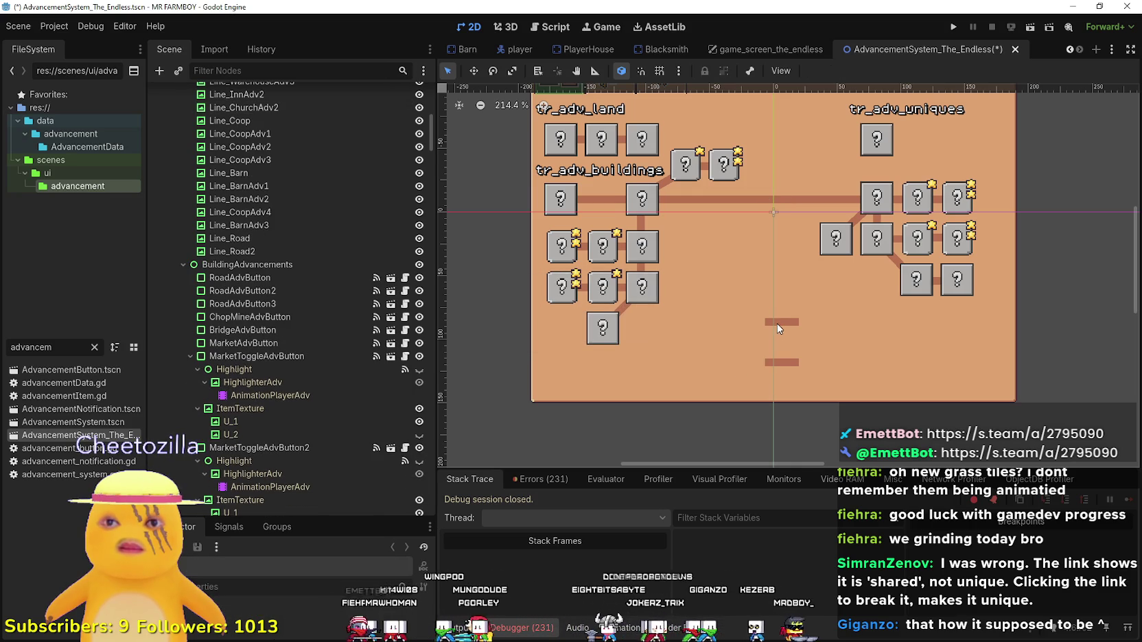
left_click(777, 323)
key("Delete")
key("Return")
left_click(776, 364)
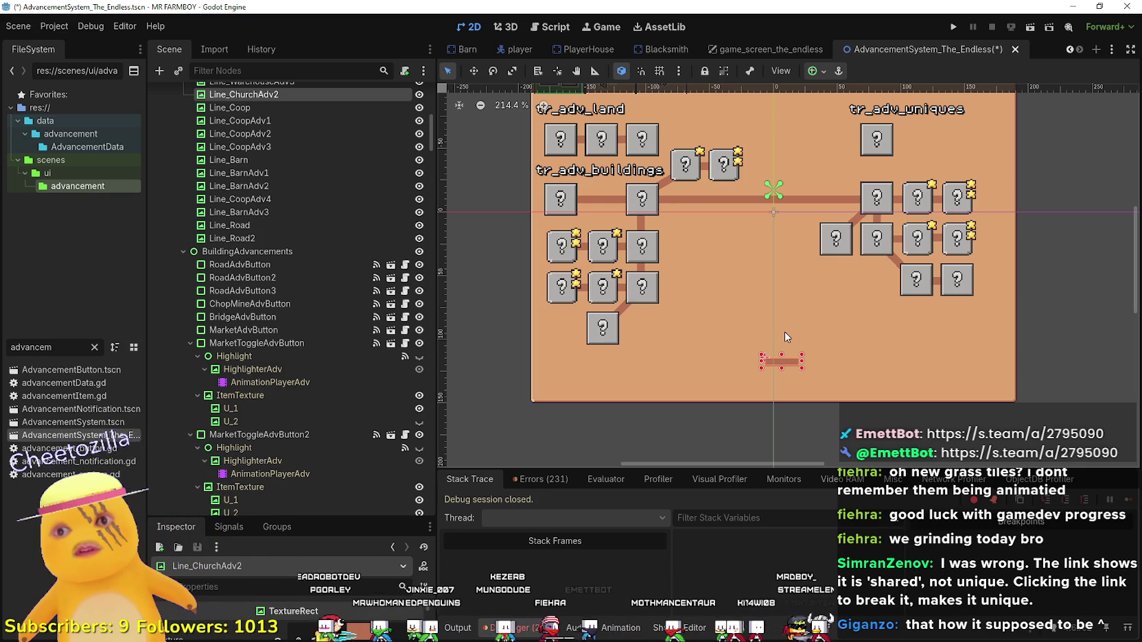
Undo the line and button deletions to restore the middle cluster.
key("ctrl+z")
key("ctrl+z")
key("ctrl+z")
key("ctrl+z")
key("ctrl+z")
key("ctrl+z")
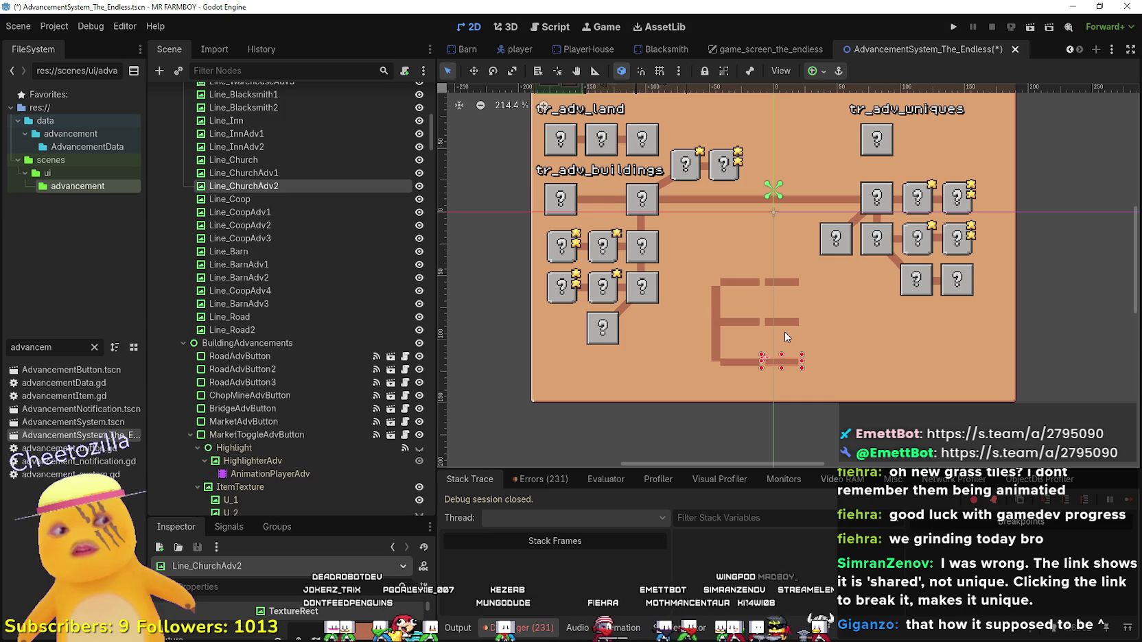
key("ctrl+z")
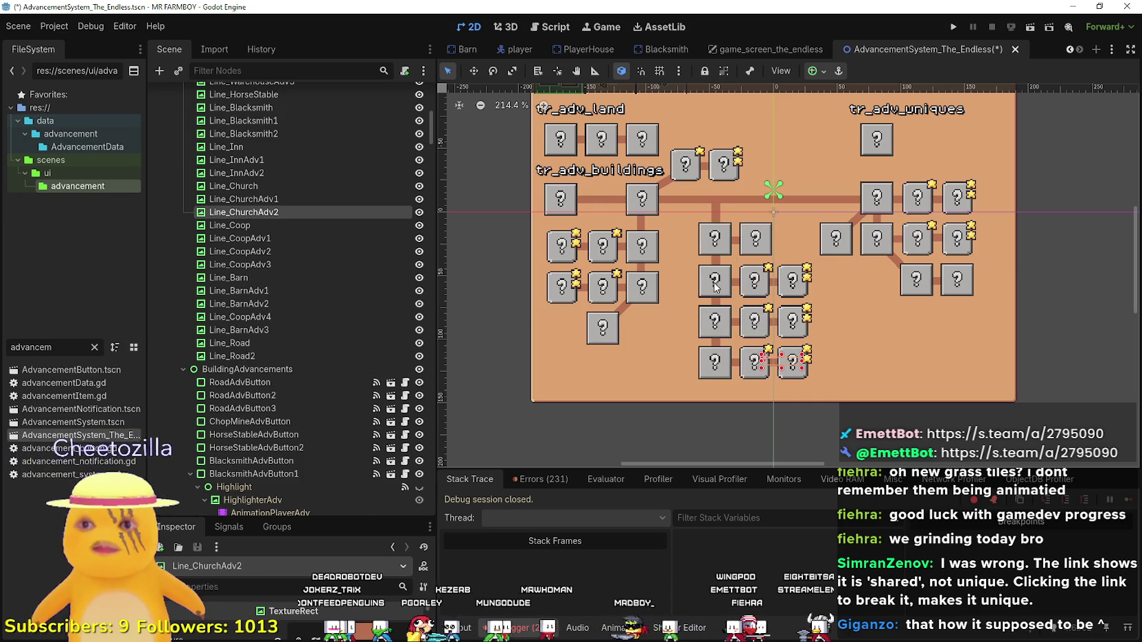
key("ctrl+z")
key("ctrl+z")
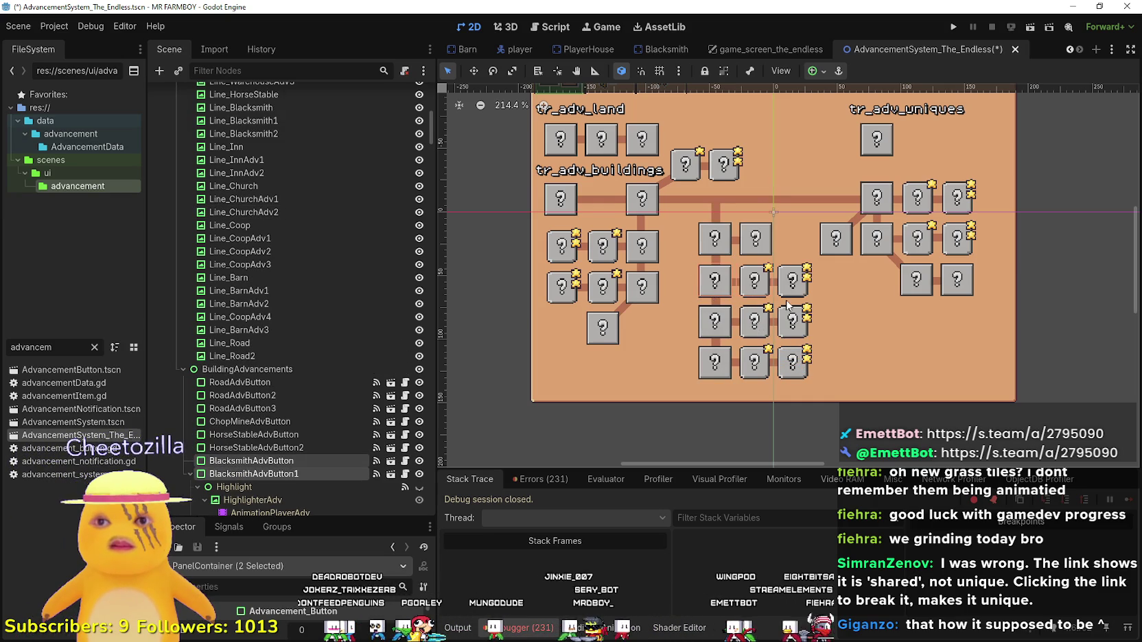
Delete the nine lower middle-cluster buttons, keeping the top two.
left_click(789, 297, "shift")
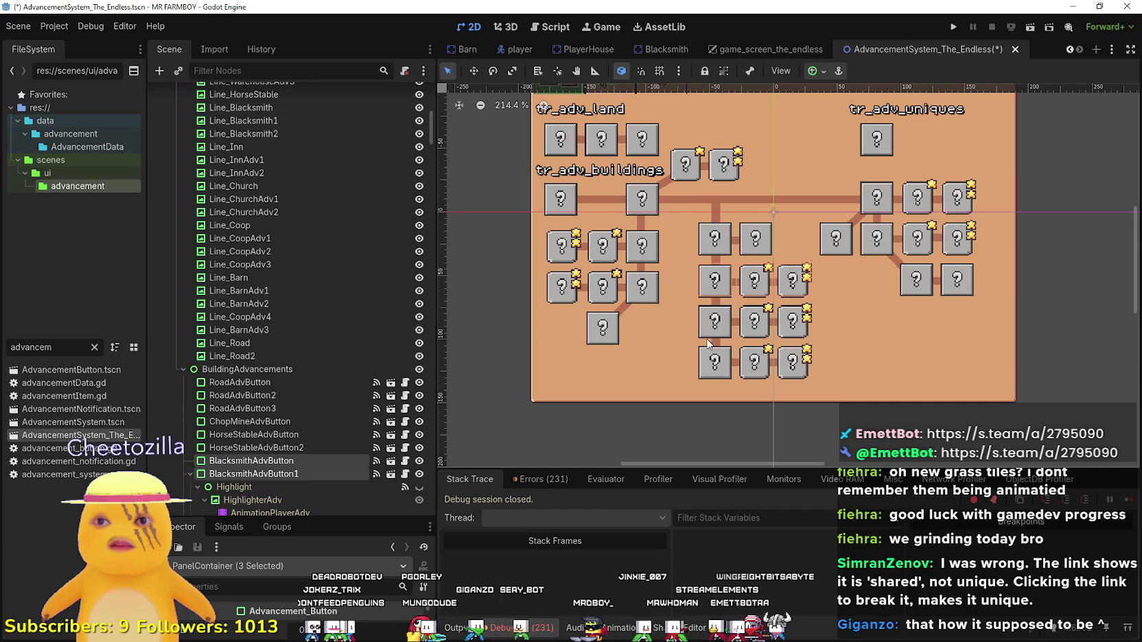
left_click(711, 331, "shift")
left_click(755, 333, "shift")
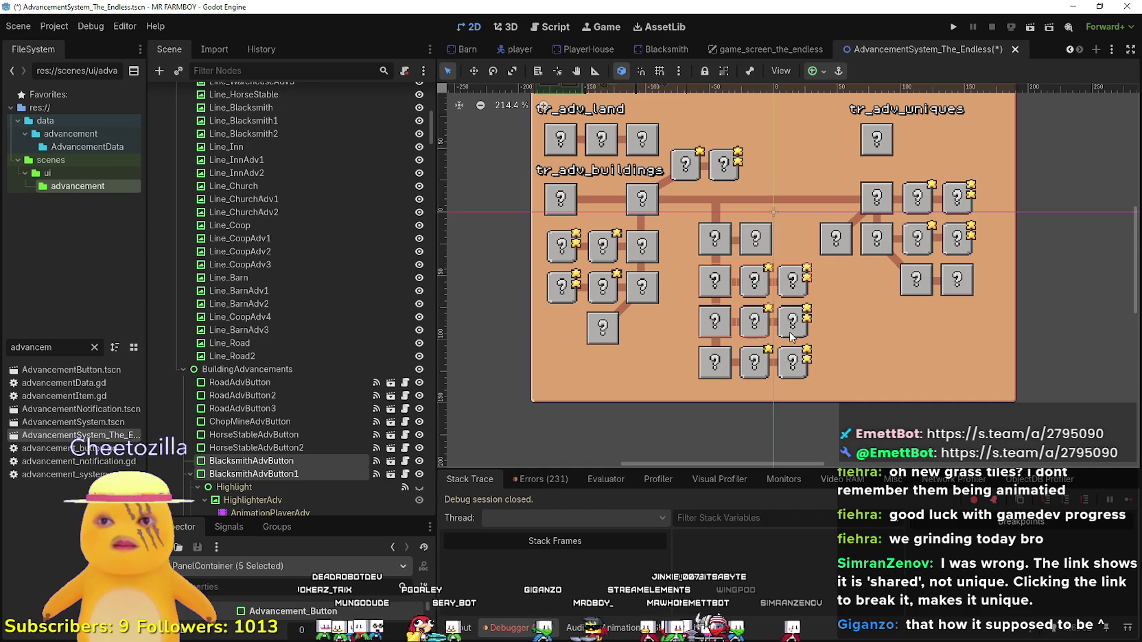
left_click(705, 370, "shift")
left_click(755, 371, "shift")
left_click(794, 370, "shift")
left_click(783, 379, "shift")
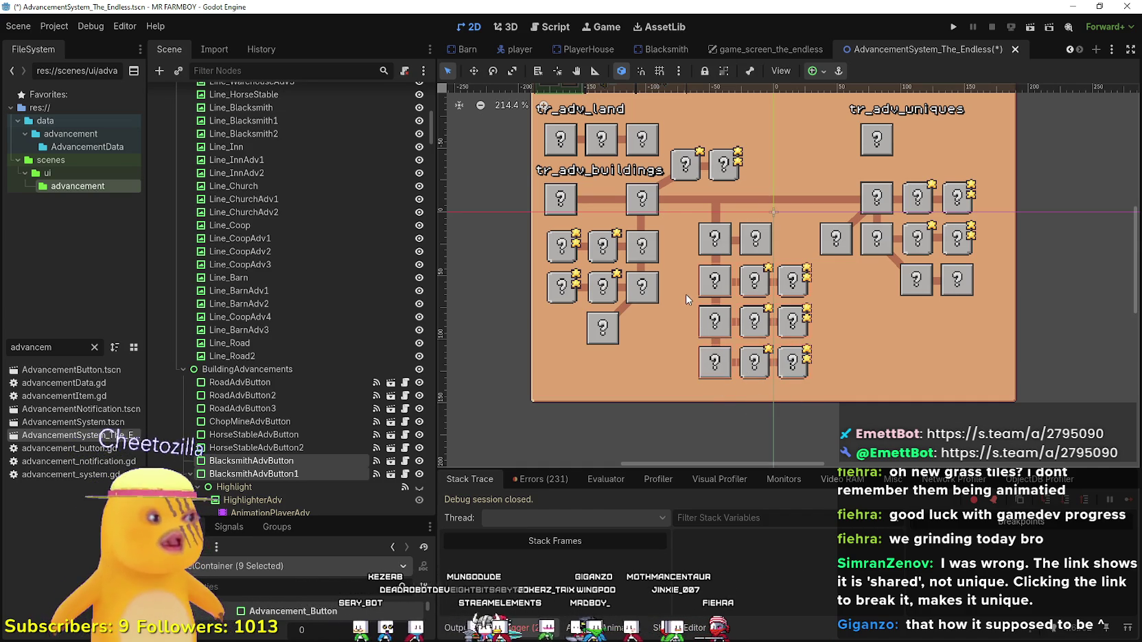
key("Delete")
key("Return")
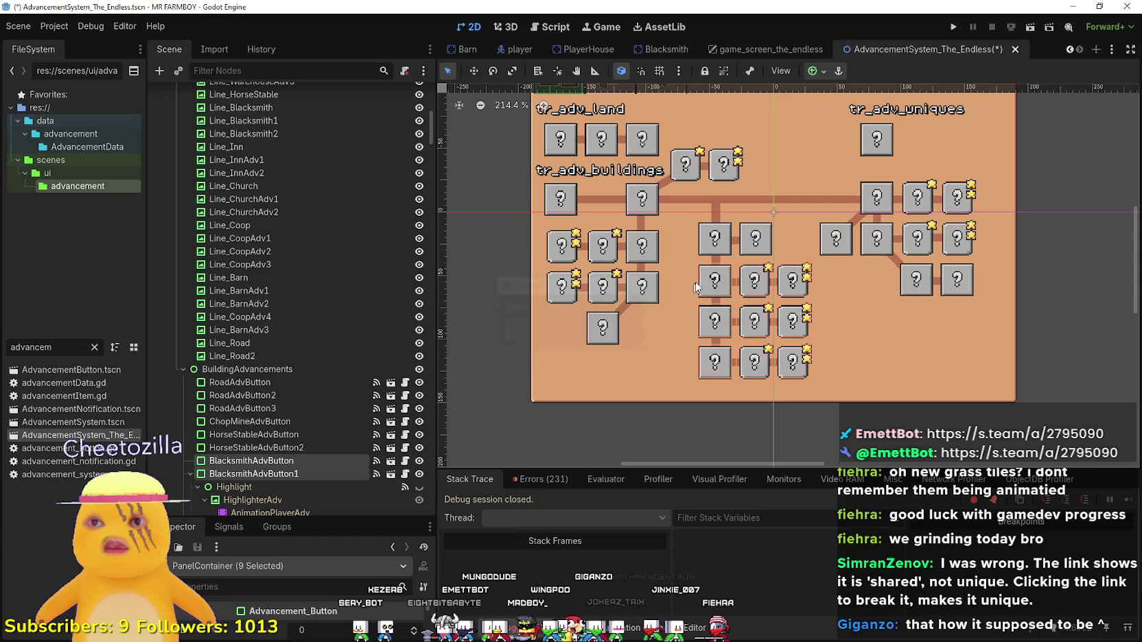
left_click(717, 281)
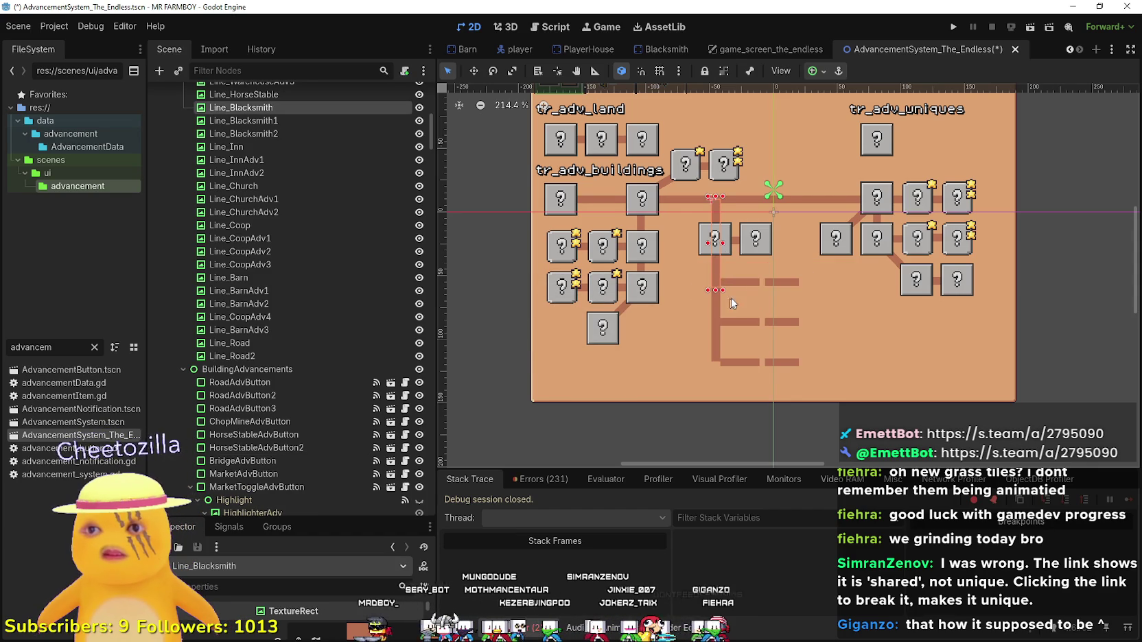
Shorten Line_Blacksmith so its end meets the top button.
left_click_drag(714, 291, 713, 241)
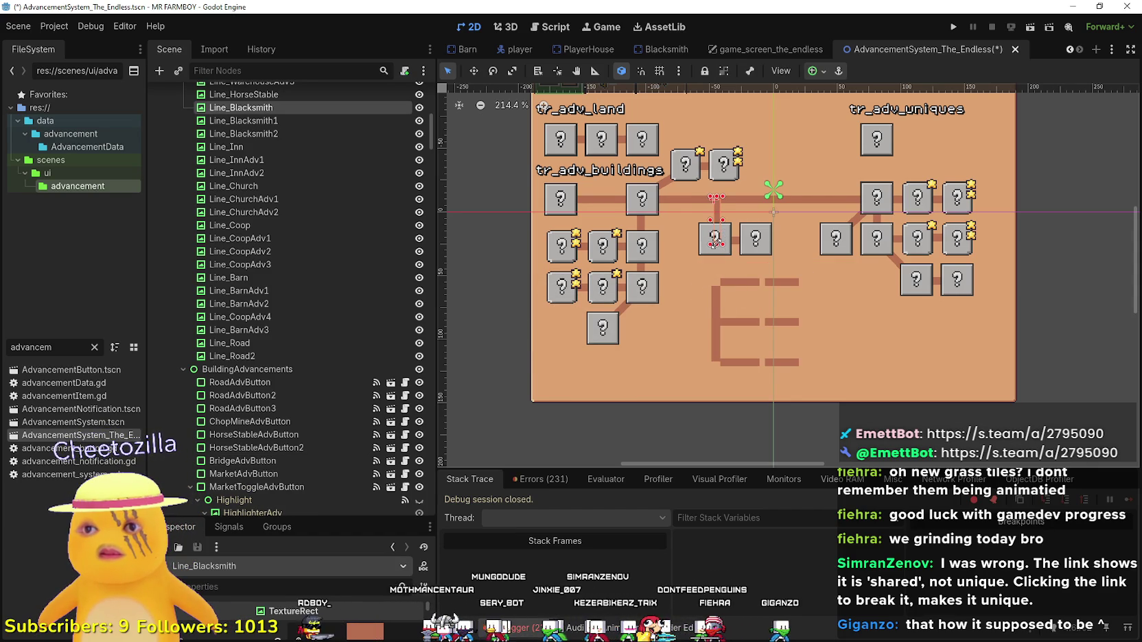
scroll(712, 240, "up", 3)
scroll(713, 227, "down", 1)
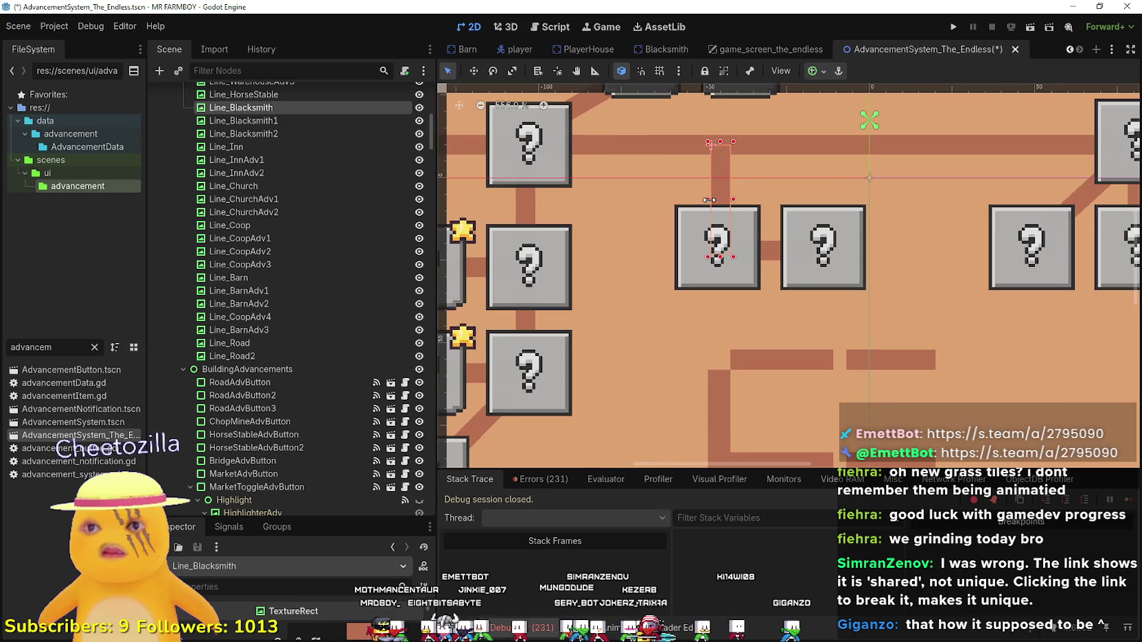
scroll(716, 250, "down", 2)
scroll(716, 254, "up", 3)
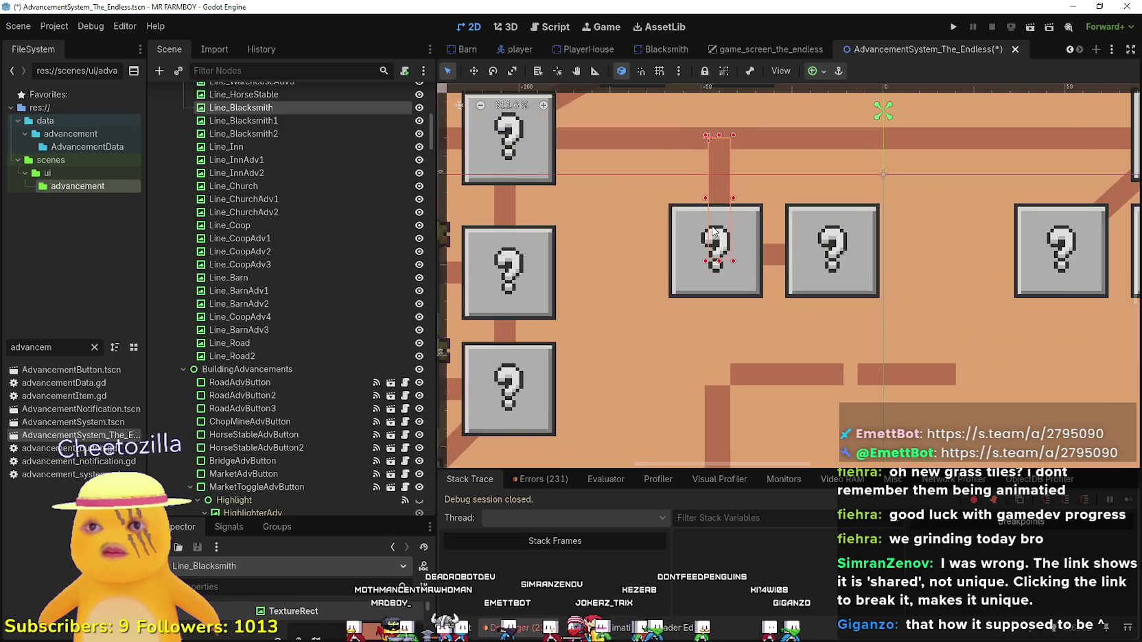
scroll(712, 227, "down", 3)
Delete the Line_Blacksmith1, Line_Blacksmith2, Line_Inn and Line_InnAdv1 connector lines.
left_click(745, 313)
key("Delete")
key("Return")
left_click(815, 312)
key("Delete")
key("Return")
left_click(713, 348)
key("Delete")
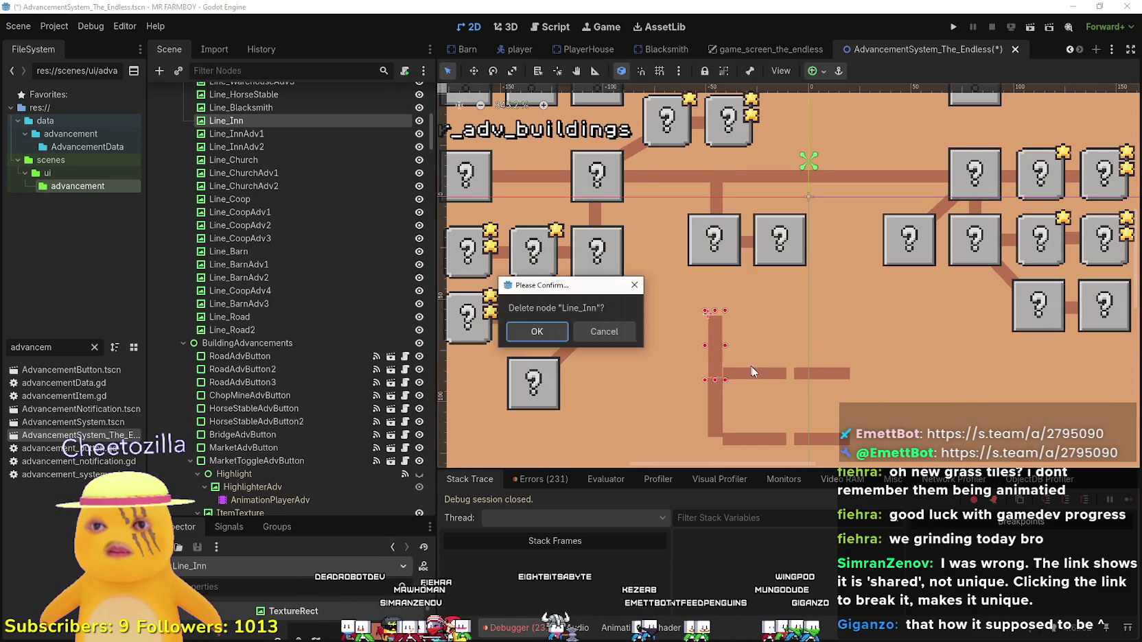
key("Return")
left_click(753, 372)
key("Delete")
key("Return")
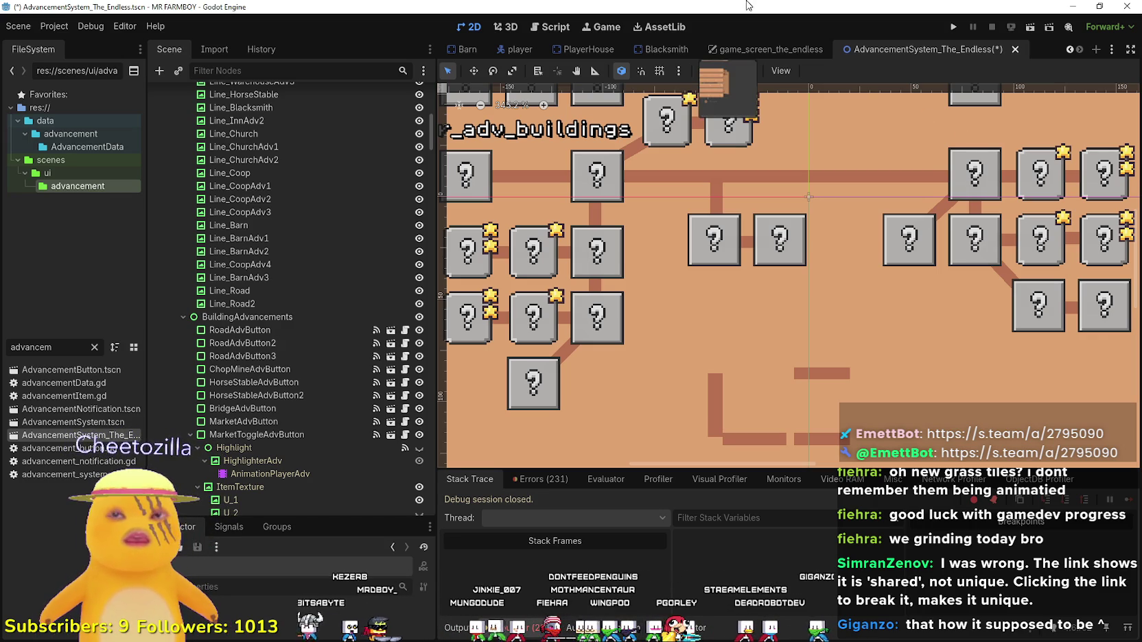
Delete Line_InnAdv2, Line_ChurchAdv1 and Line_ChurchAdv2, keeping Line_Church, and save.
scroll(766, 370, "down", 1)
left_click(721, 400)
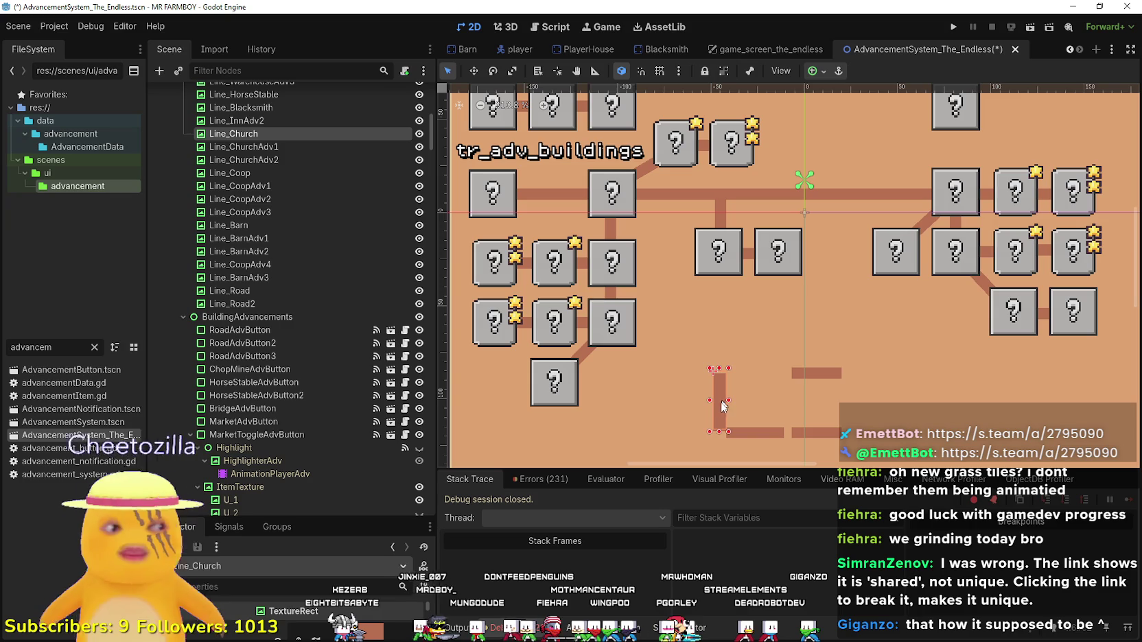
key("Delete")
key("Escape")
key("Delete")
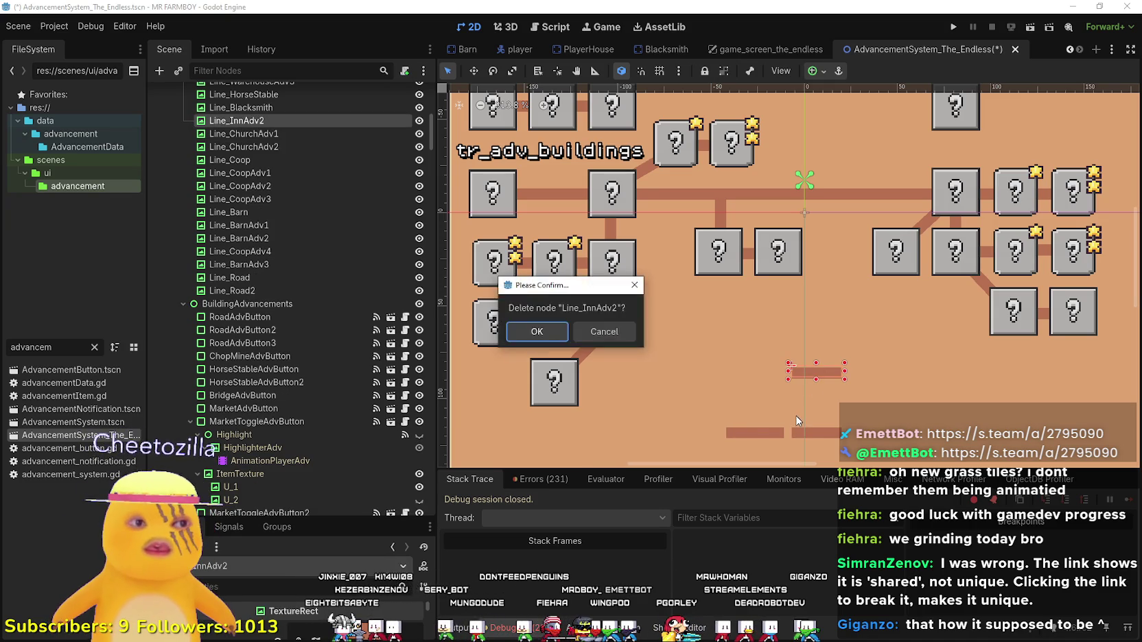
key("Return")
key("Delete")
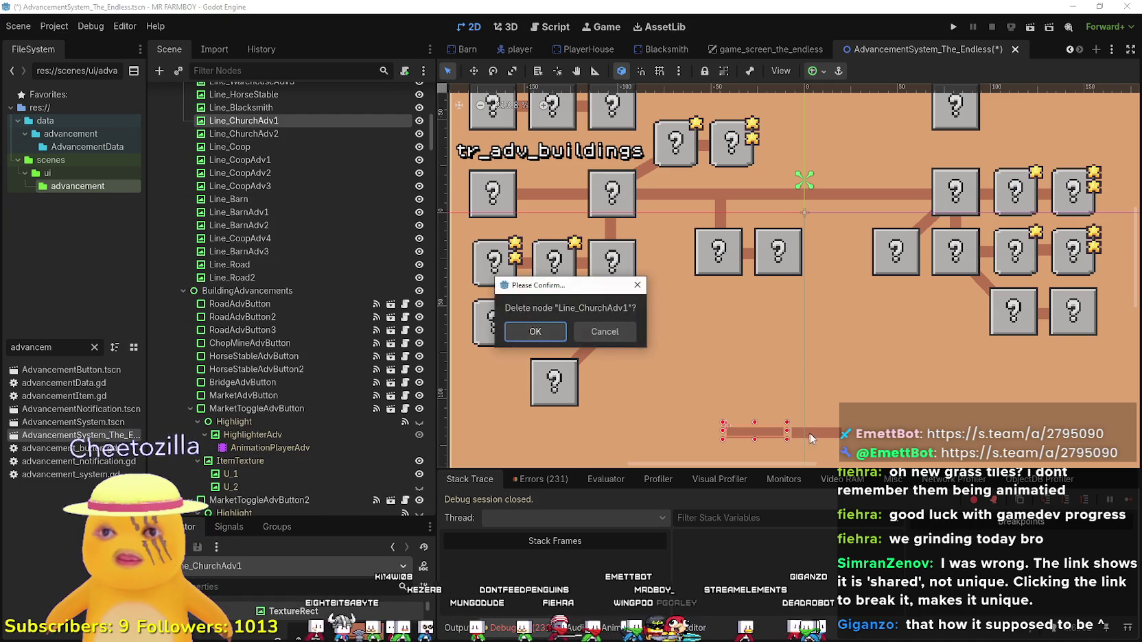
key("Return")
key("Delete")
key("Return")
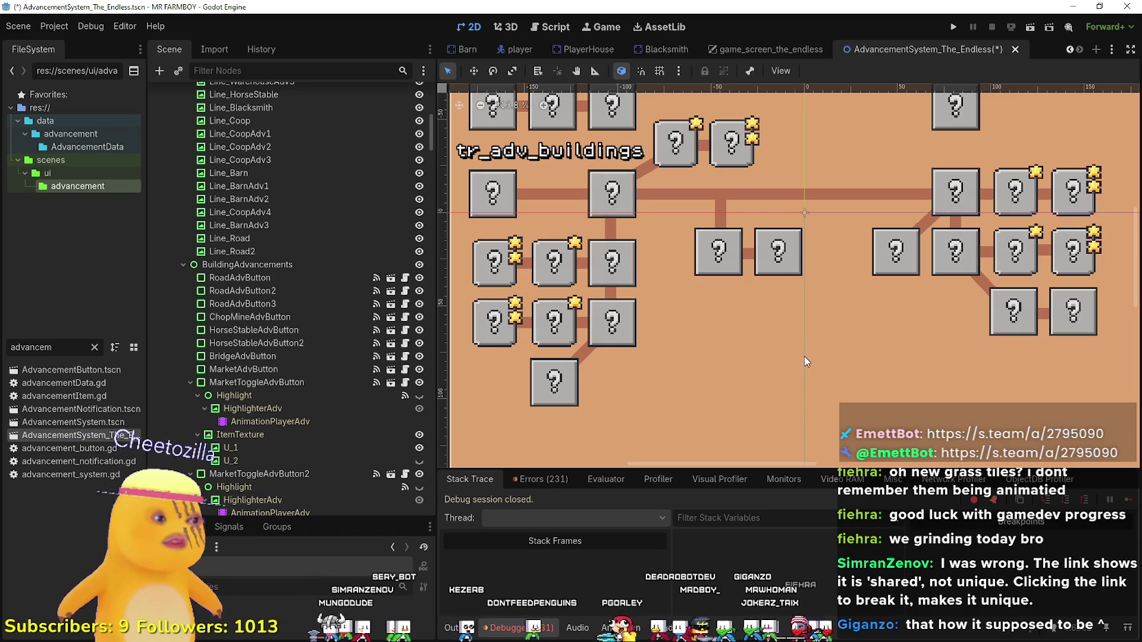
key("ctrl+s")
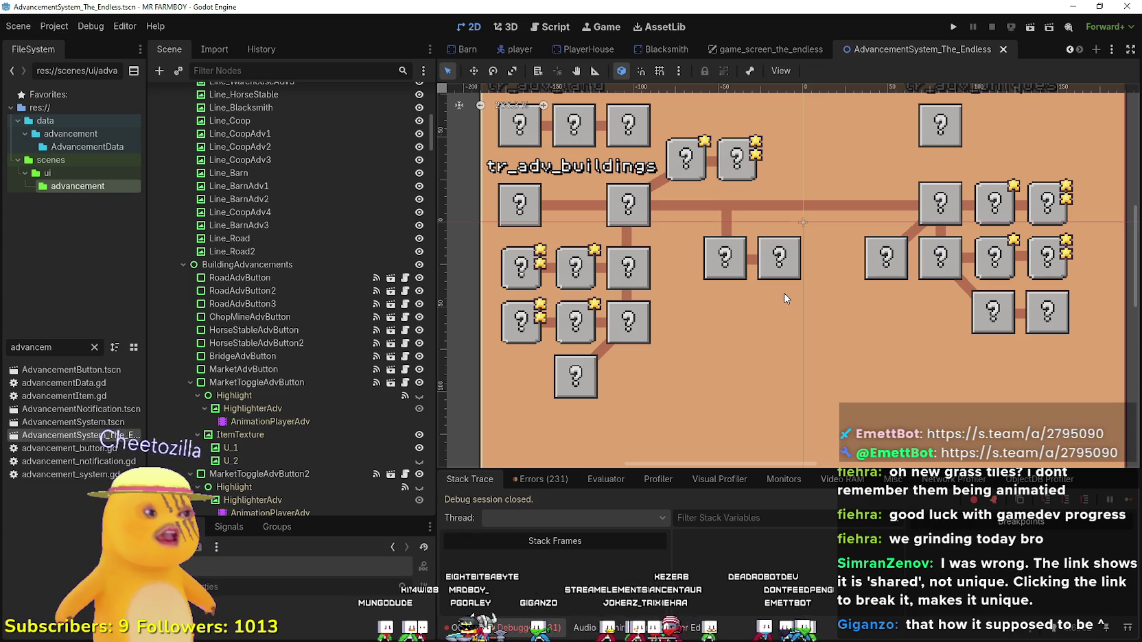
Review the trimmed tree, resave AdvancementSystem_The_Endless.tscn, and return to game_screen_the_endless.
scroll(760, 282, "down", 3)
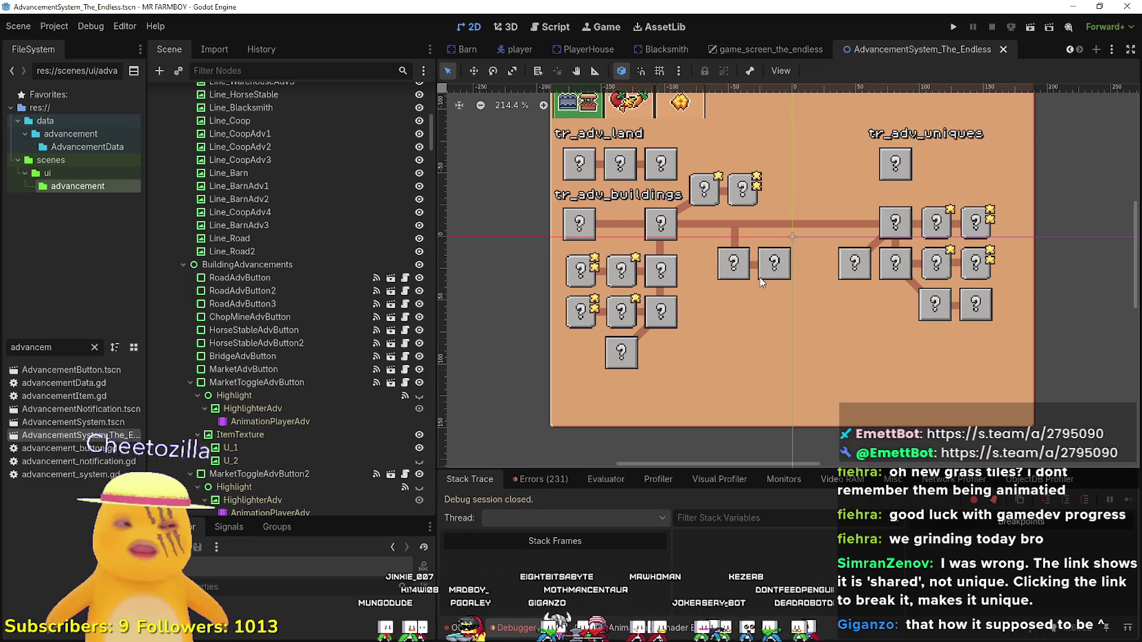
scroll(761, 281, "down", 2)
scroll(757, 269, "up", 2)
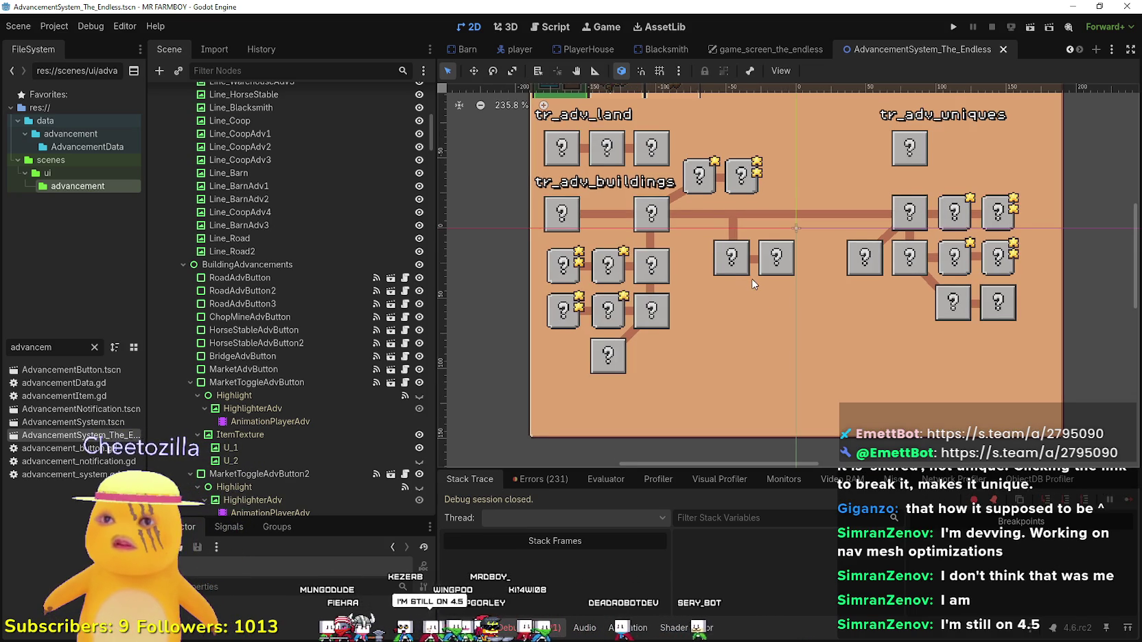
scroll(750, 284, "down", 2)
key("ctrl+s")
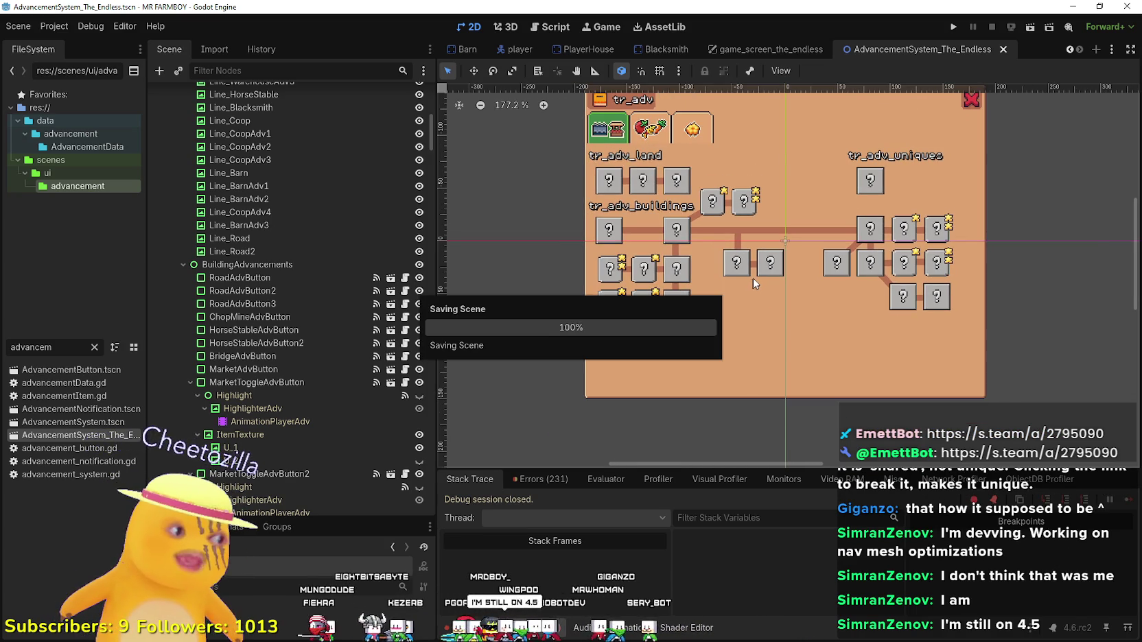
scroll(711, 215, "up", 2)
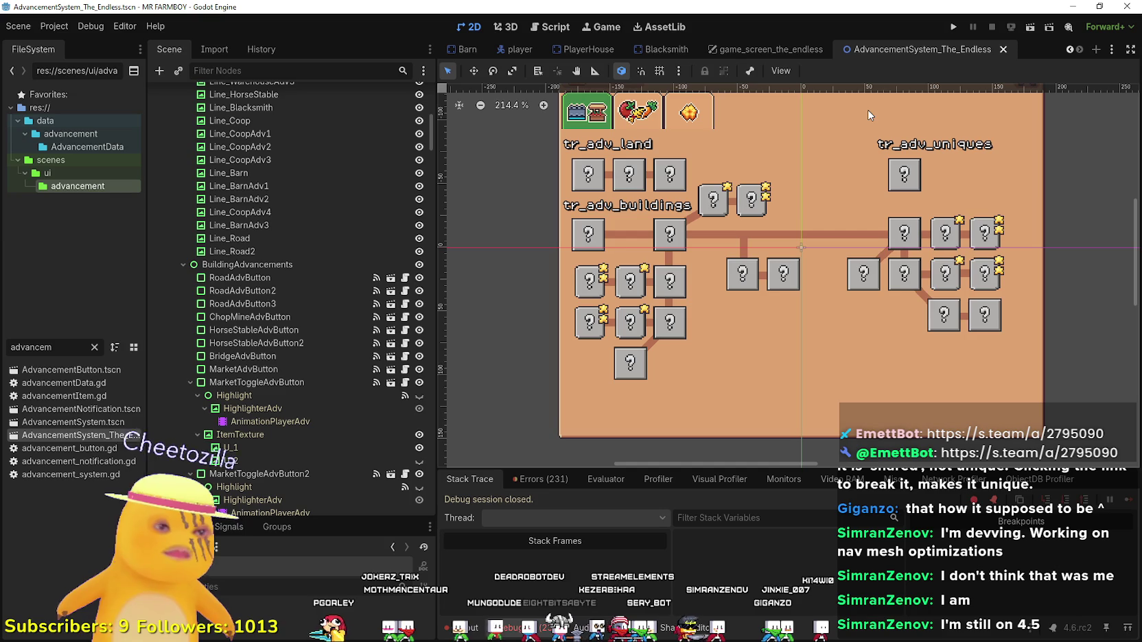
left_click(760, 48)
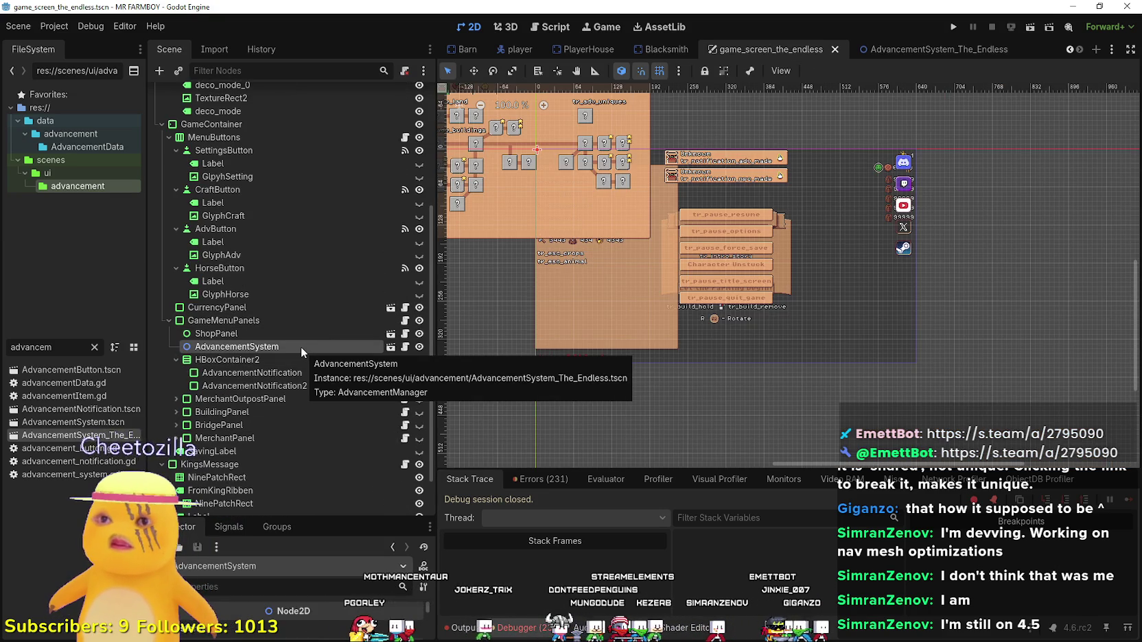
key("ctrl+s")
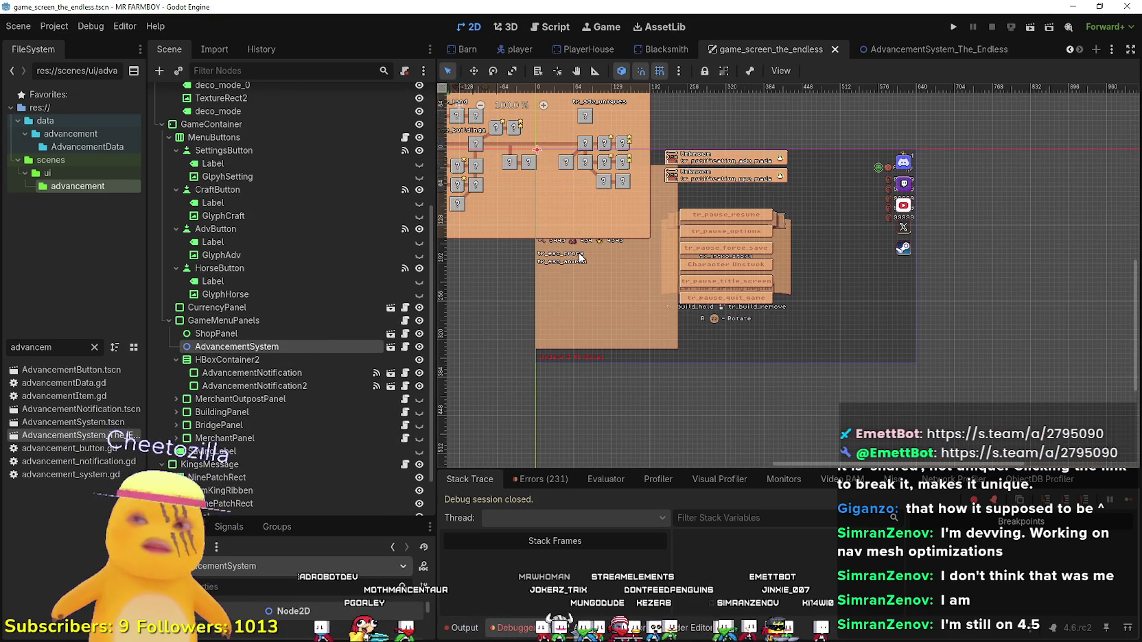
scroll(586, 248, "down", 2)
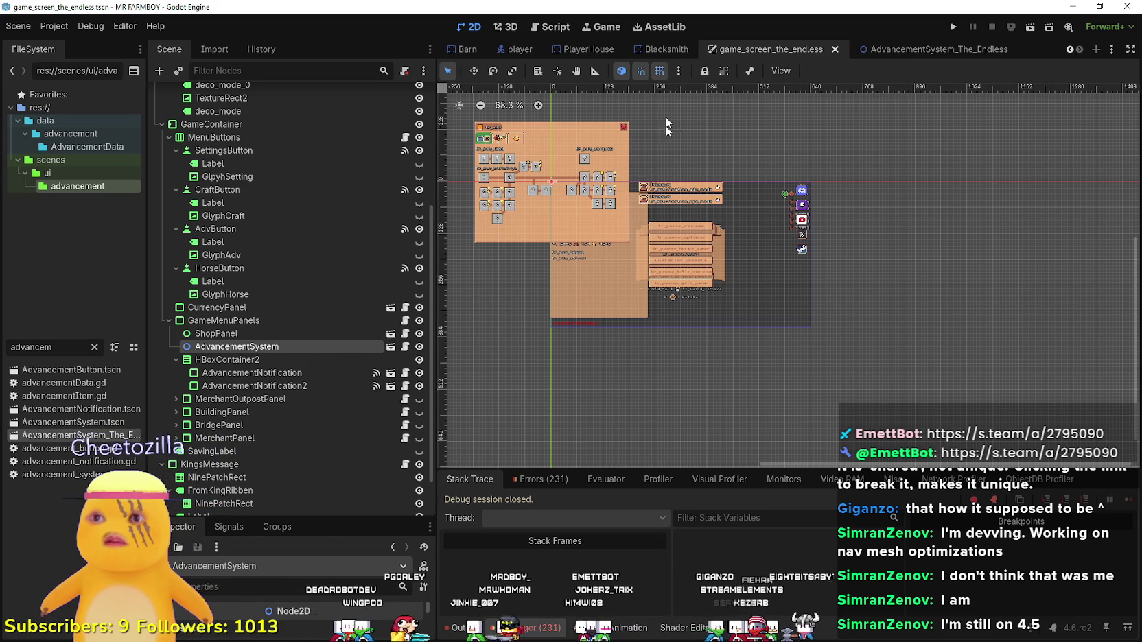
scroll(643, 139, "up", 1)
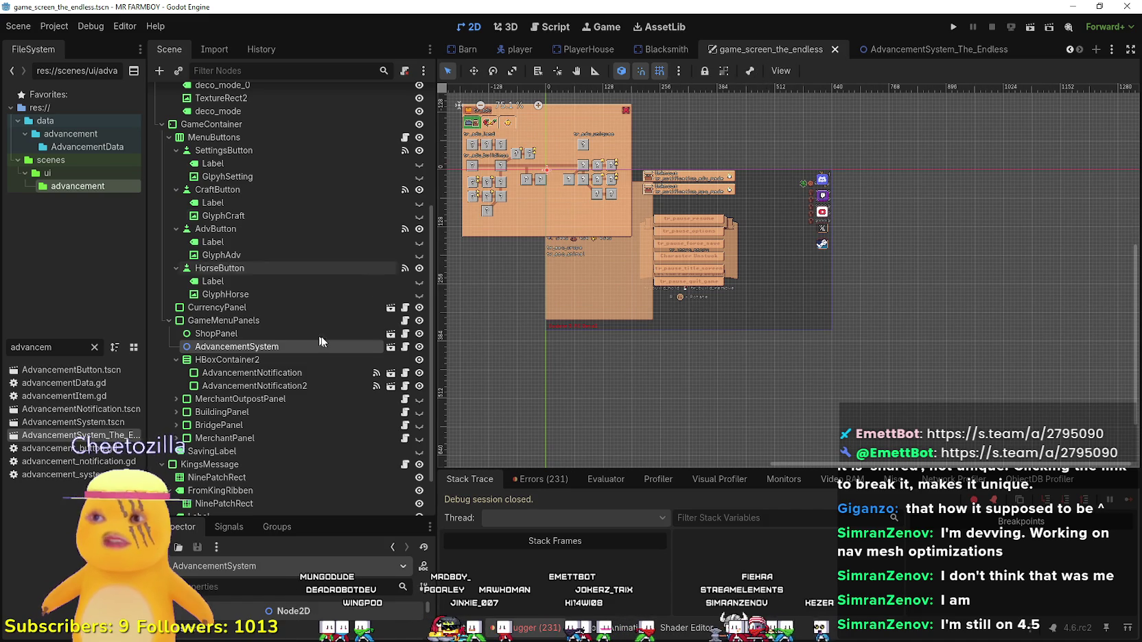
left_click(275, 336)
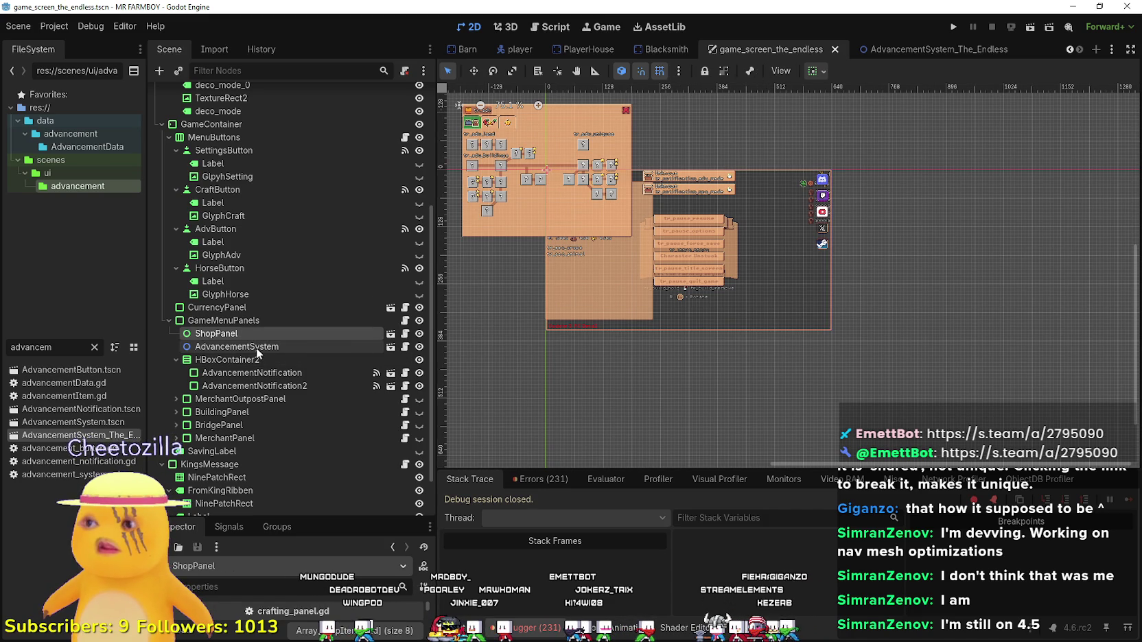
left_click(256, 347)
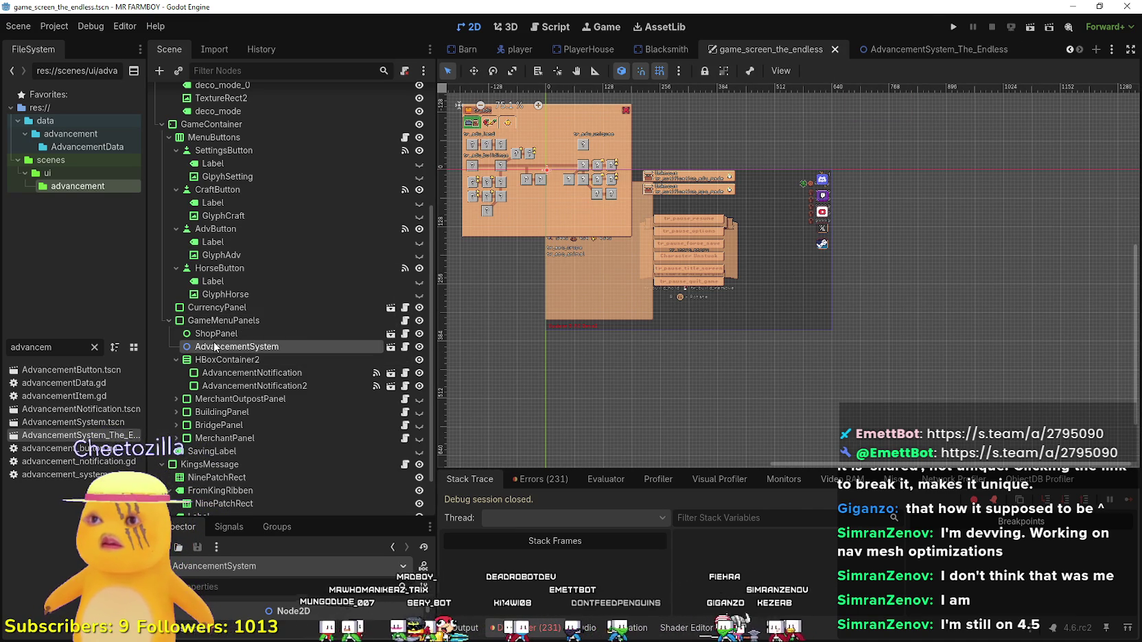
In AdvancementSystem_The_Endless, change the PanelContainer's horizontal container sizing.
left_click(943, 45)
scroll(779, 313, "down", 5)
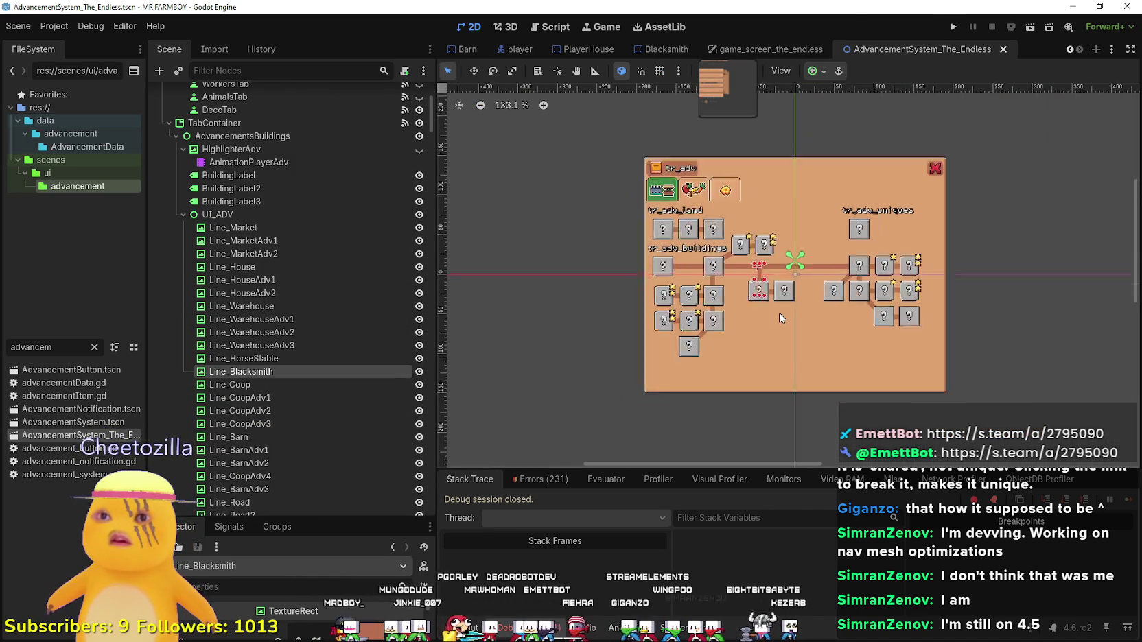
scroll(320, 270, "up", 5)
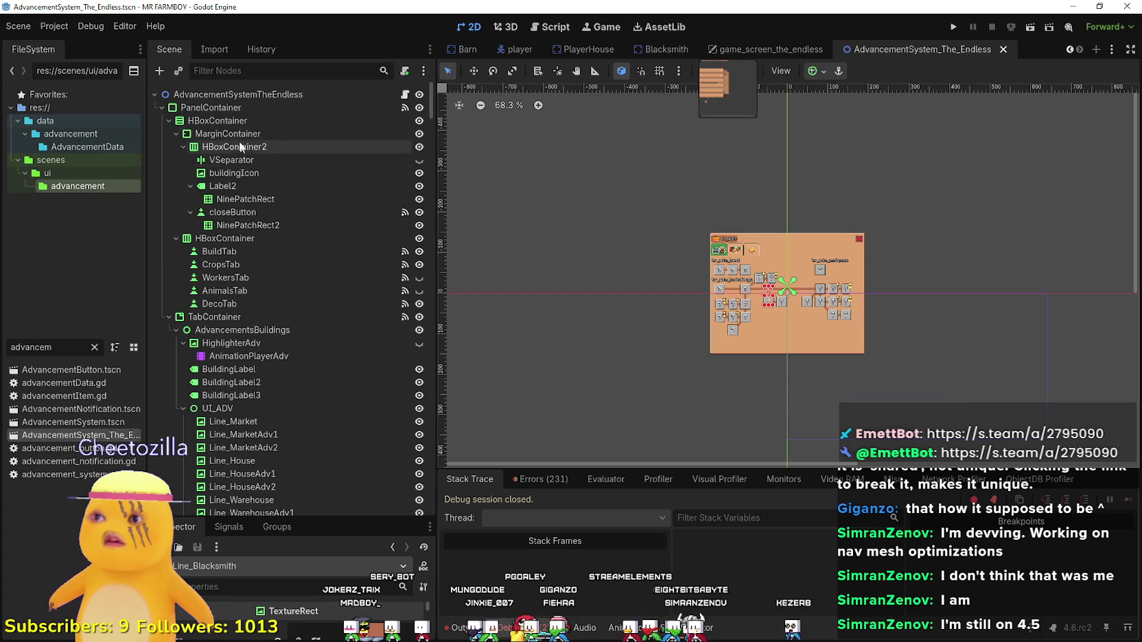
left_click(226, 111)
key("shift+f")
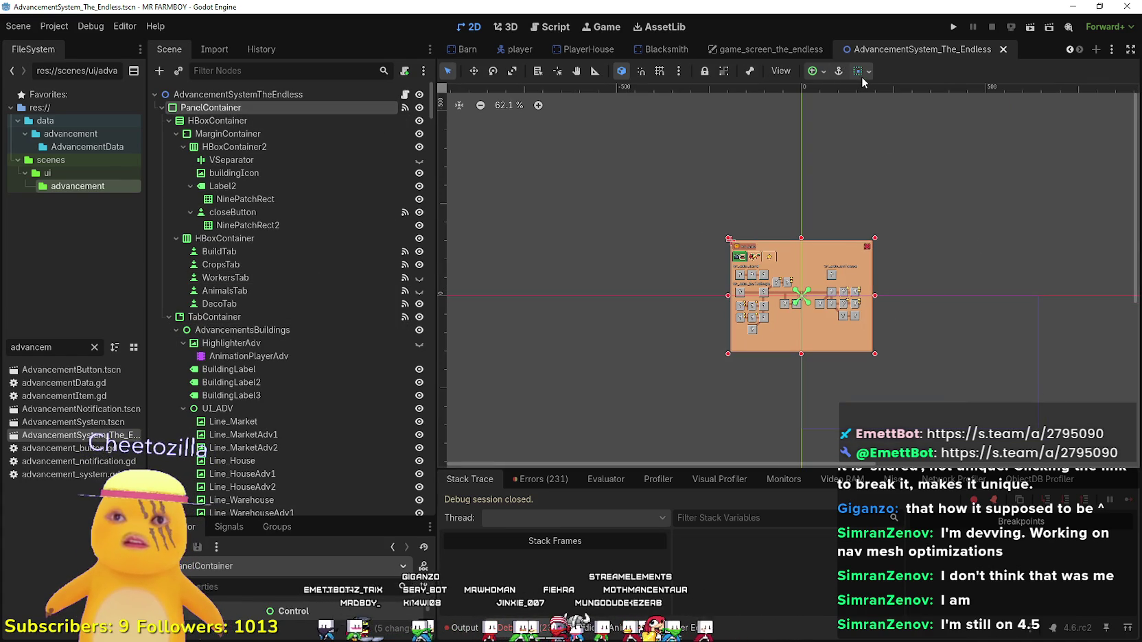
left_click(861, 72)
left_click(888, 116)
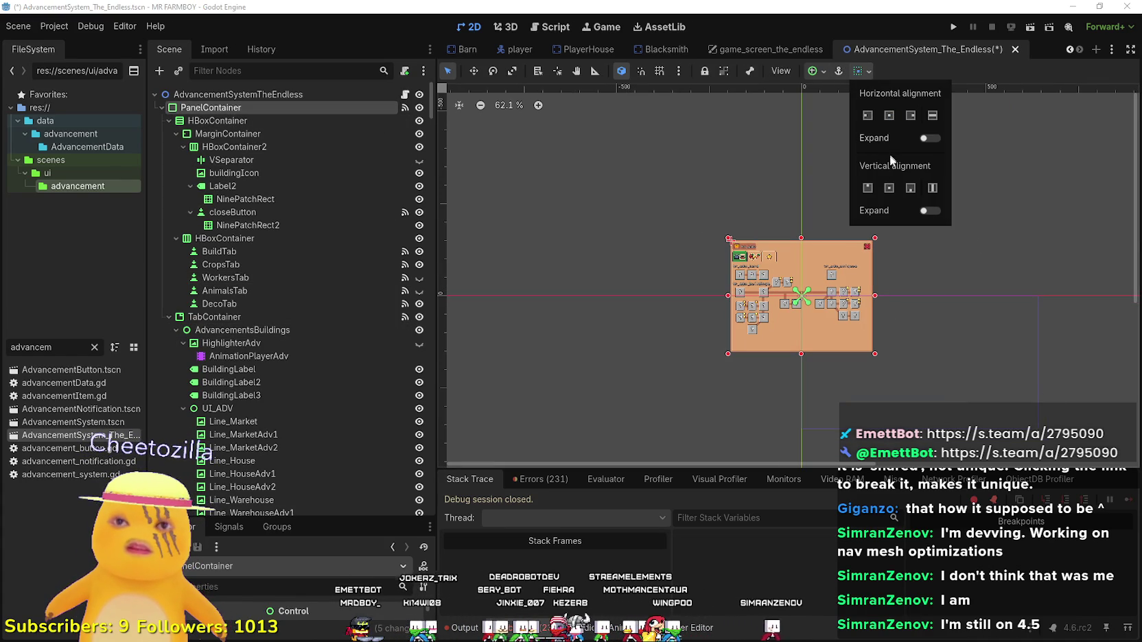
left_click(898, 71)
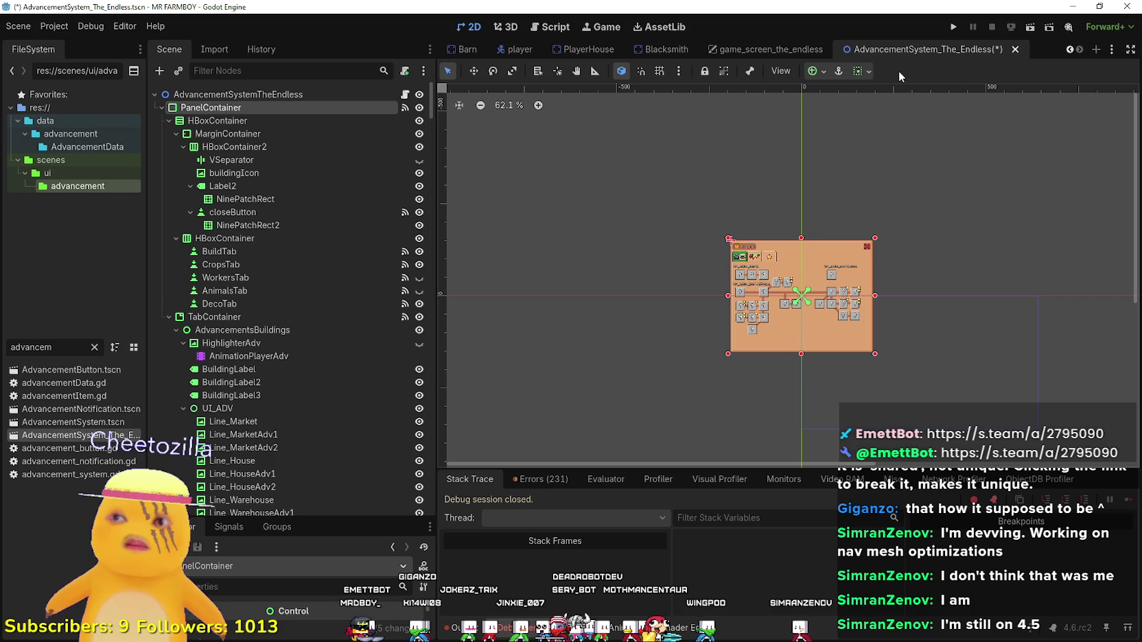
Anchor the PanelContainer to fill its whole parent, then return to game_screen_the_endless.
left_click(815, 71)
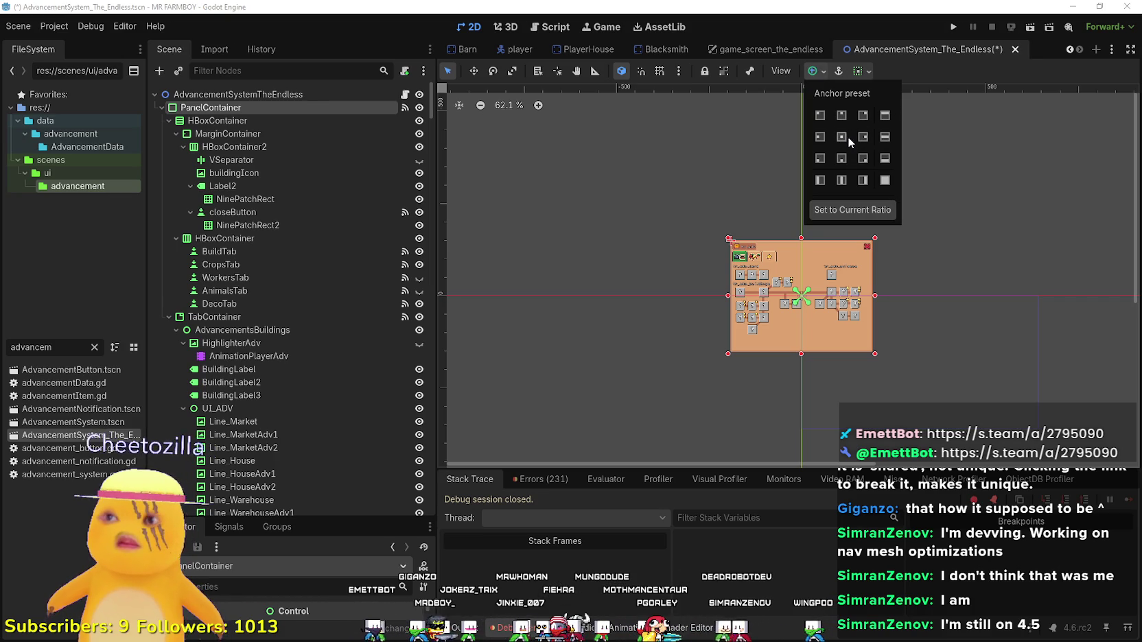
left_click(918, 81)
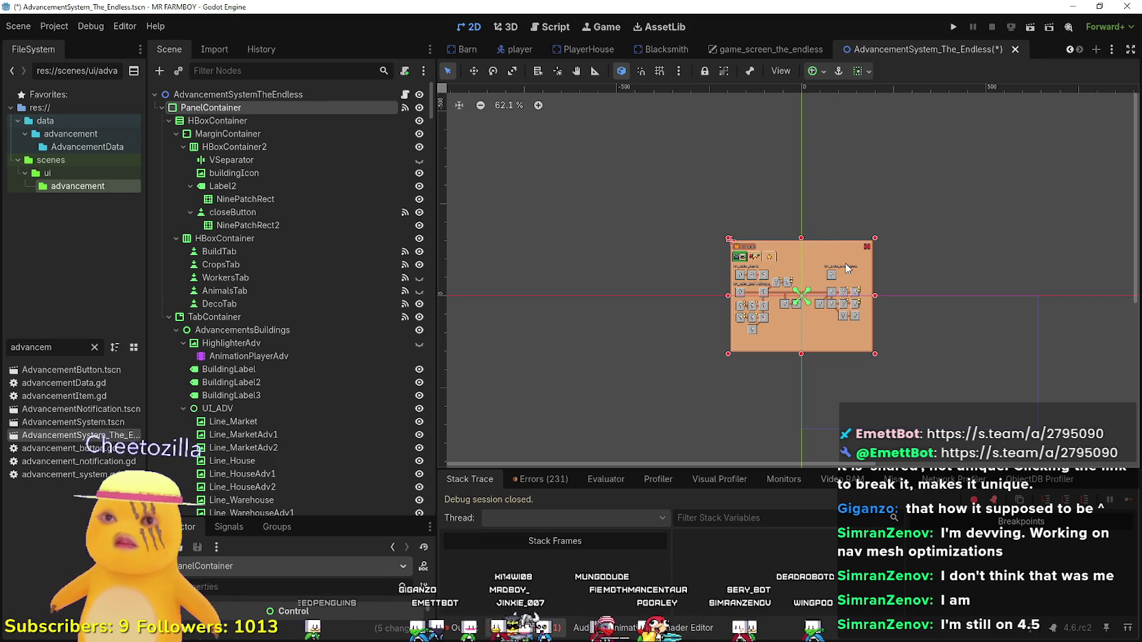
left_click(238, 94)
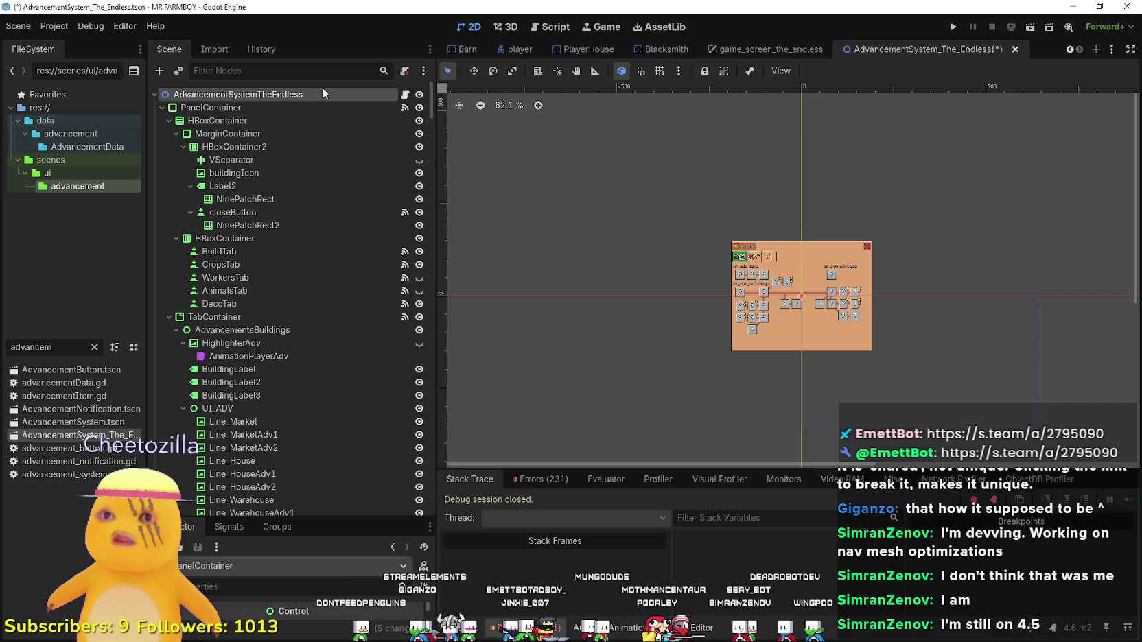
left_click(264, 110)
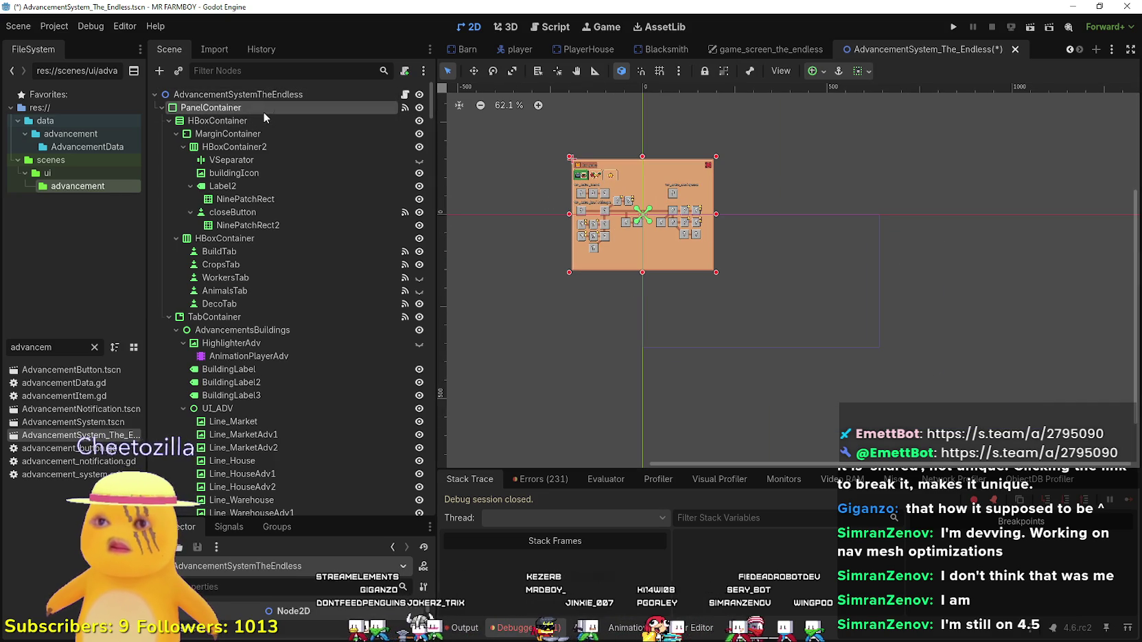
left_click(860, 71)
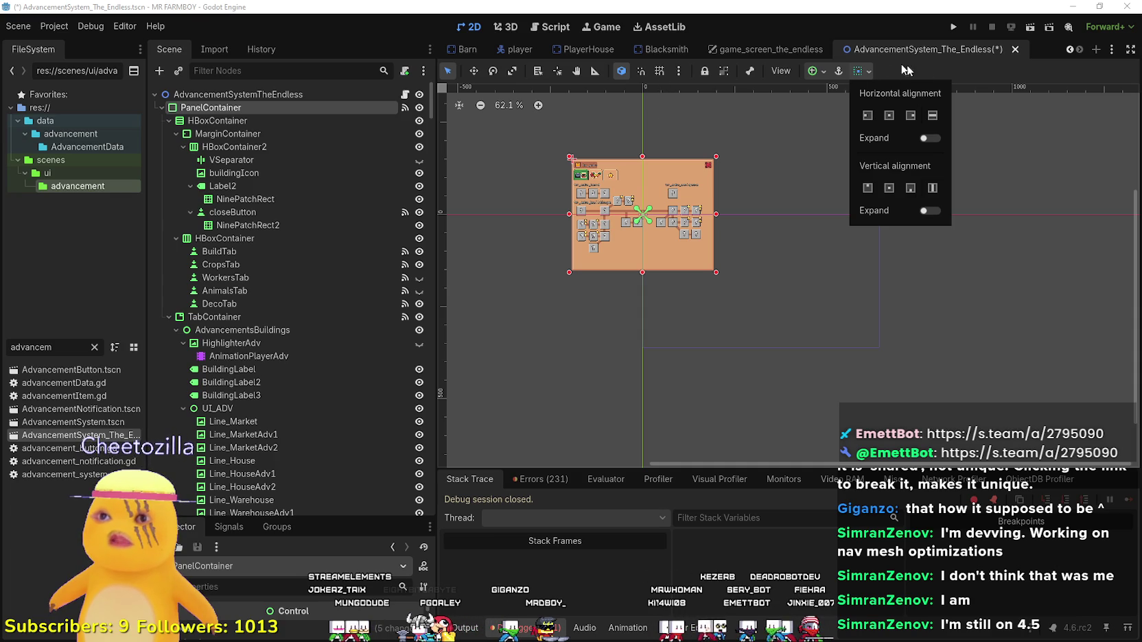
left_click(819, 72)
left_click(818, 72)
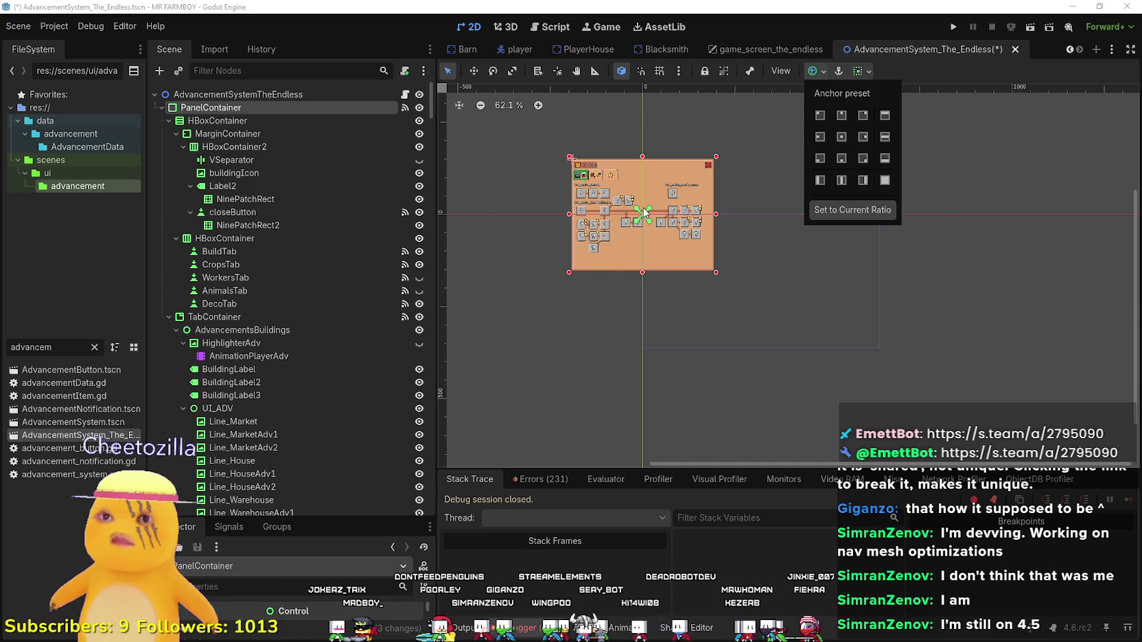
left_click(884, 181)
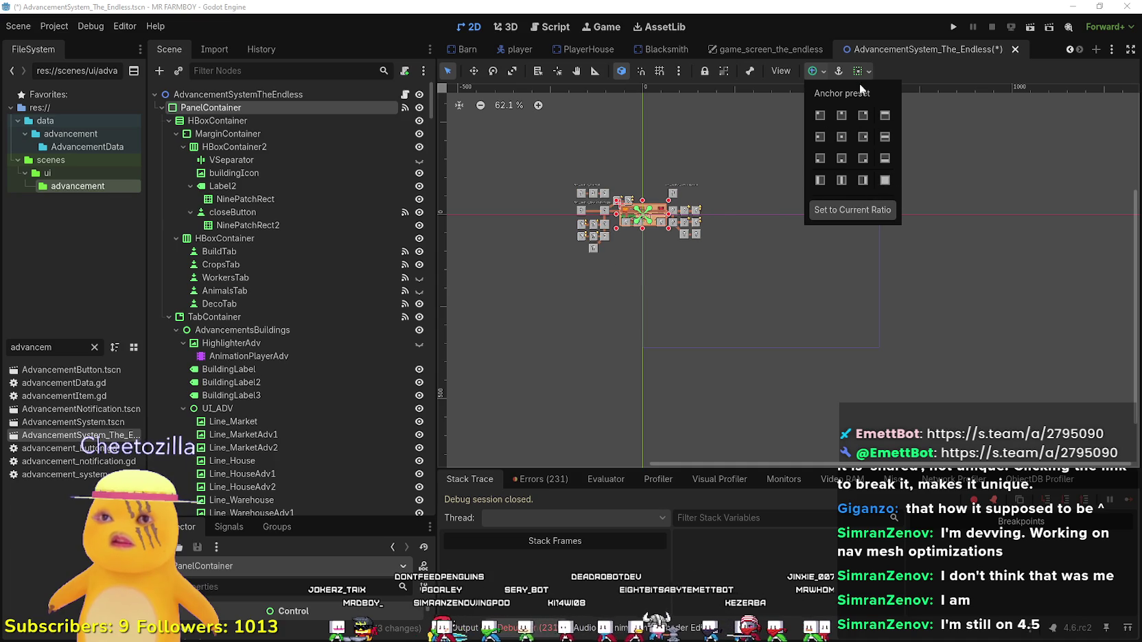
left_click(920, 68)
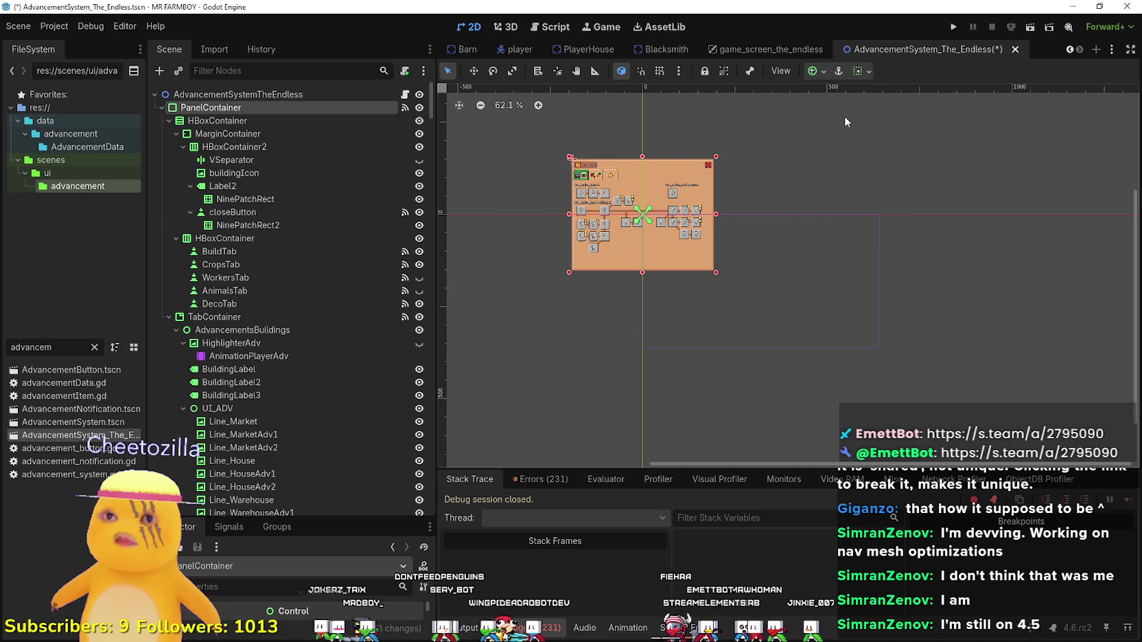
left_click(787, 51)
scroll(543, 254, "up", 3)
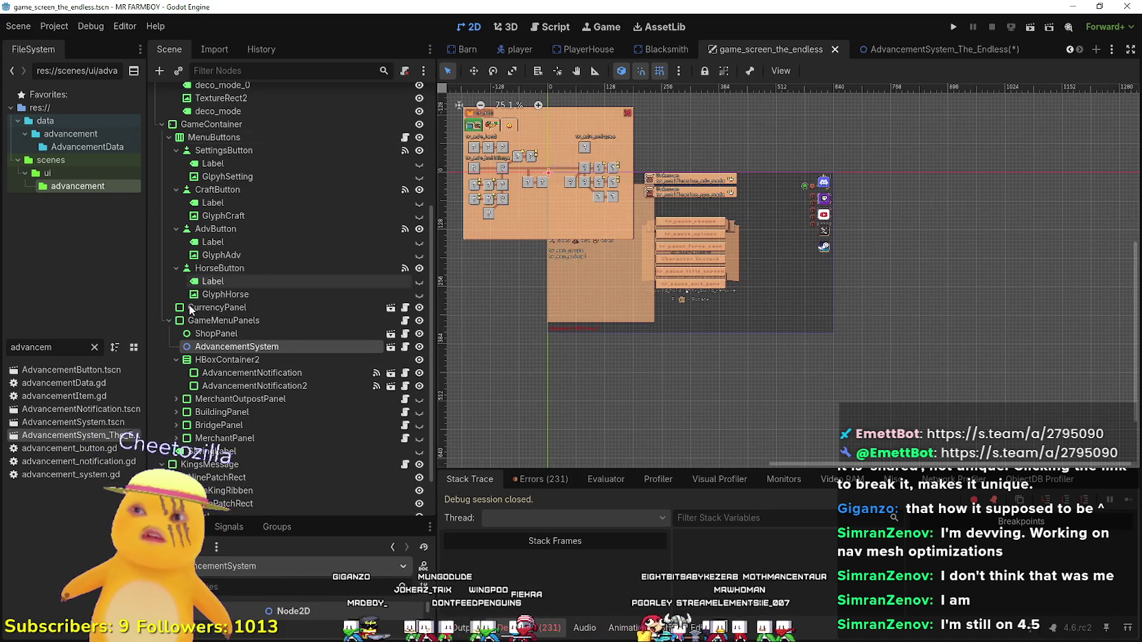
Drag the AdvancementSystem panel right and down, nudge it 8 px right, and save.
left_click(233, 347)
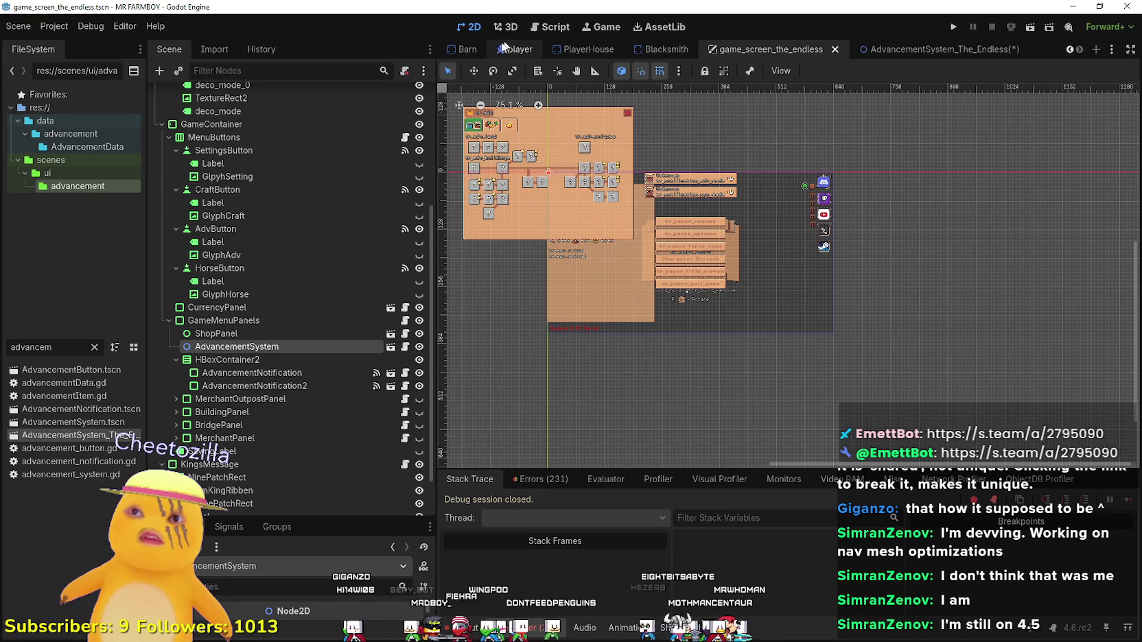
left_click(474, 70)
left_click_drag(503, 193, 654, 266)
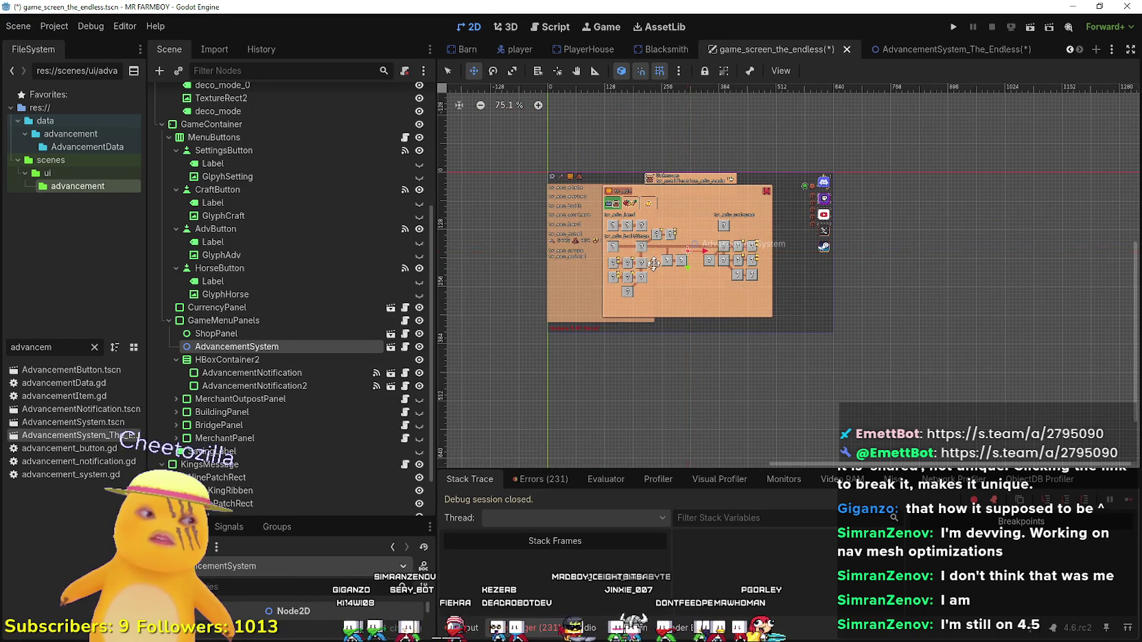
scroll(670, 208, "up", 7)
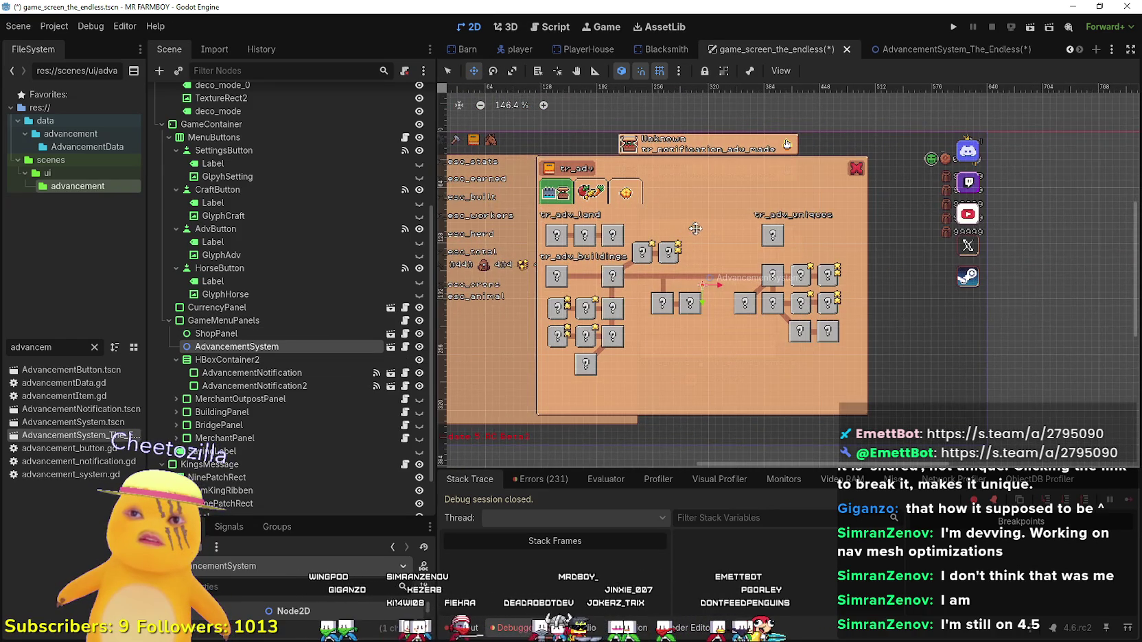
scroll(695, 227, "up", 2)
left_click_drag(700, 223, 758, 238)
scroll(709, 221, "down", 3)
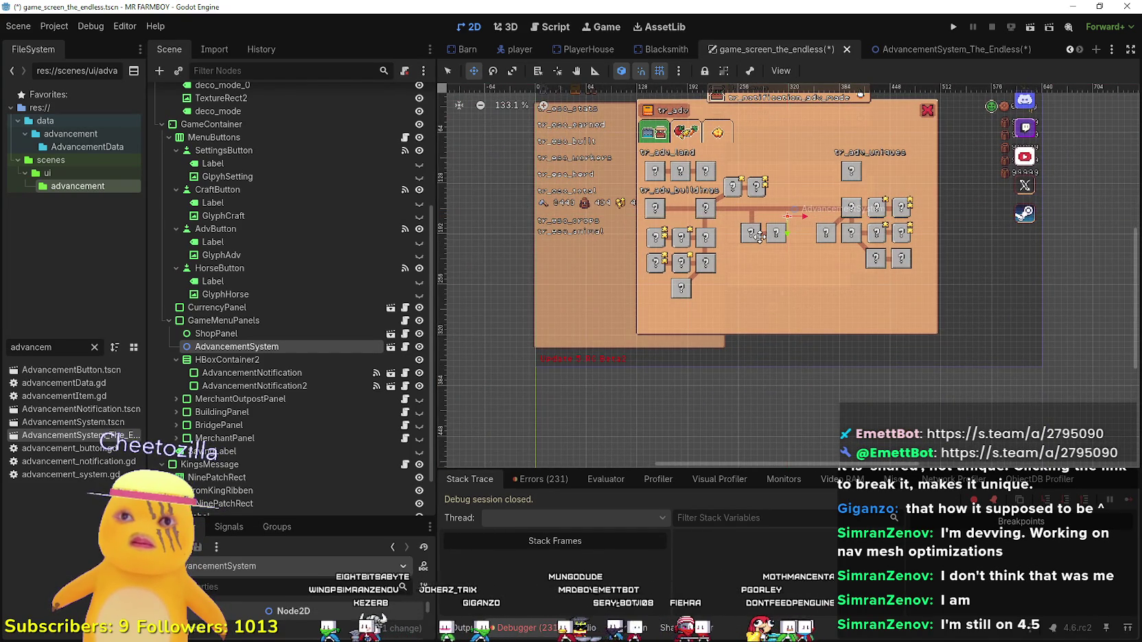
scroll(758, 238, "down", 2)
key("ctrl+s")
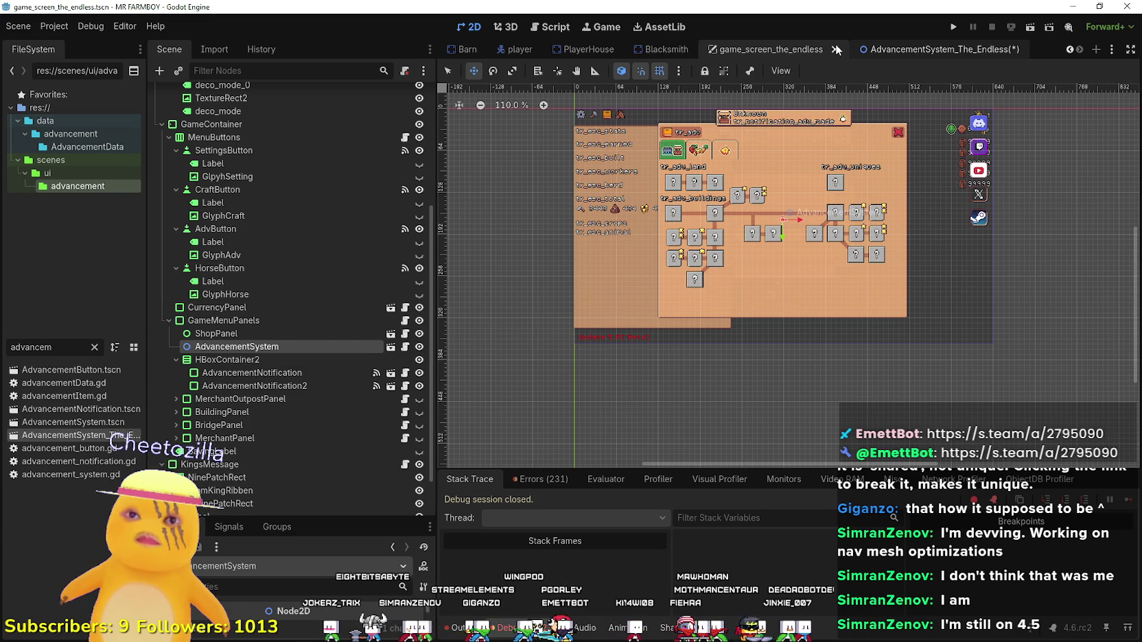
Save AdvancementSystem_The_Endless and open the original AdvancementSystem.tscn.
left_click(863, 49)
key("ctrl+s")
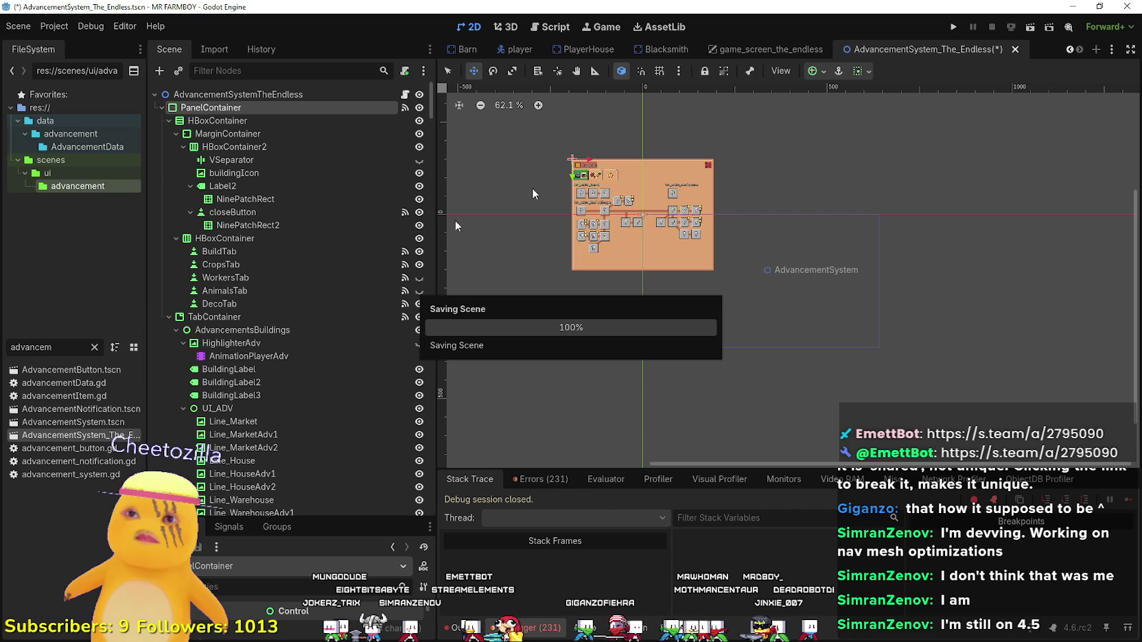
double_click(67, 421)
scroll(824, 226, "down", 8)
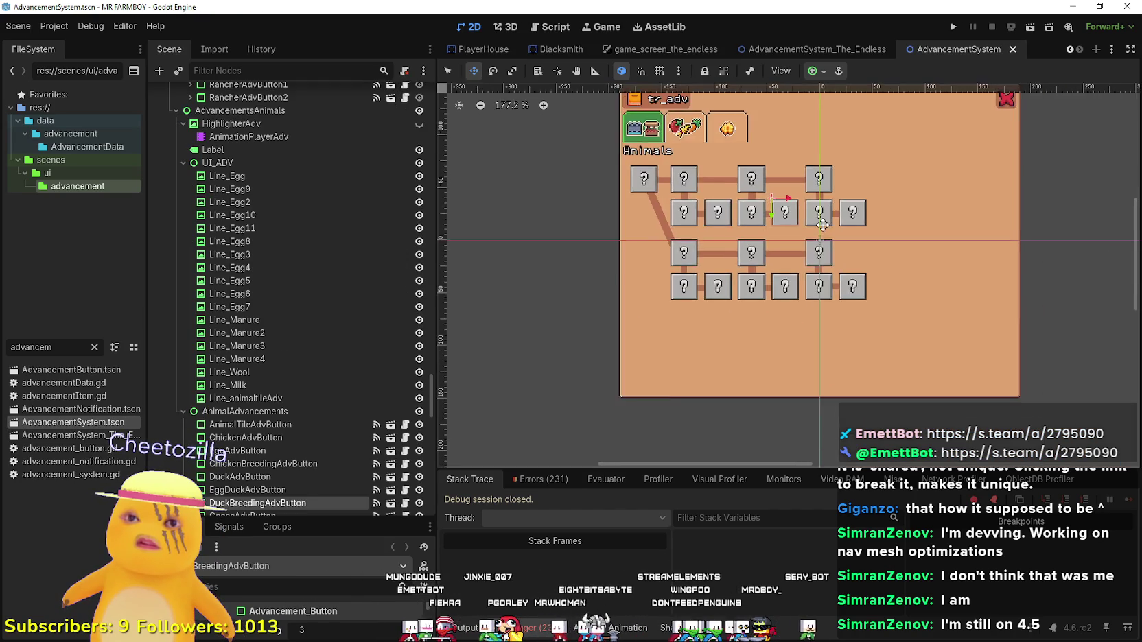
scroll(926, 266, "up", 5)
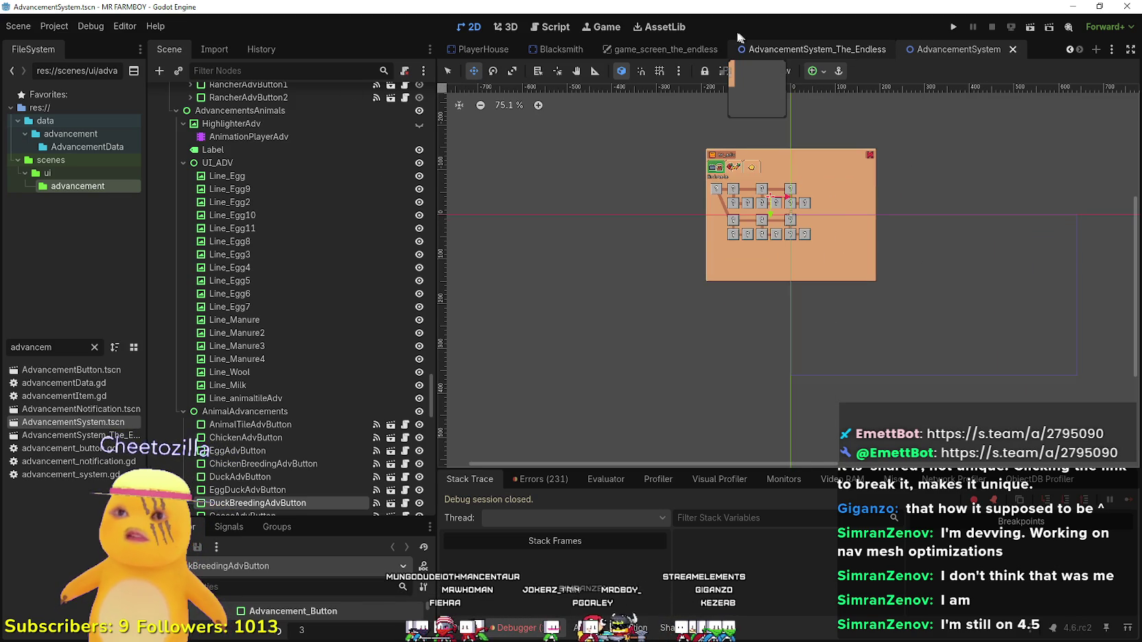
Back on game_screen_the_endless, filter files by 'game_s' and open the regular game_screen scene.
key("ctrl+shift+Tab")
left_click(94, 348)
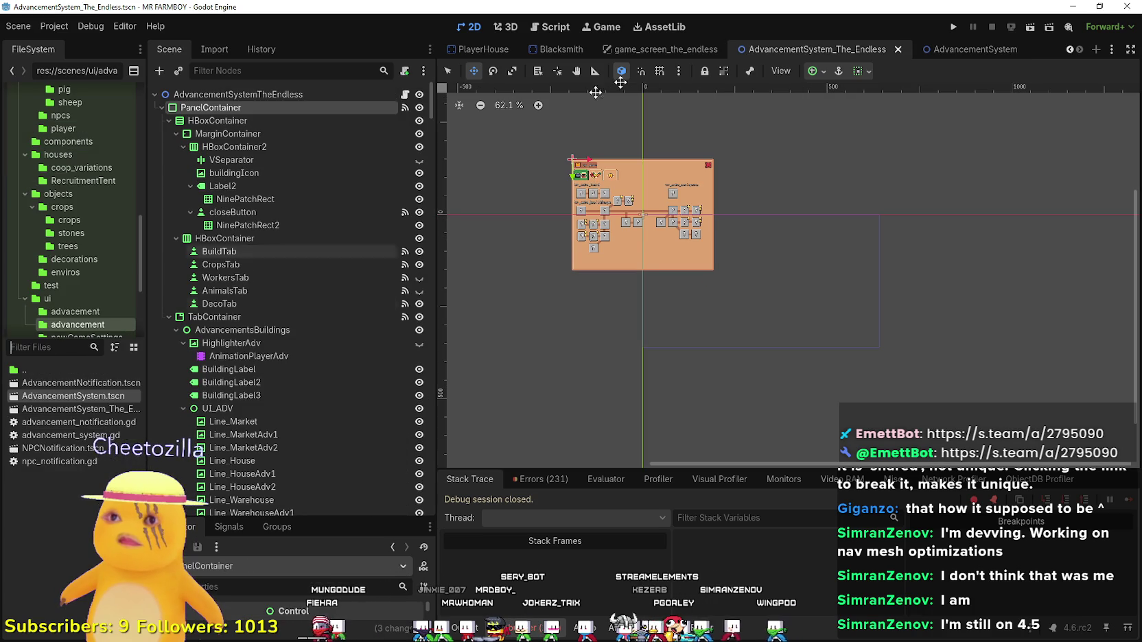
key("ctrl+shift+Tab")
left_click(63, 349)
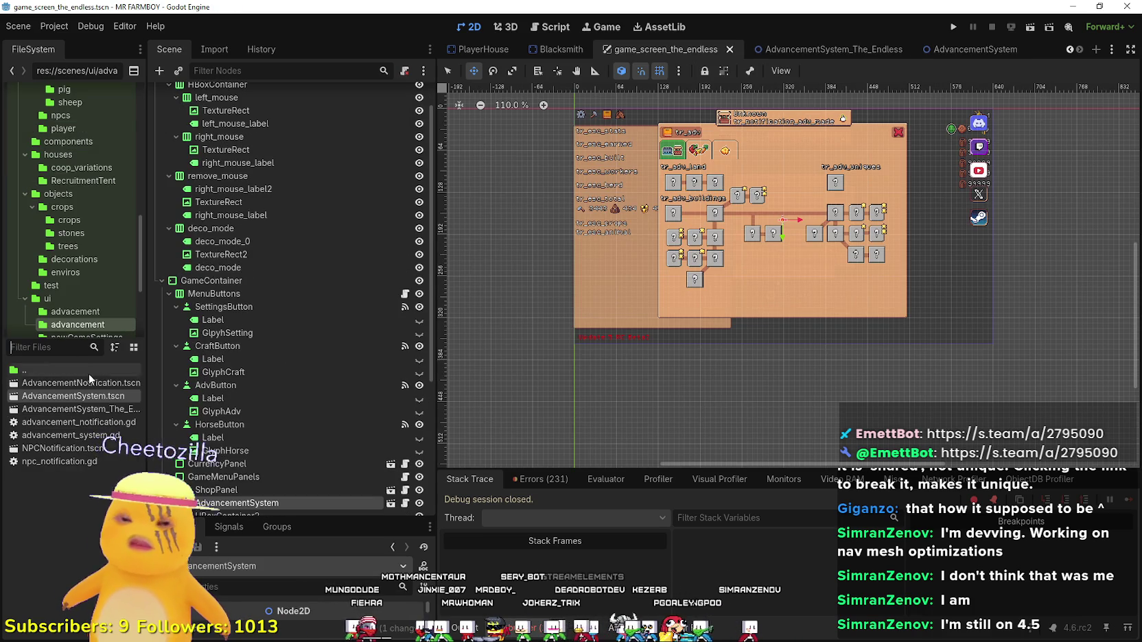
type("game_s")
double_click(88, 373)
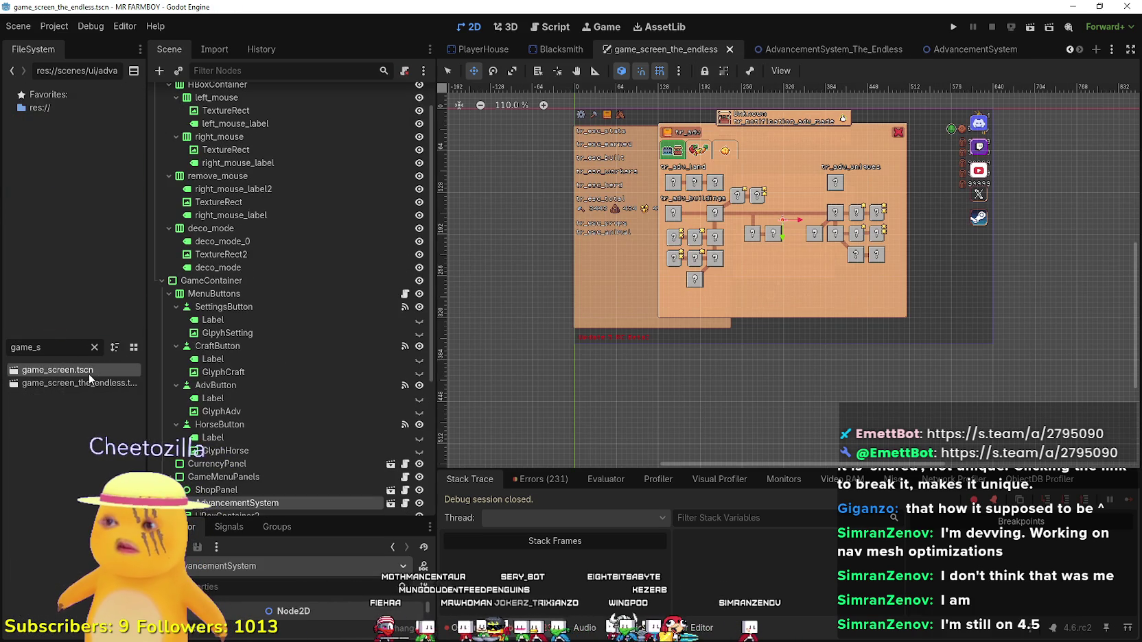
Make the AdvancementSystem panel visible in the regular game_screen scene.
scroll(824, 201, "down", 5)
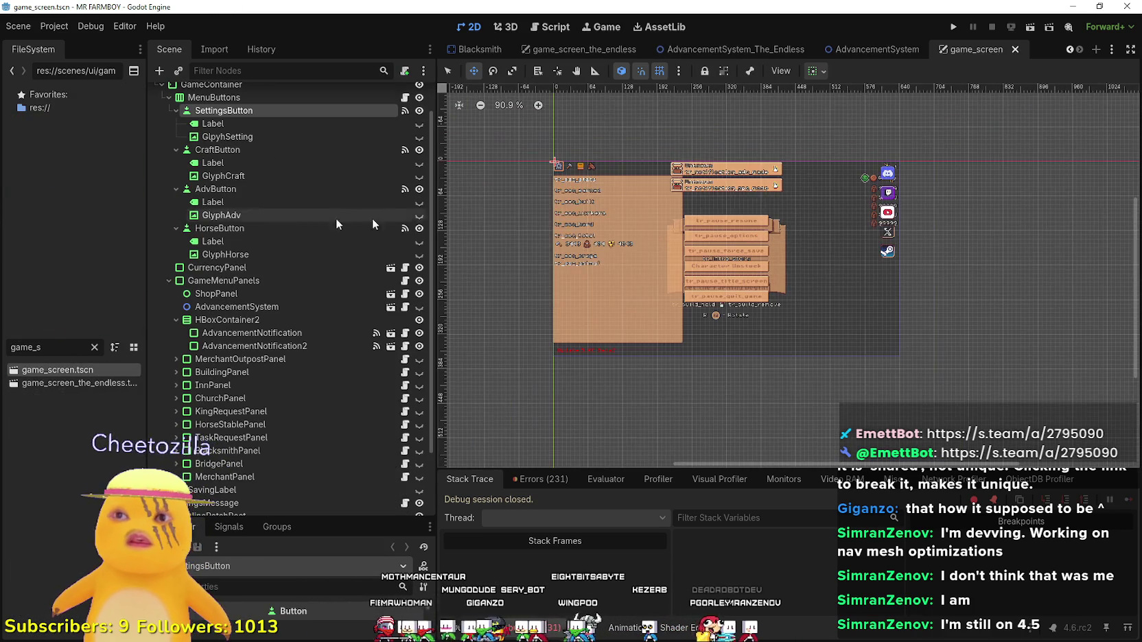
left_click(418, 307)
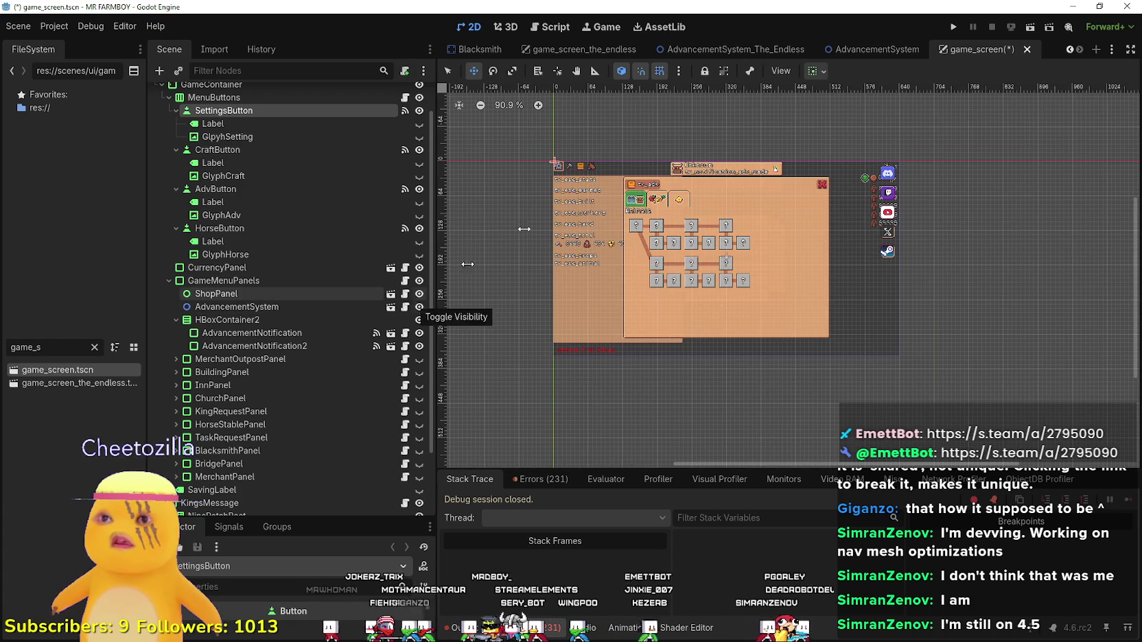
scroll(748, 178, "up", 6)
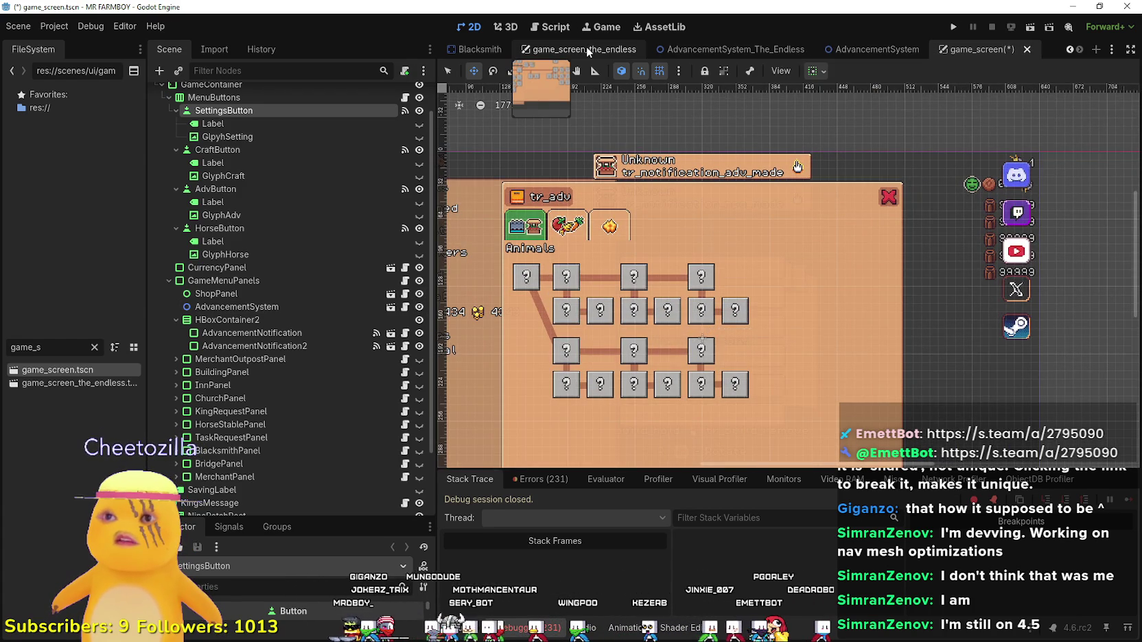
scroll(673, 184, "up", 9)
scroll(672, 184, "up", 7)
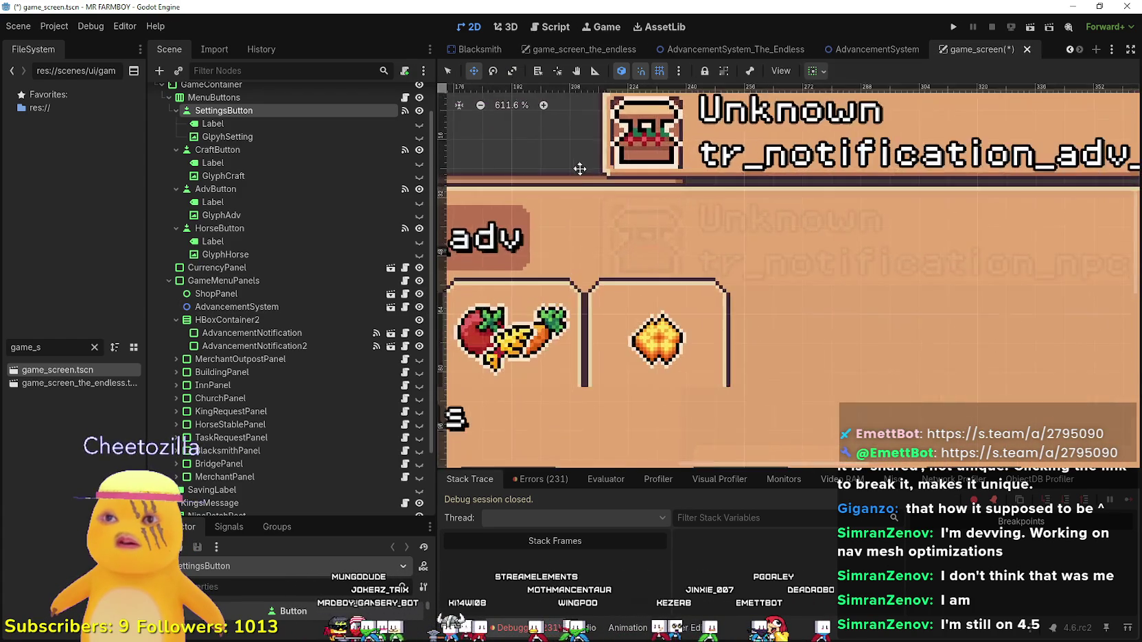
scroll(636, 195, "down", 3)
scroll(636, 195, "down", 14)
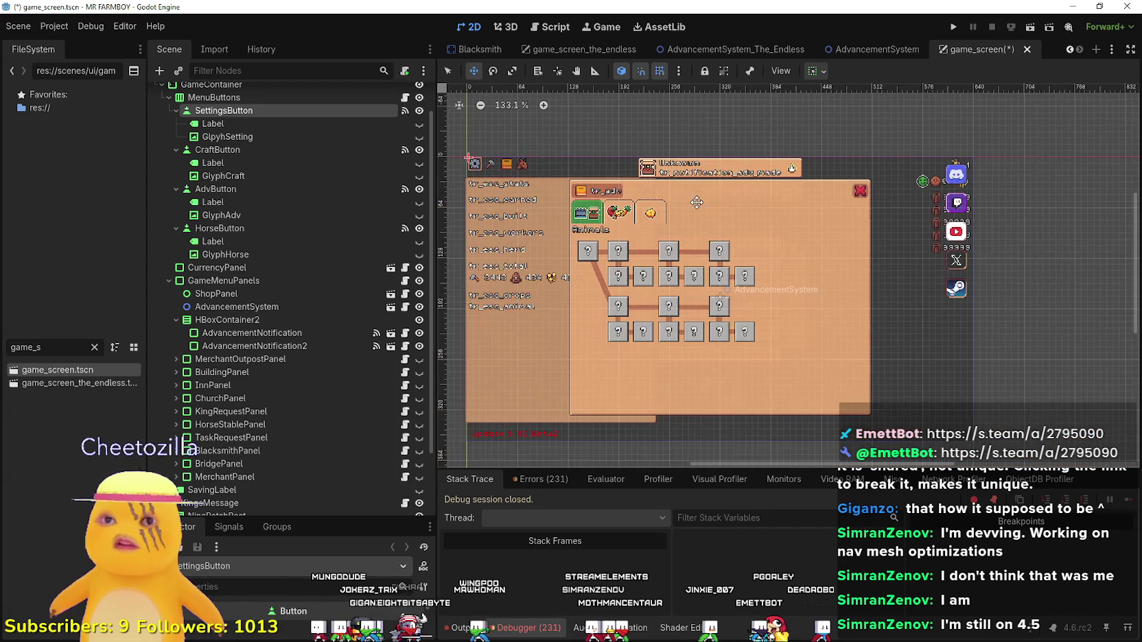
scroll(652, 161, "up", 5)
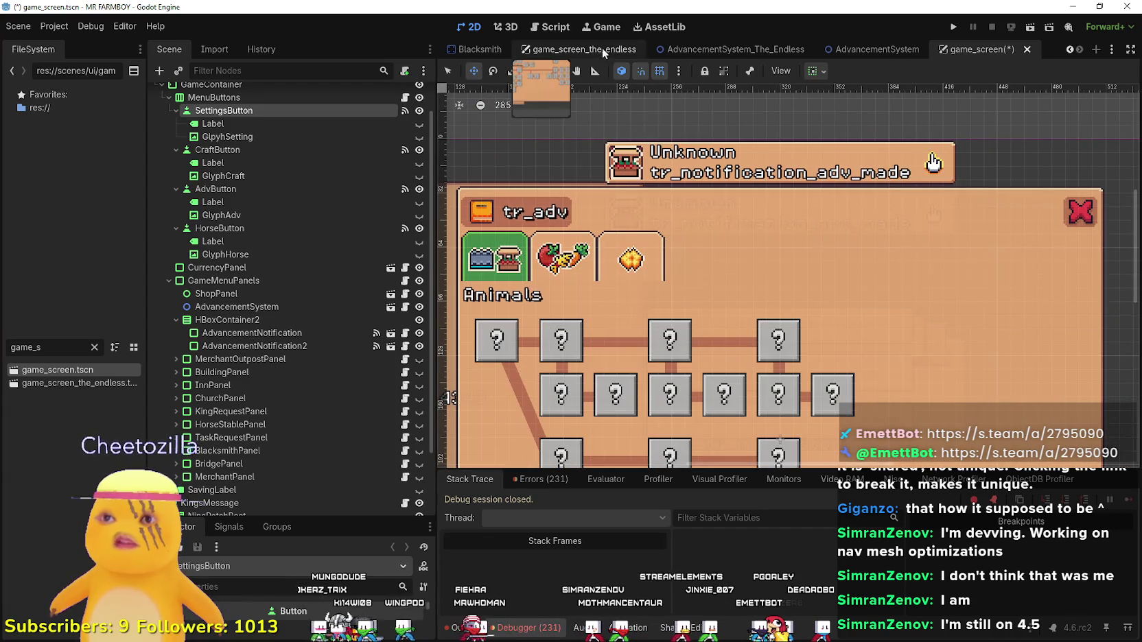
Nudge the endless game screen's advancement panel 4 px down and save the scene.
left_click(594, 51)
scroll(787, 98, "up", 3)
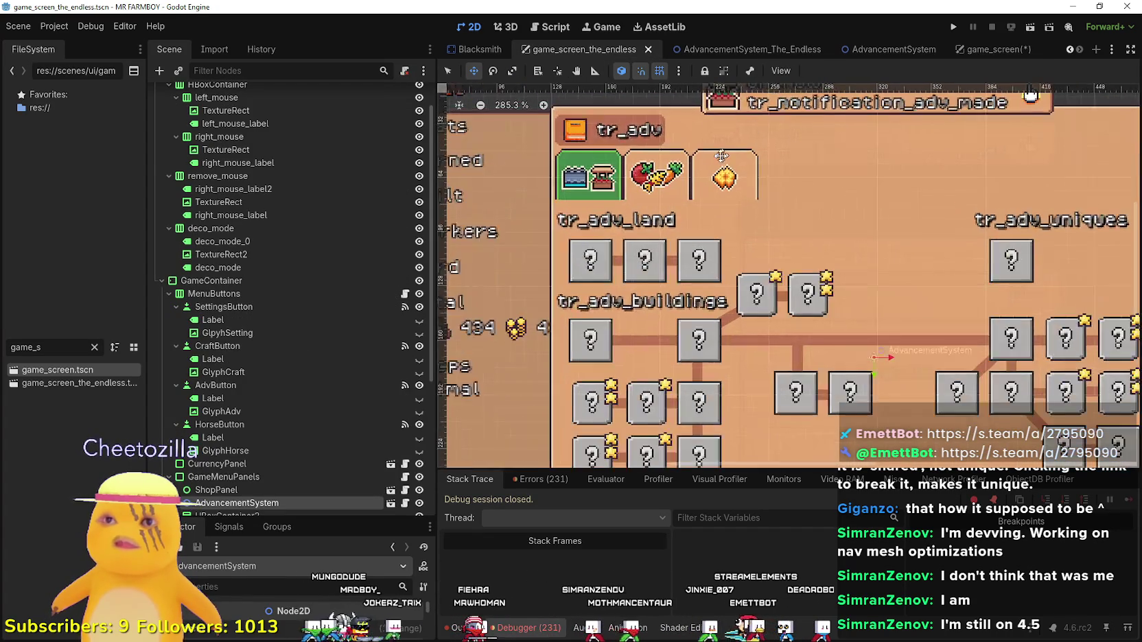
scroll(601, 158, "down", 4)
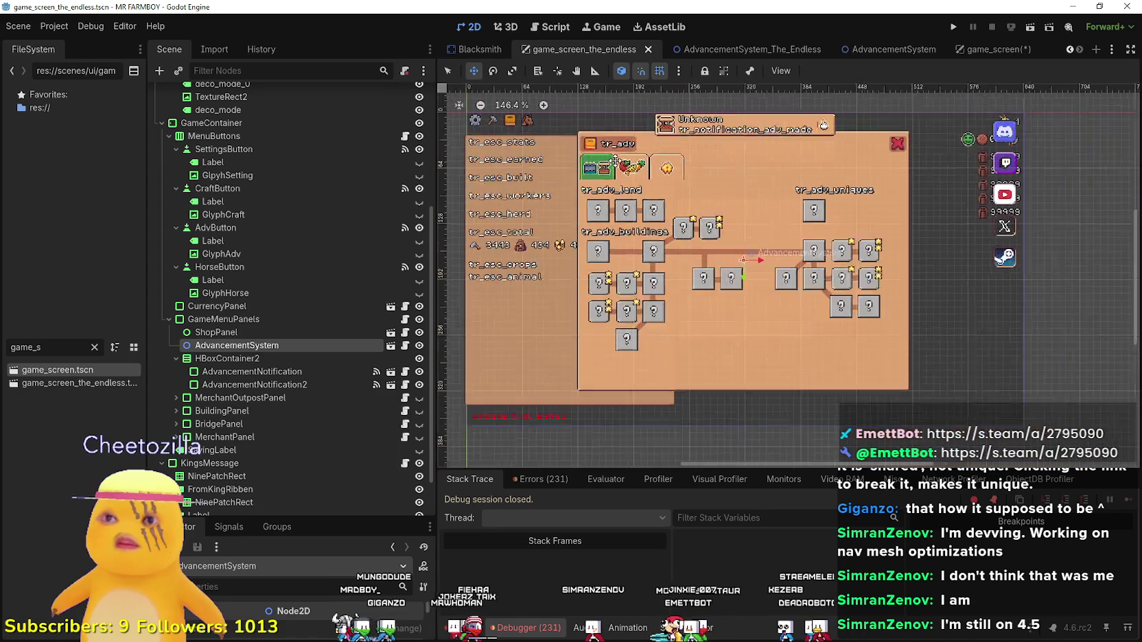
scroll(688, 154, "up", 2)
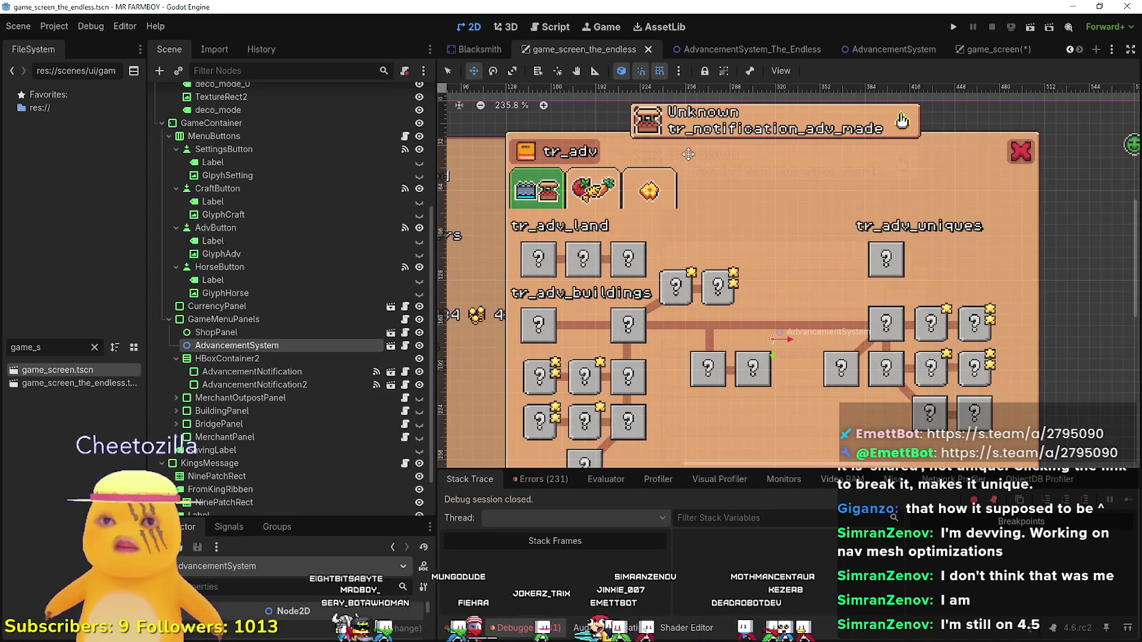
left_click_drag(663, 167, 668, 172)
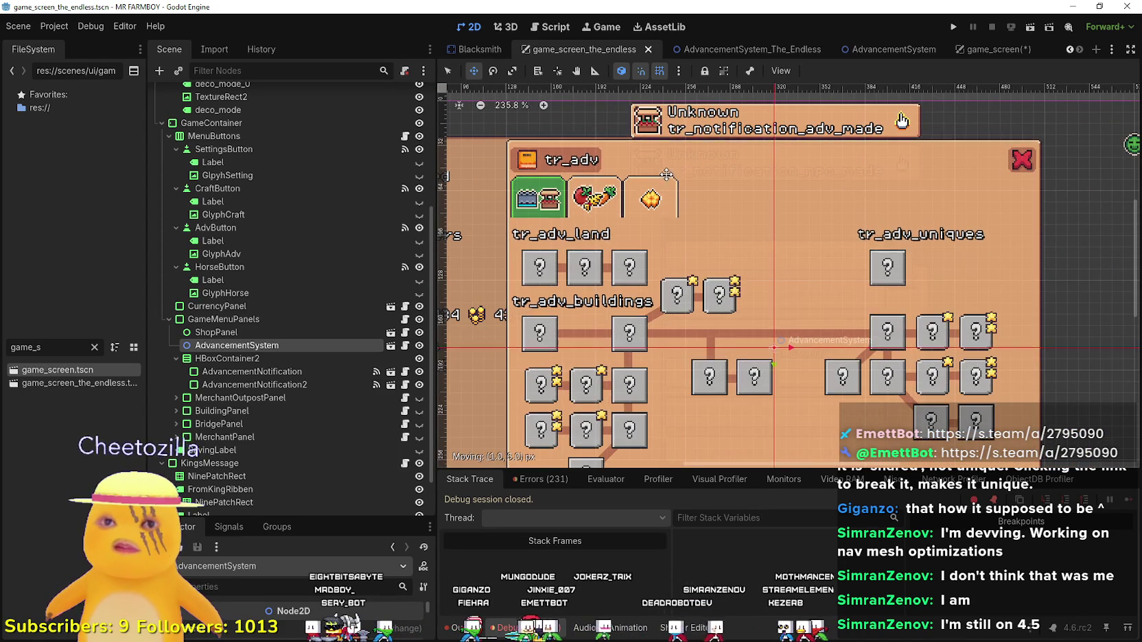
scroll(679, 167, "up", 2)
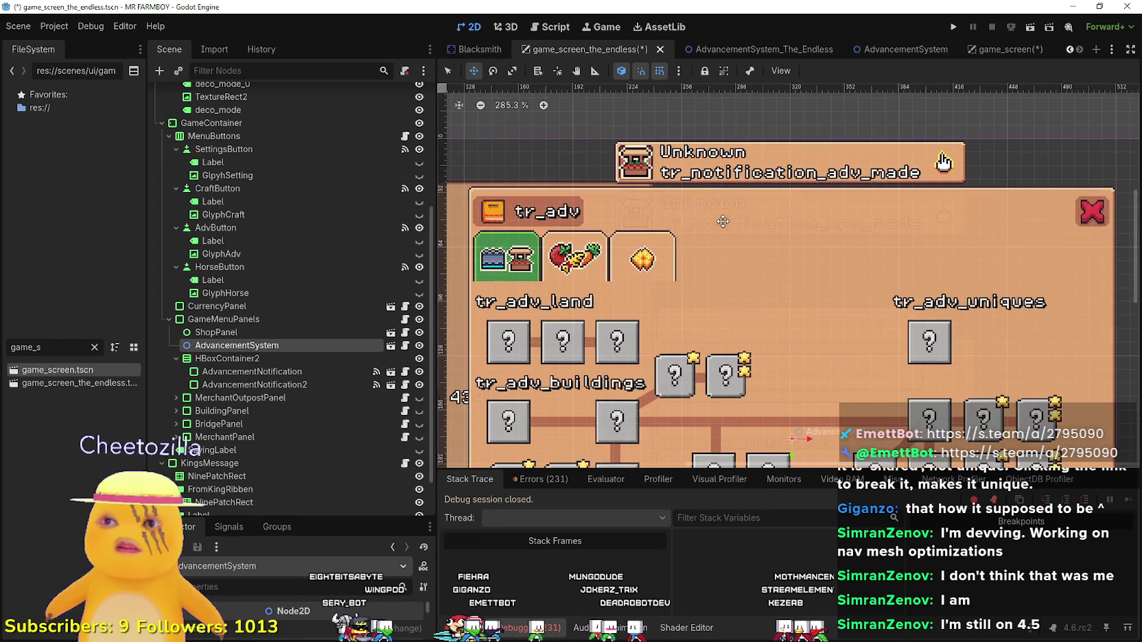
scroll(719, 248, "up", 6)
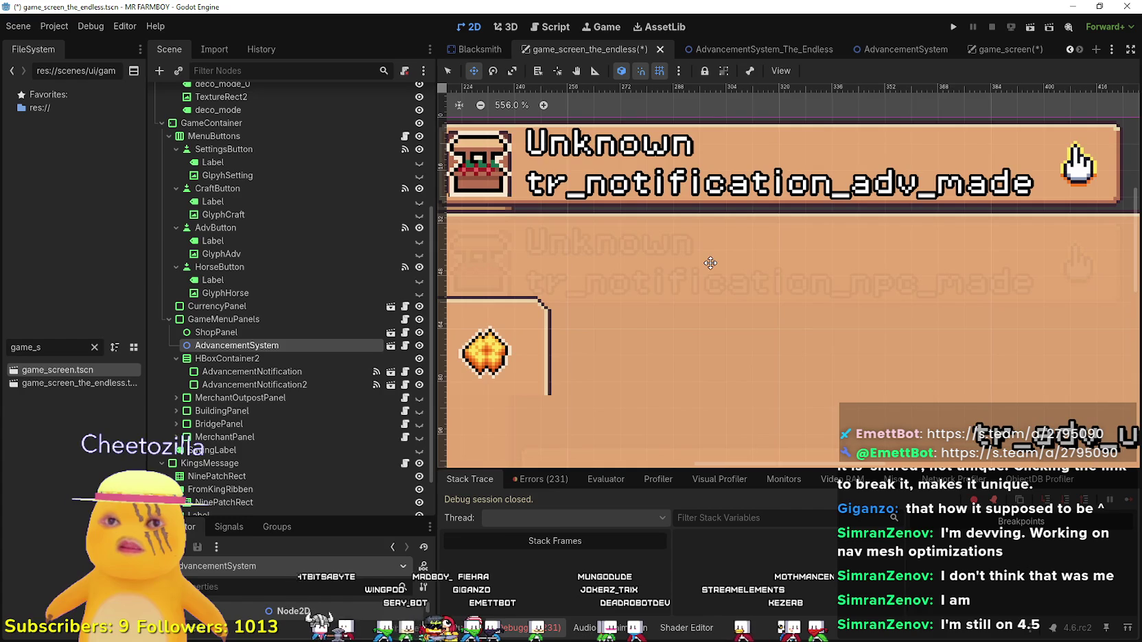
scroll(719, 254, "right", 5)
scroll(745, 279, "up", 1)
scroll(746, 278, "down", 5)
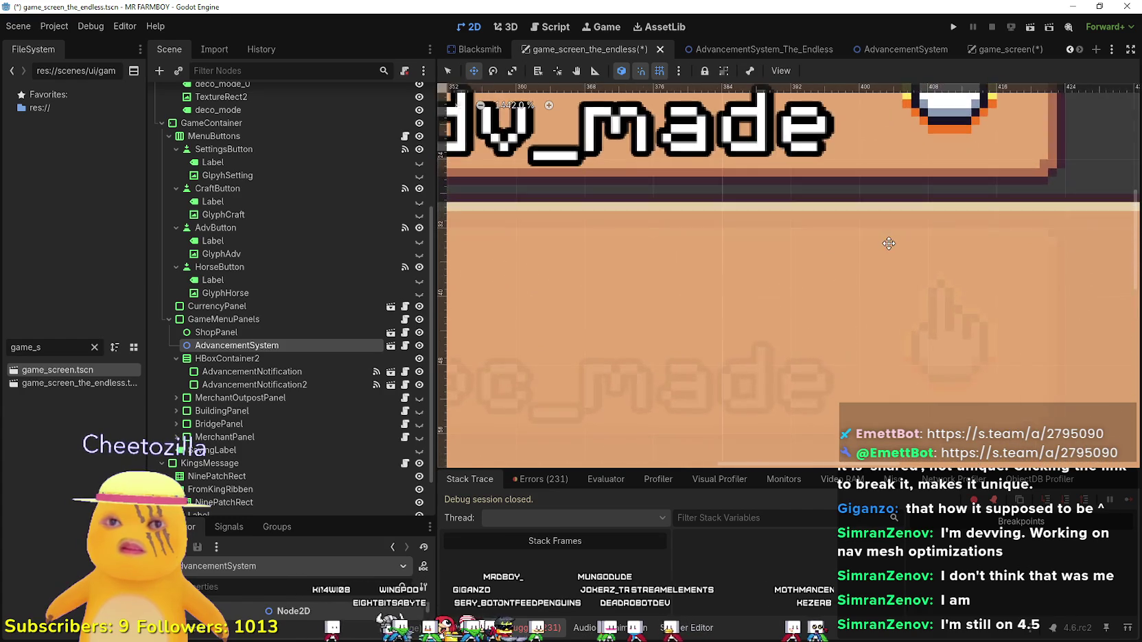
scroll(714, 274, "down", 2)
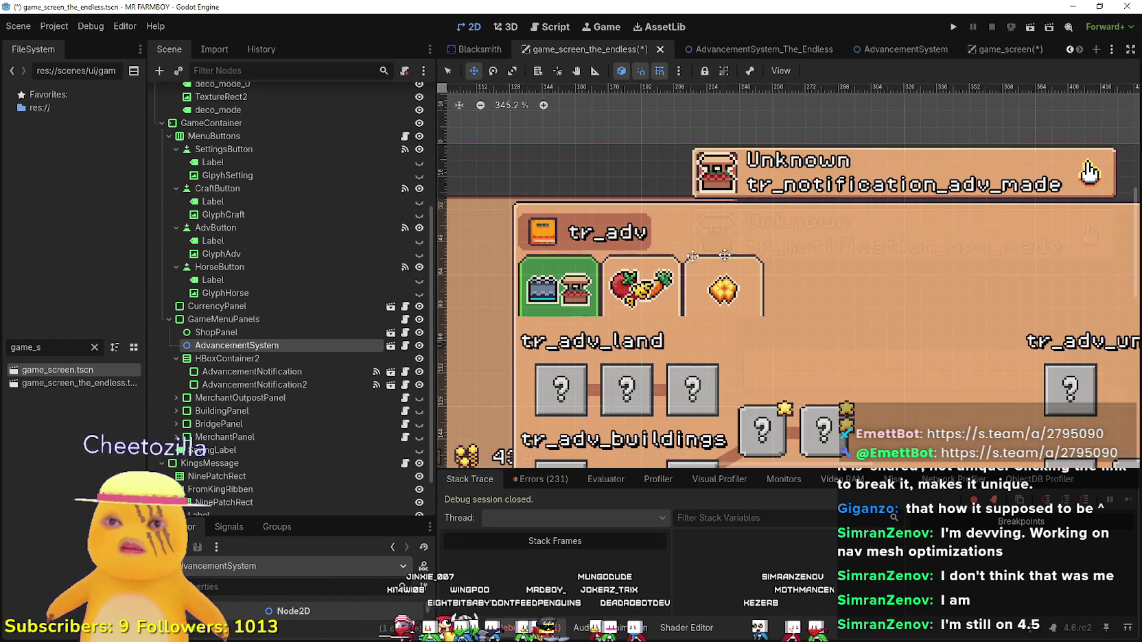
scroll(676, 240, "up", 4)
key("ctrl+s")
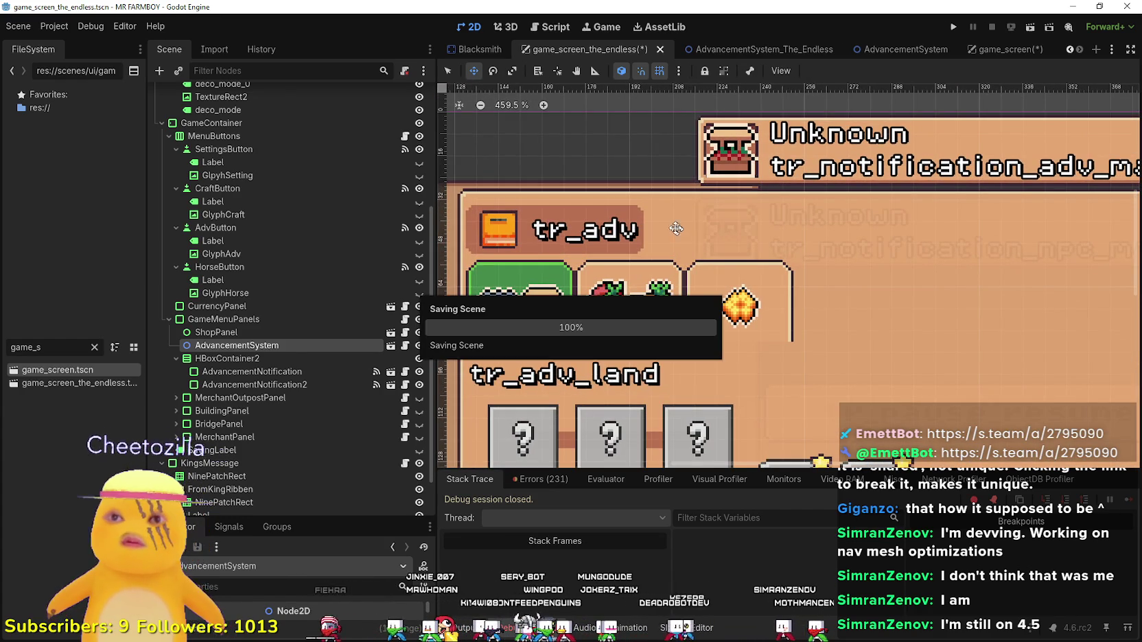
Hide the endless screen's AdvancementSystem panel again.
left_click(419, 346)
scroll(823, 240, "down", 10)
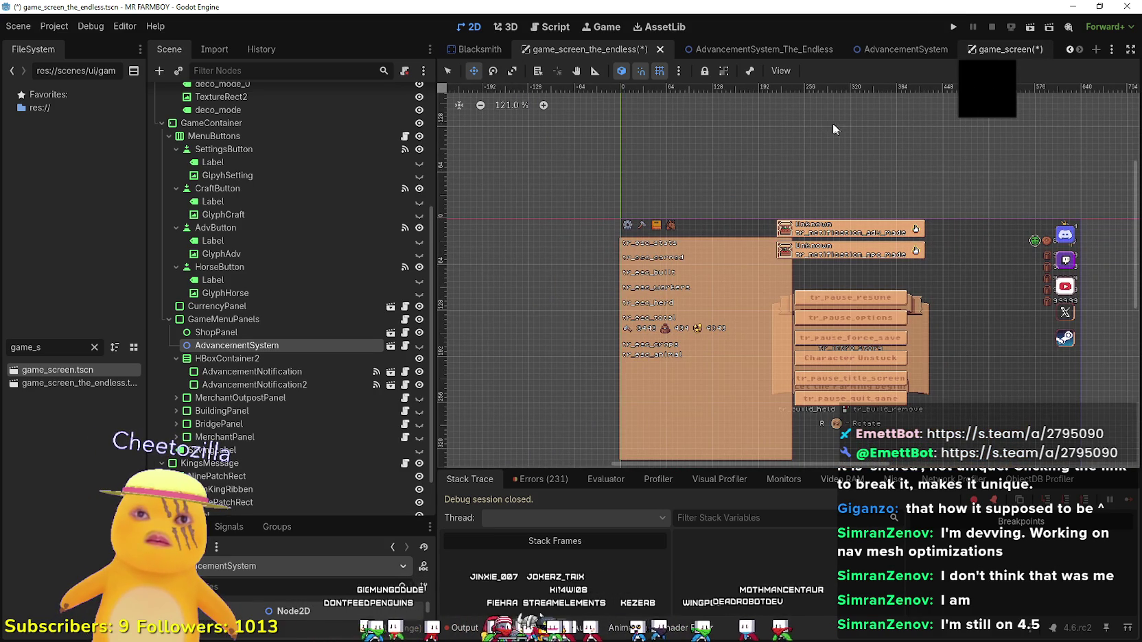
left_click(1002, 49)
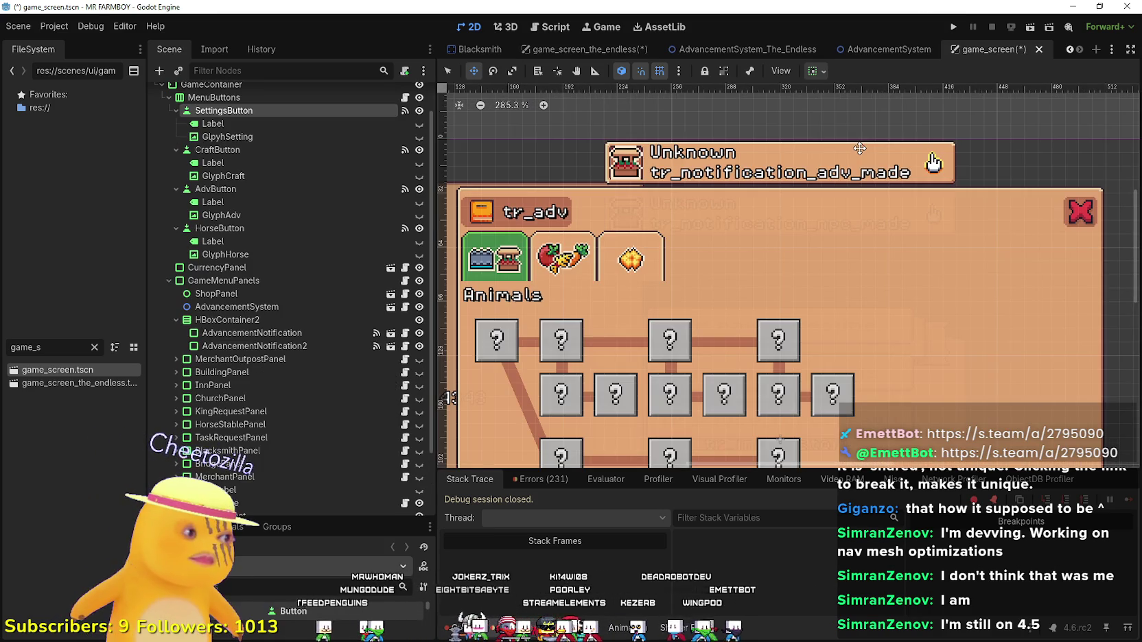
Save the regular game_screen scene.
key("ctrl+s")
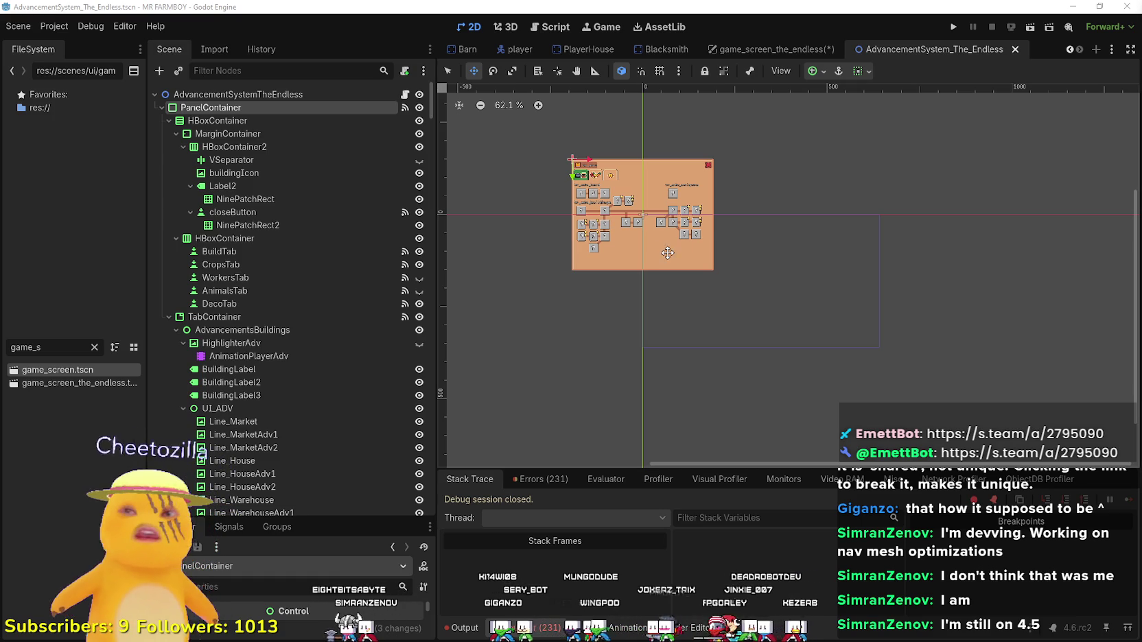
Save game_screen_the_endless and clear the FileSystem filter to list all files.
left_click(805, 51)
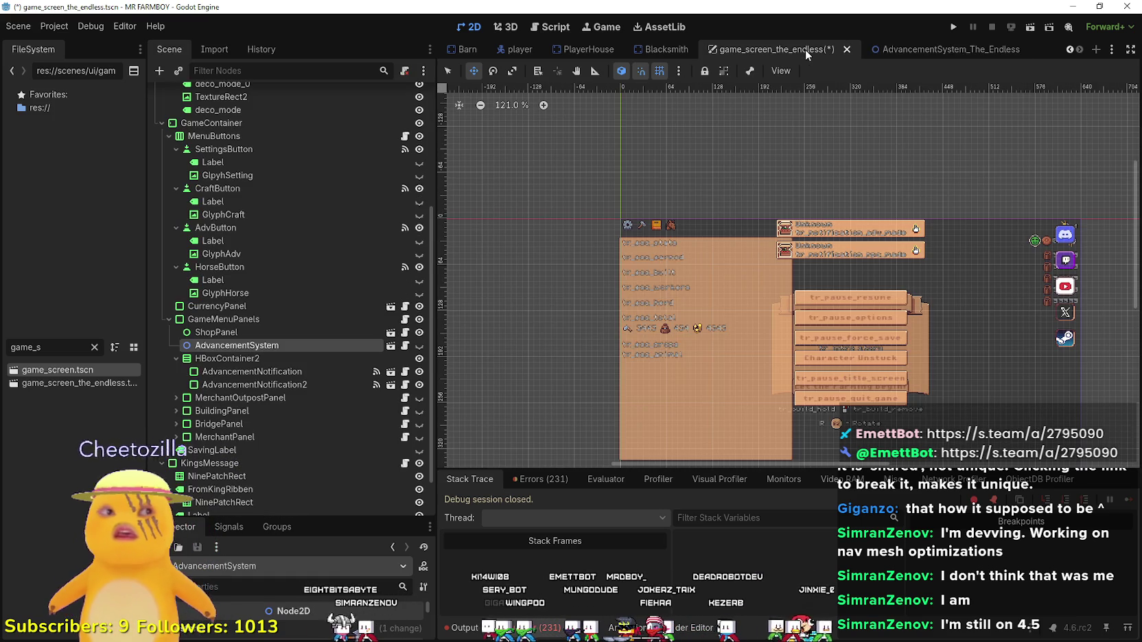
key("ctrl+s")
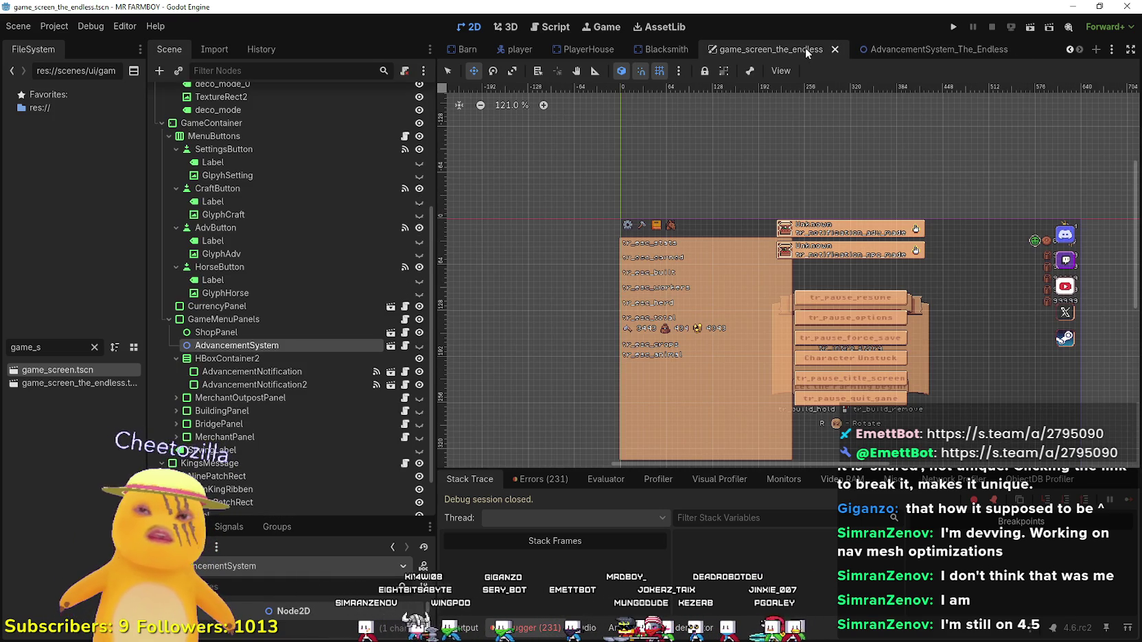
mouse_move(943, 48)
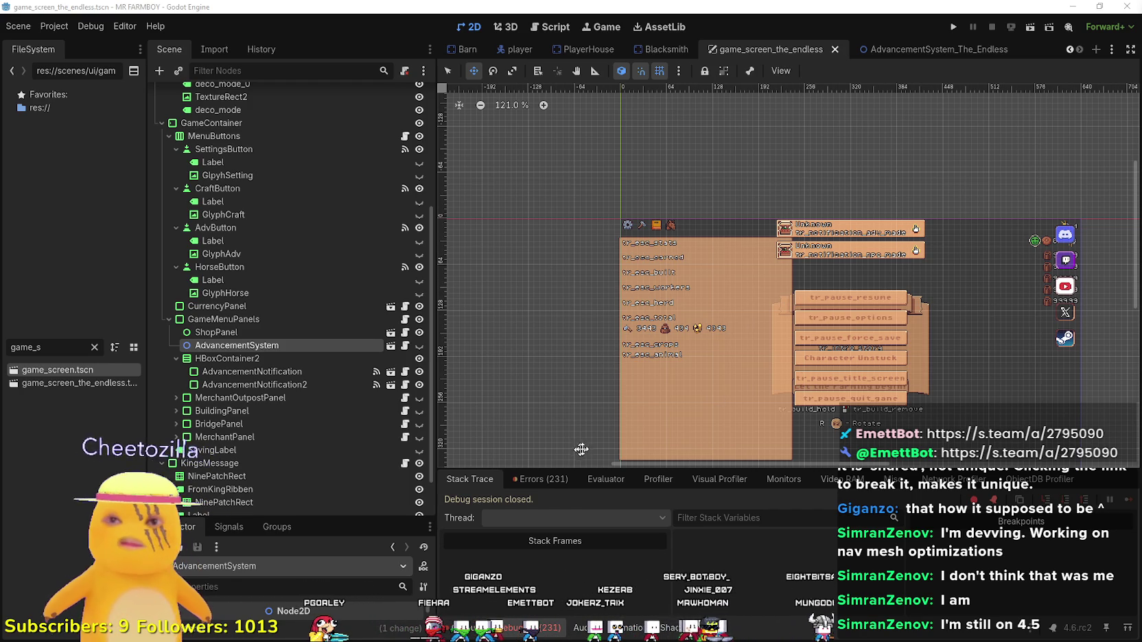
left_click(95, 348)
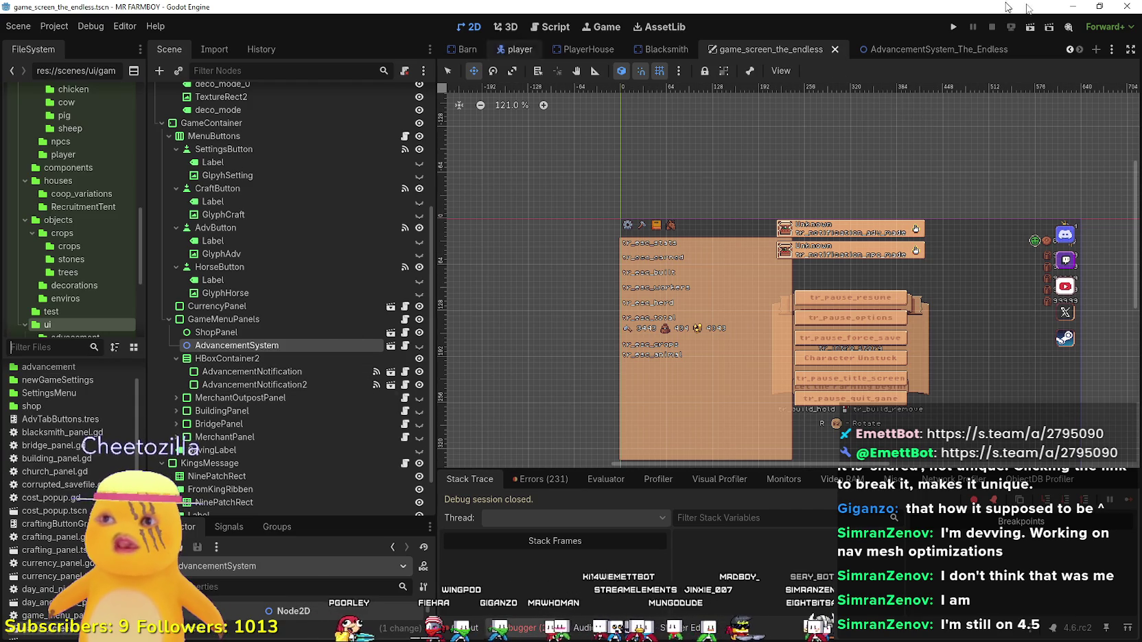
Close the Blacksmith, Barn and Church scene tabs.
left_click(1069, 50)
left_click(1069, 49)
left_click(1069, 50)
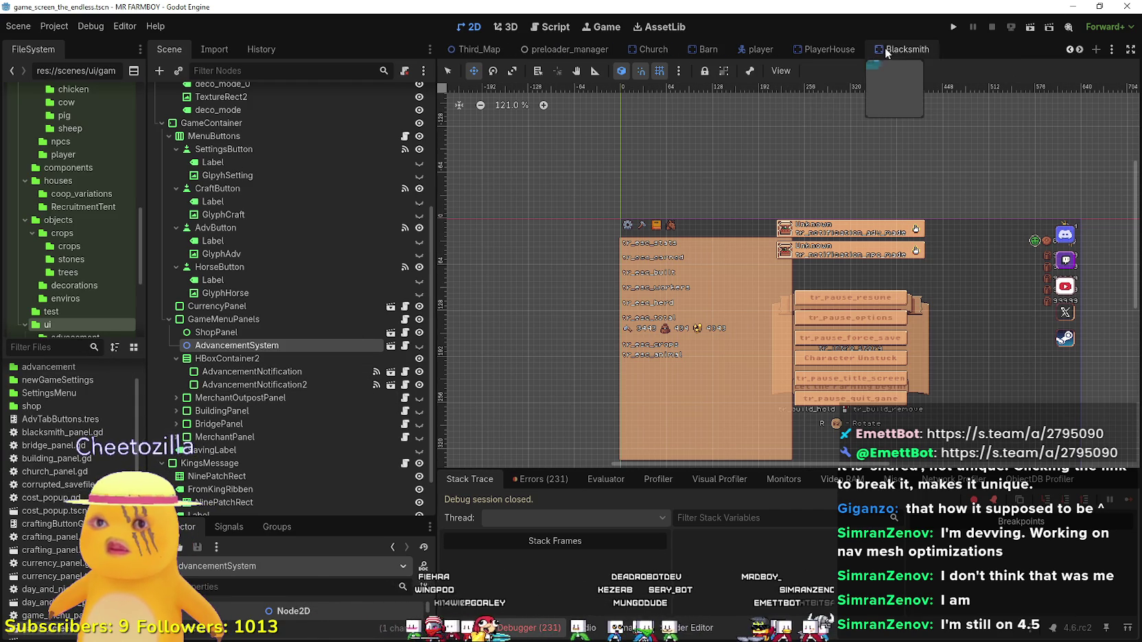
left_click(920, 50)
left_click(942, 49)
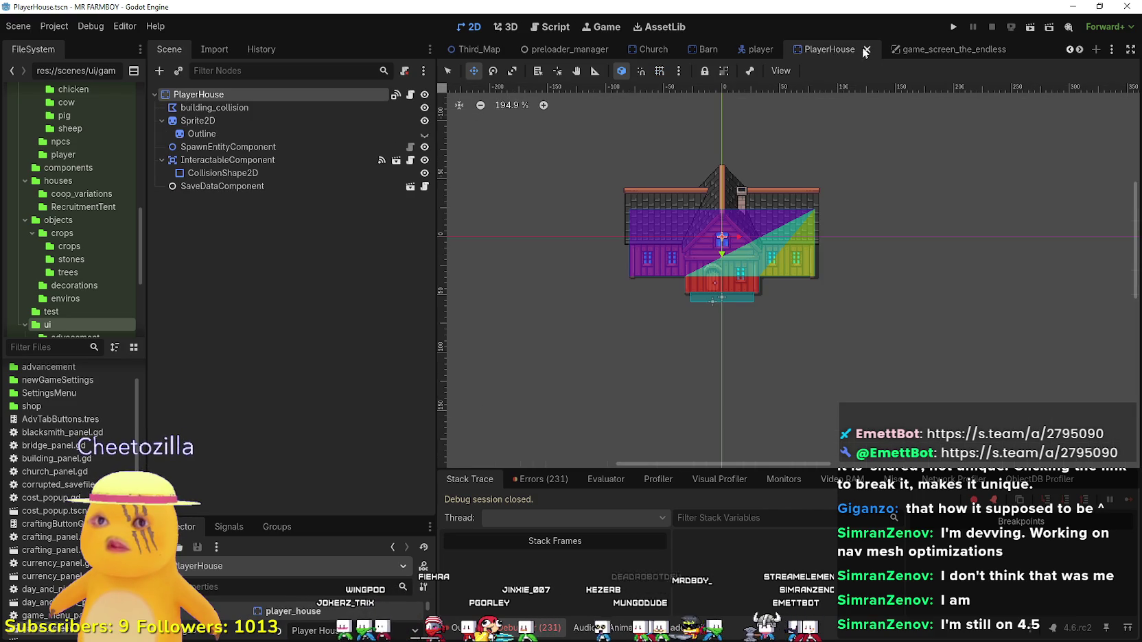
left_click(692, 49)
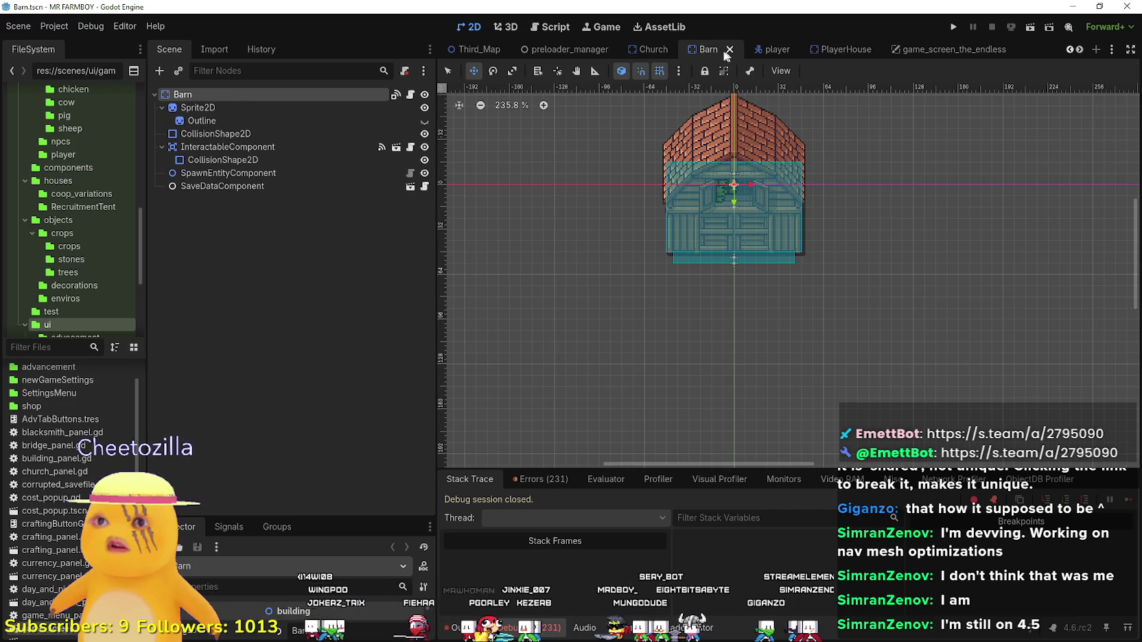
left_click(727, 49)
left_click(756, 49)
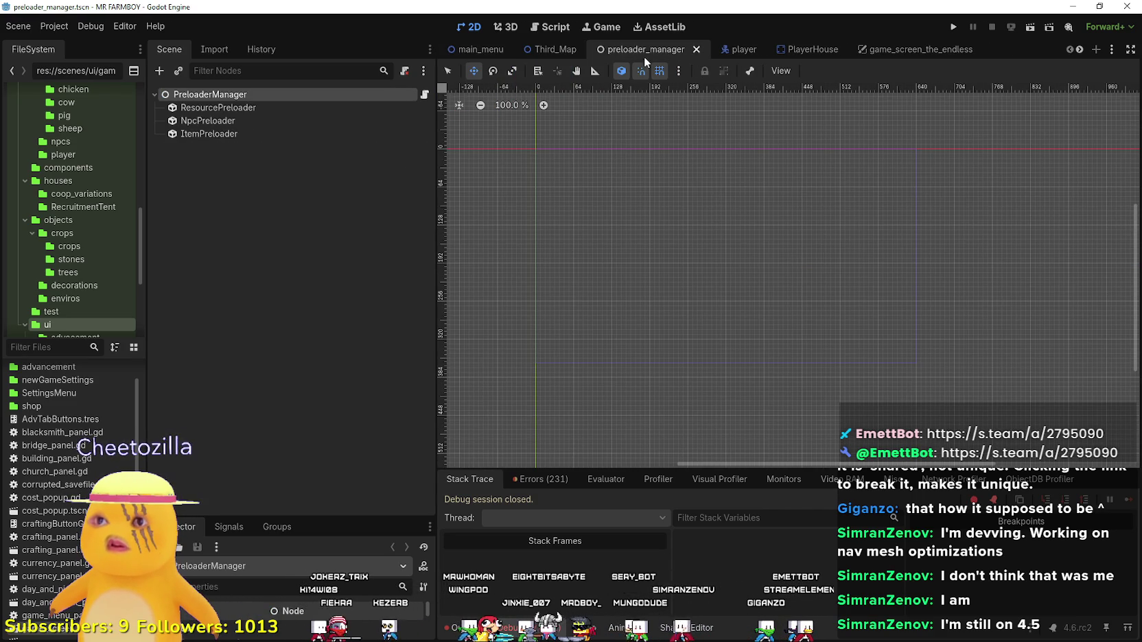
Delete the GameScreen node from the Third_Map scene.
left_click(549, 50)
scroll(260, 384, "down", 10)
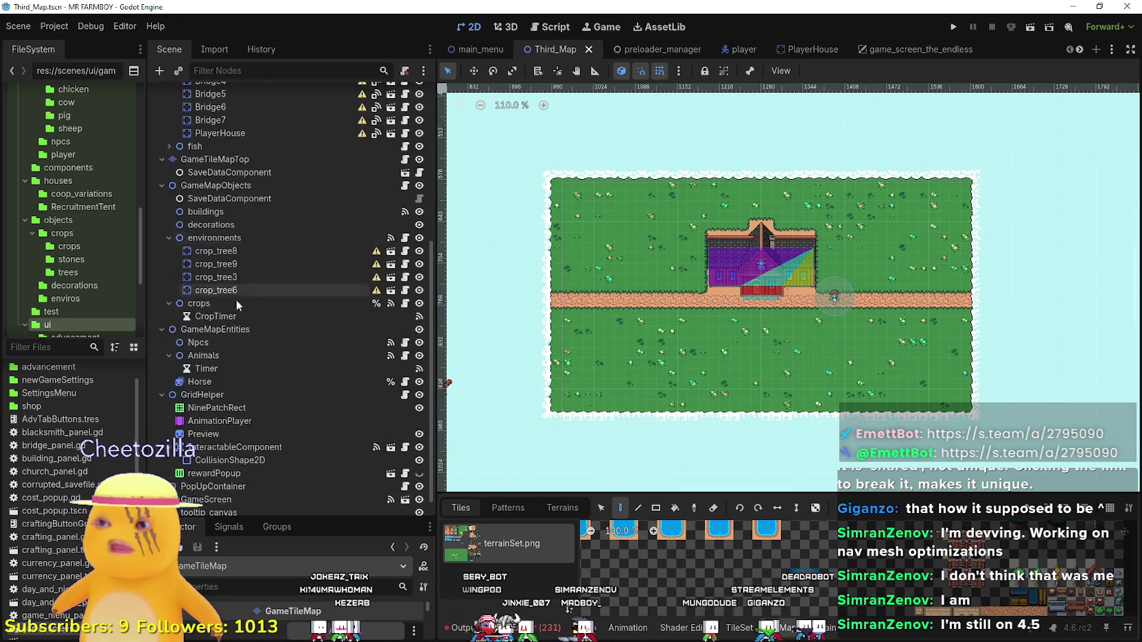
left_click(223, 477)
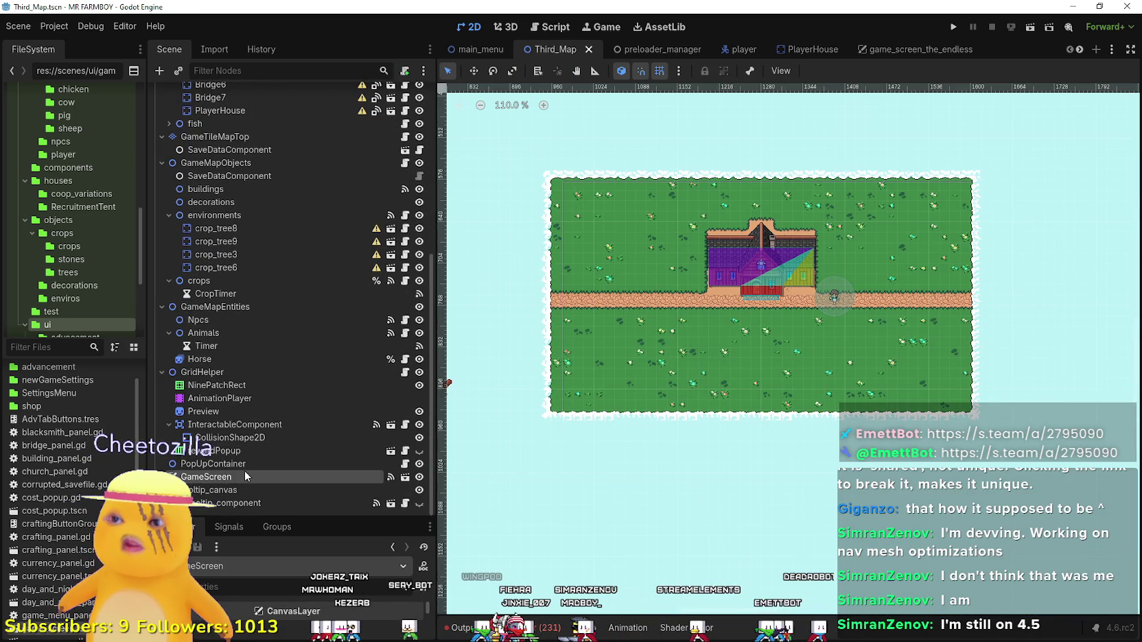
scroll(600, 263, "down", 5)
scroll(601, 263, "down", 5)
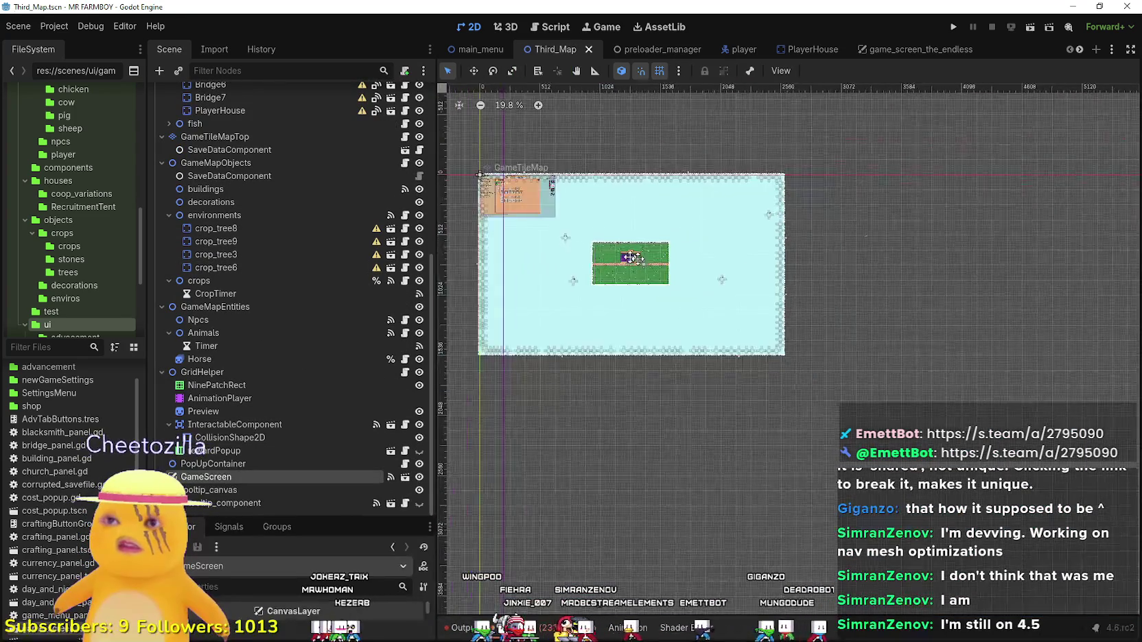
scroll(547, 175, "left", 3)
scroll(659, 202, "up", 4)
scroll(659, 203, "up", 1)
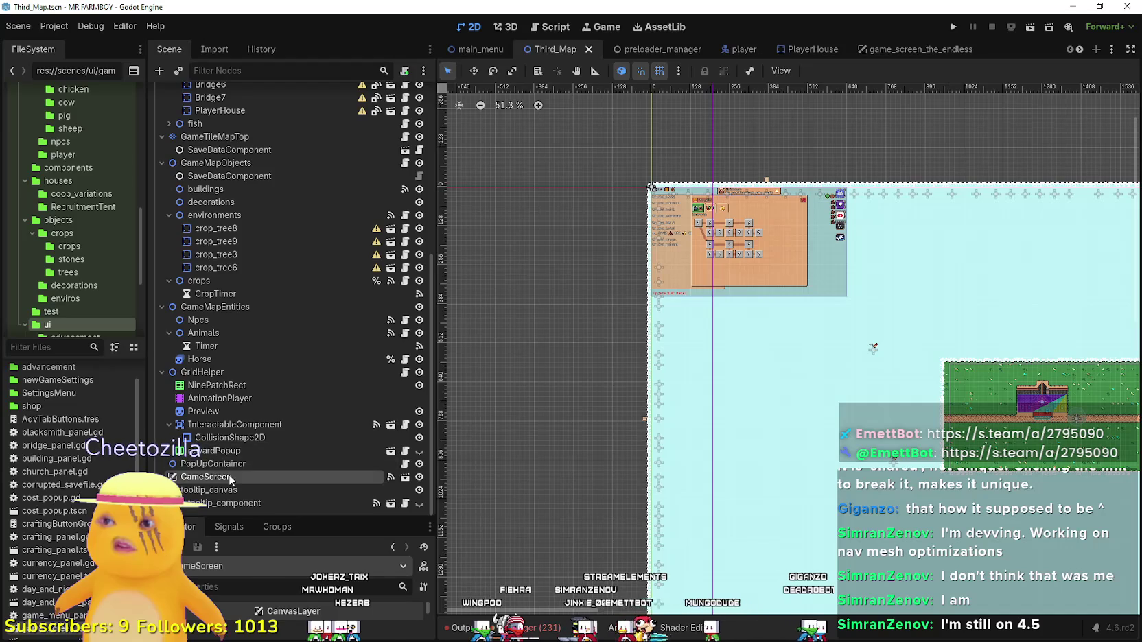
right_click(226, 476)
left_click(290, 632)
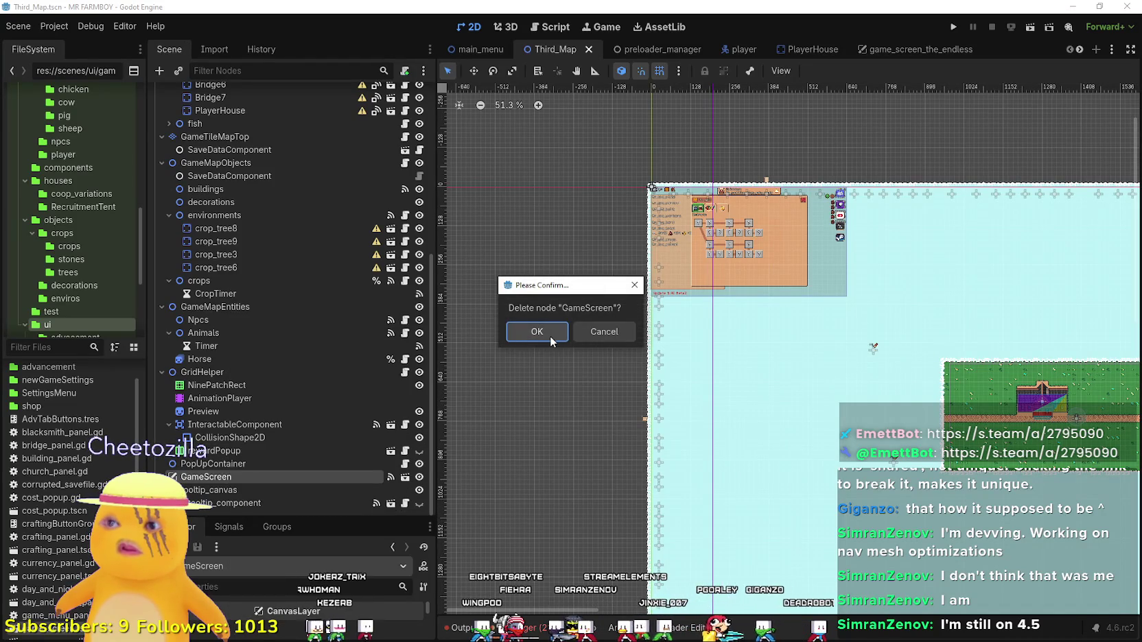
left_click(552, 334)
Instance game_screen.tscn under Game after PopUpContainer, save, and run the game.
scroll(211, 470, "up", 10)
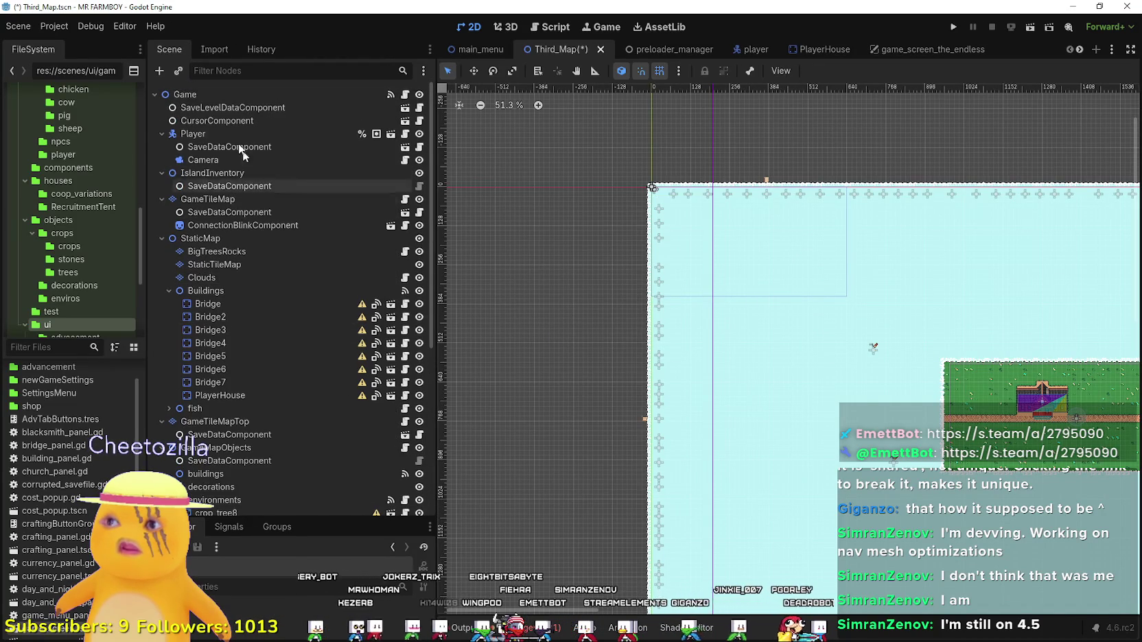
right_click(197, 96)
left_click(247, 128)
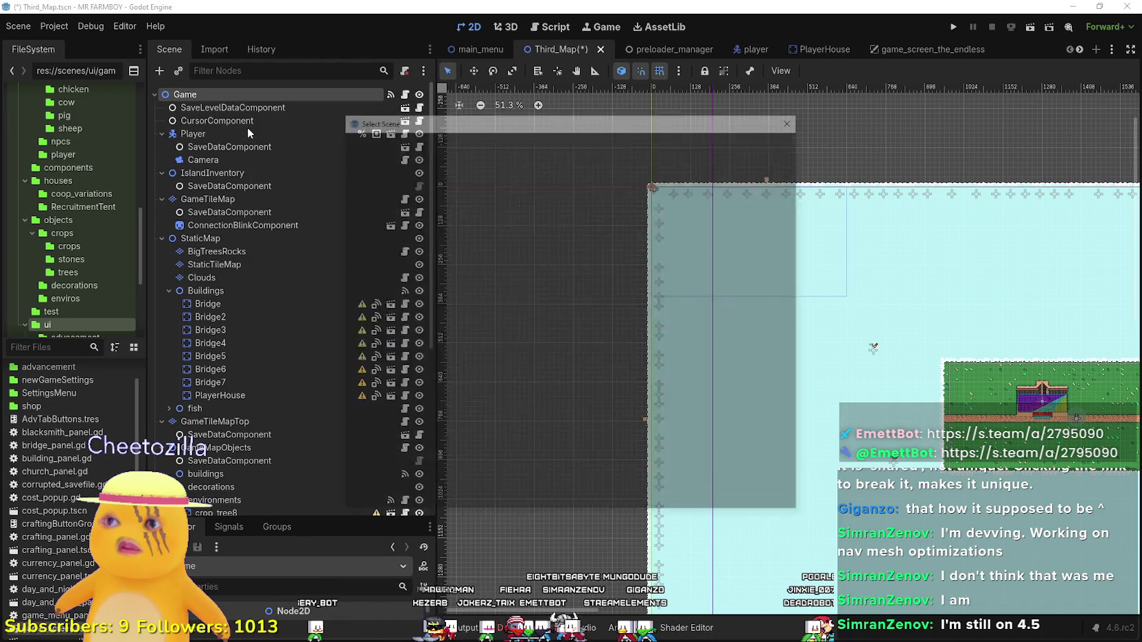
type("game_")
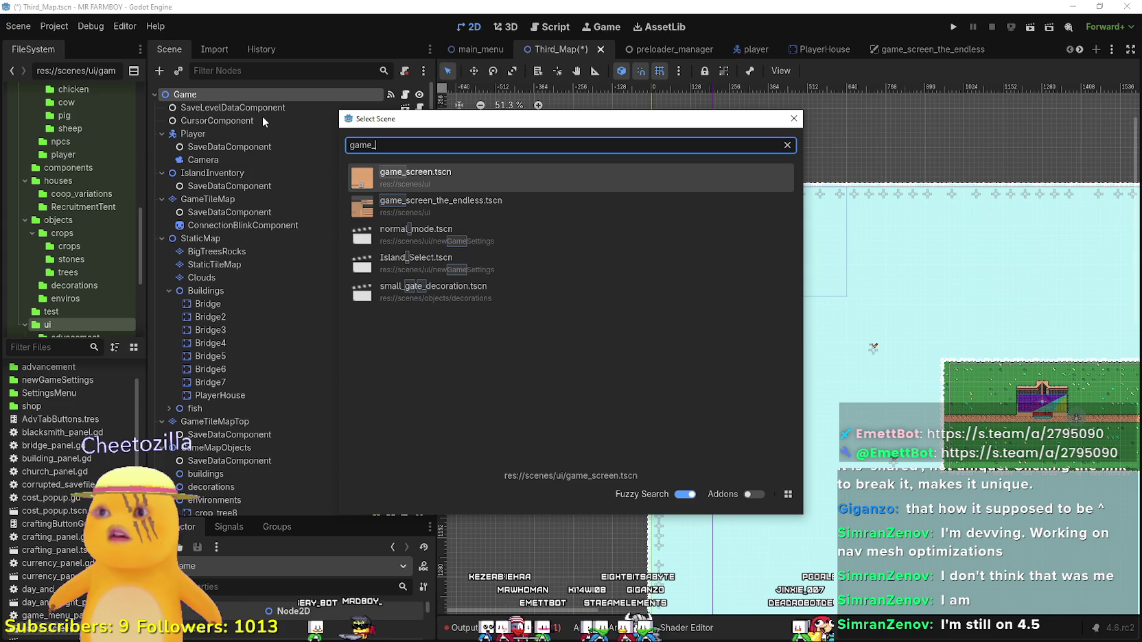
double_click(468, 199)
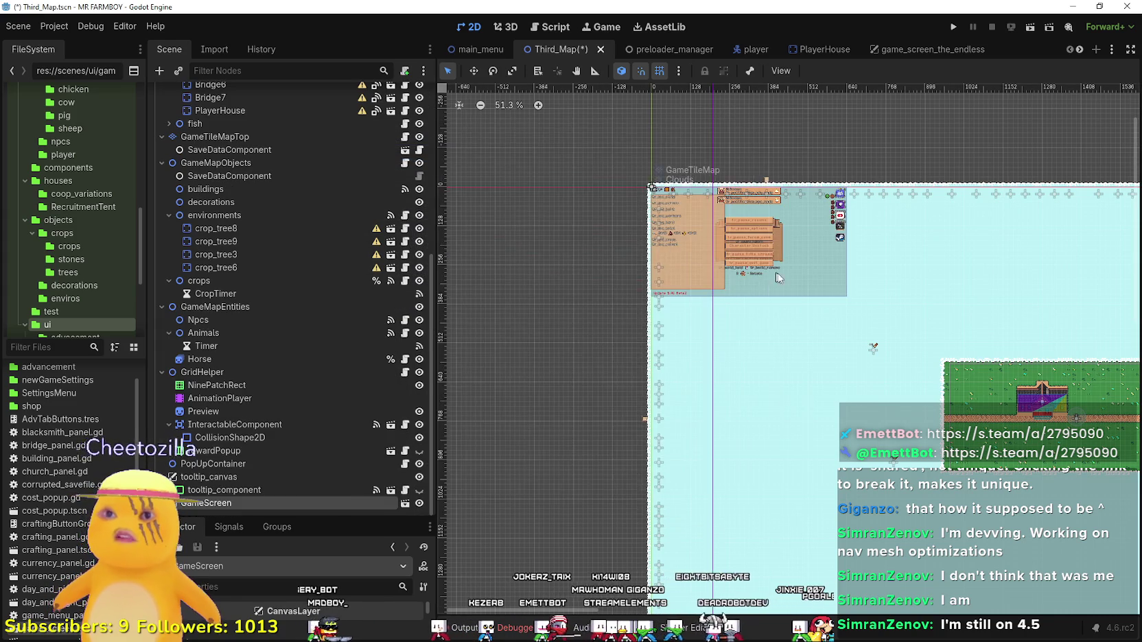
mouse_move(218, 505)
left_mouse_down()
mouse_move(230, 486)
mouse_move(215, 477)
left_mouse_up()
scroll(892, 284, "up", 3)
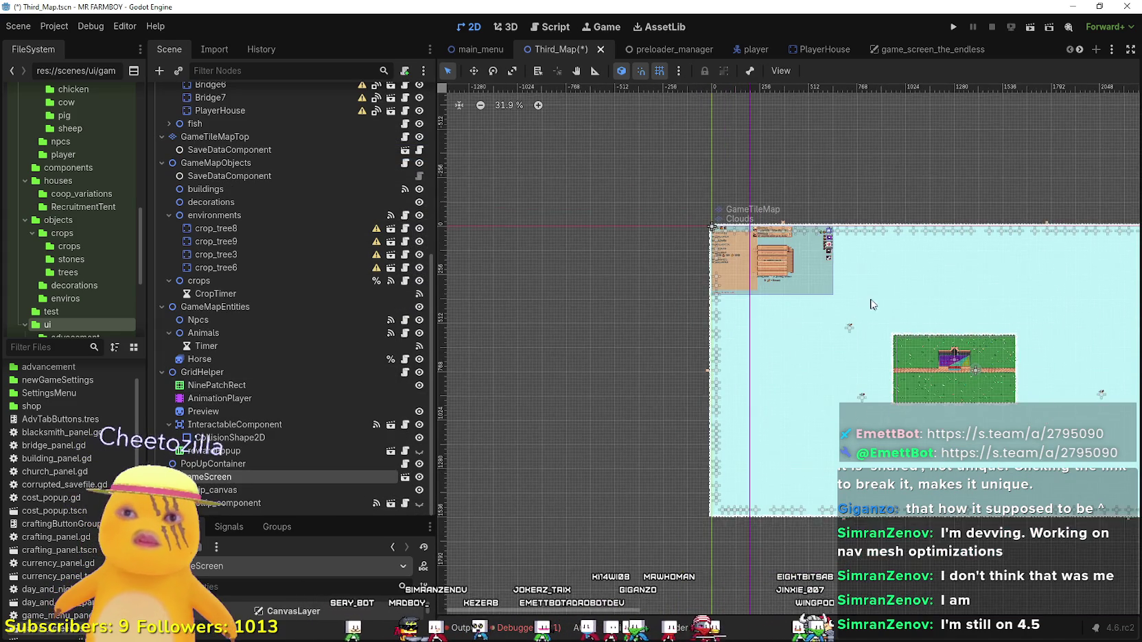
key("ctrl+s")
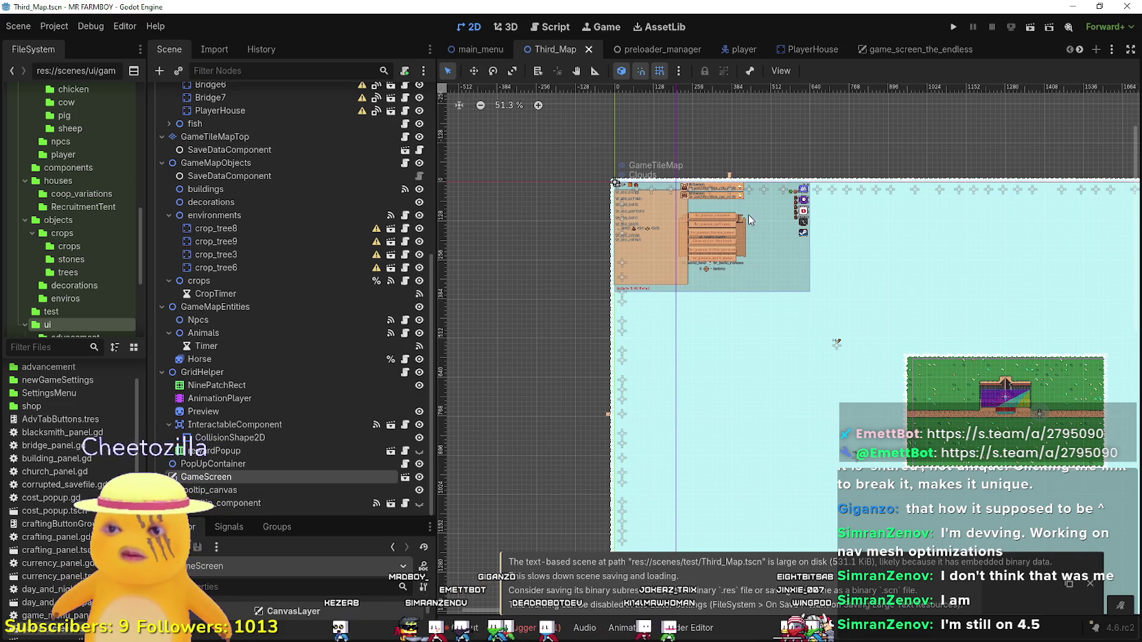
left_click(953, 26)
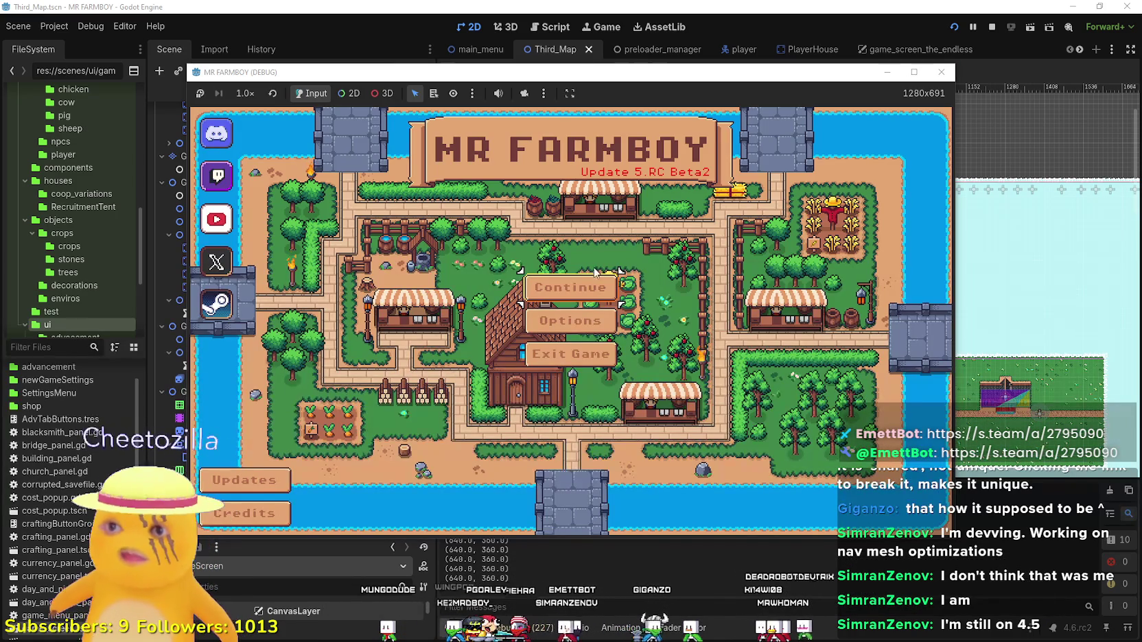
Create a new save game on The Endless island in the running game.
left_click(594, 291)
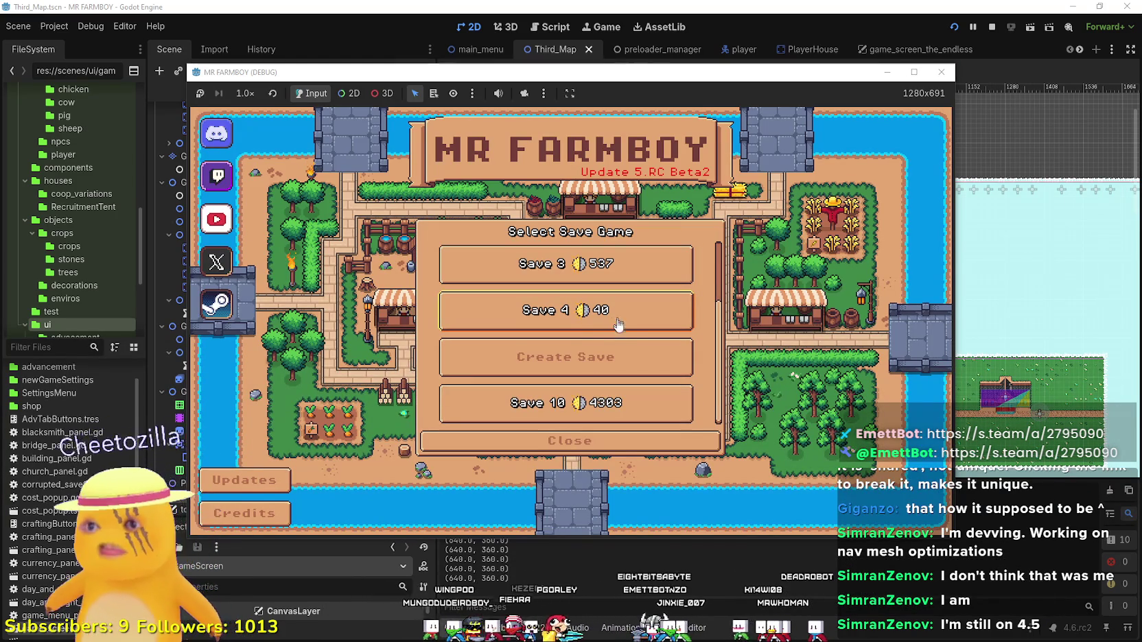
left_click(611, 356)
left_click(722, 354)
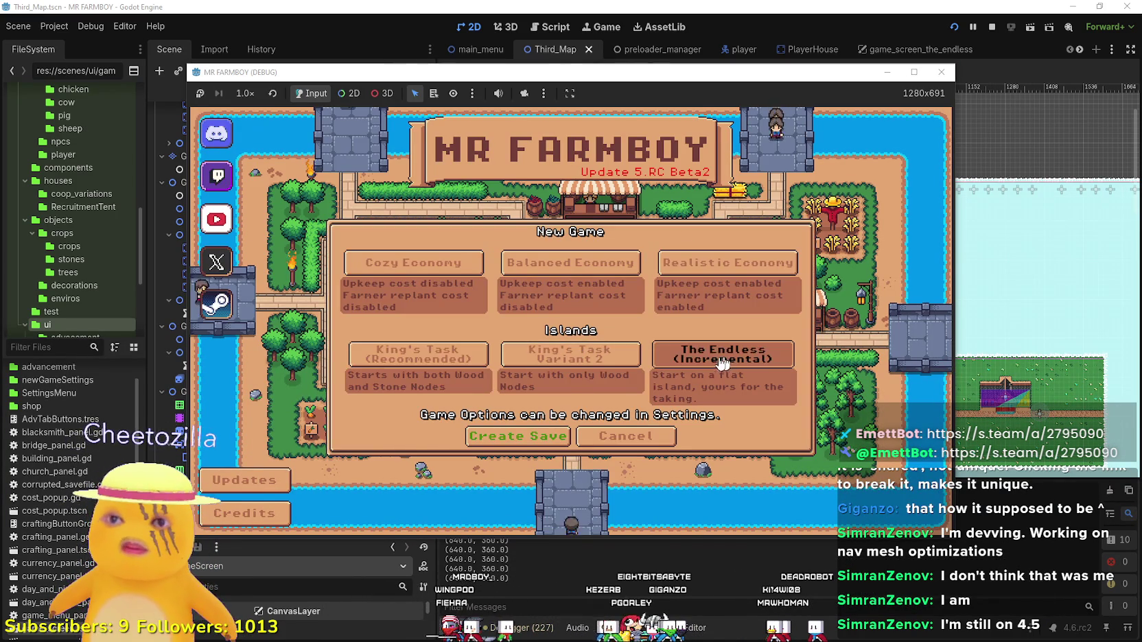
left_click(518, 435)
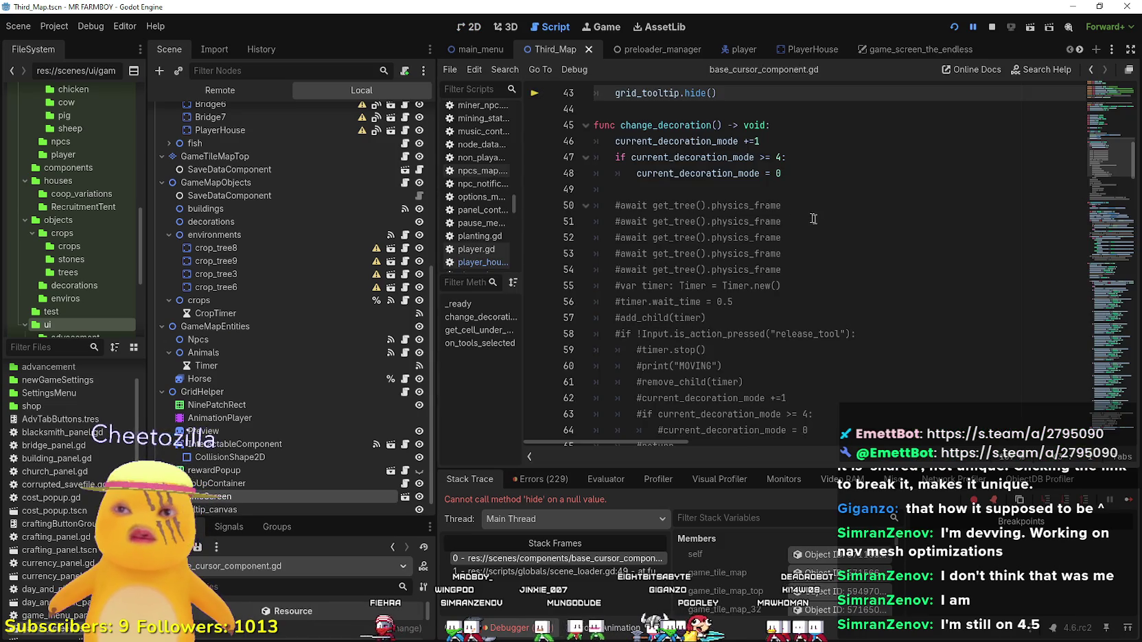
Inspect the failing grid_tooltip call on line 43 and the scene_loader.gd stack frame.
scroll(738, 285, "up", 4)
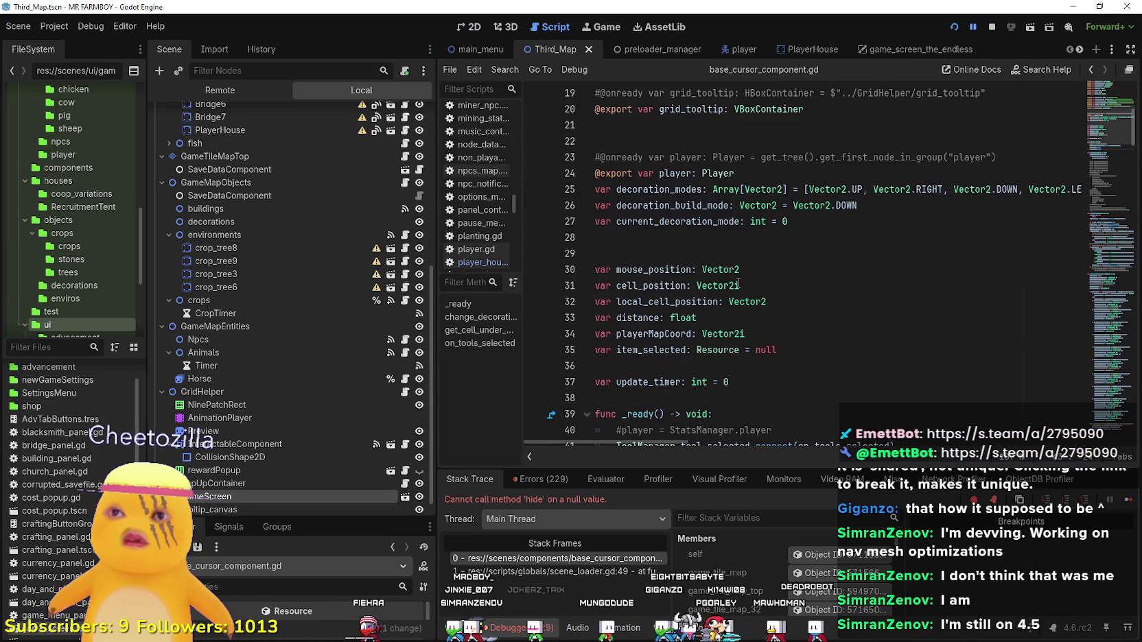
scroll(740, 278, "up", 5)
scroll(740, 276, "up", 1)
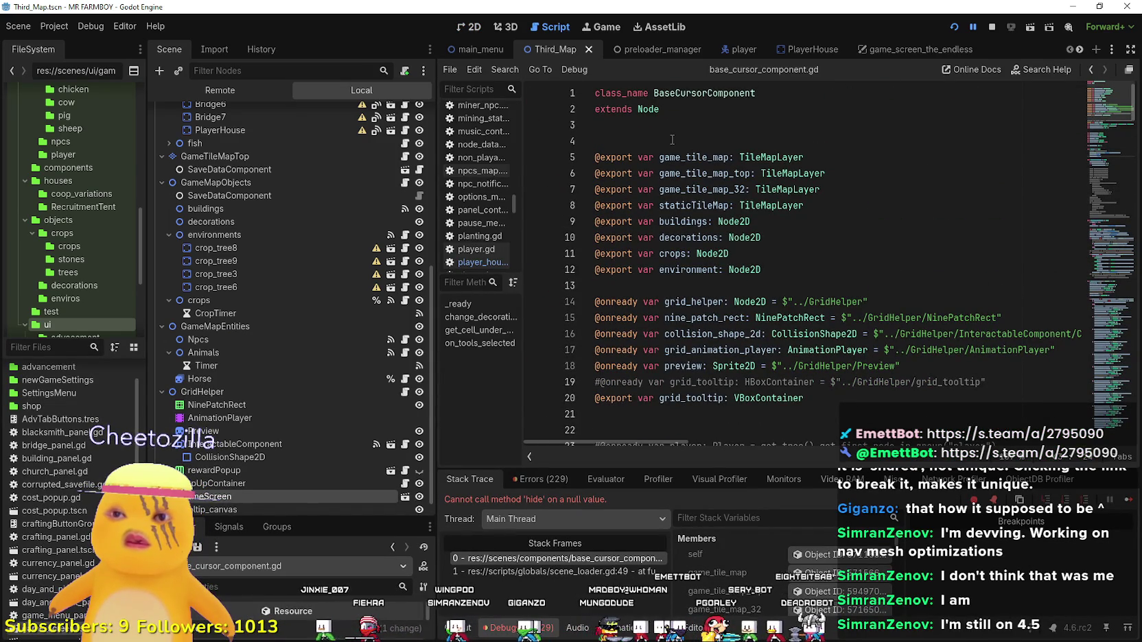
scroll(676, 146, "down", 7)
scroll(681, 151, "down", 2)
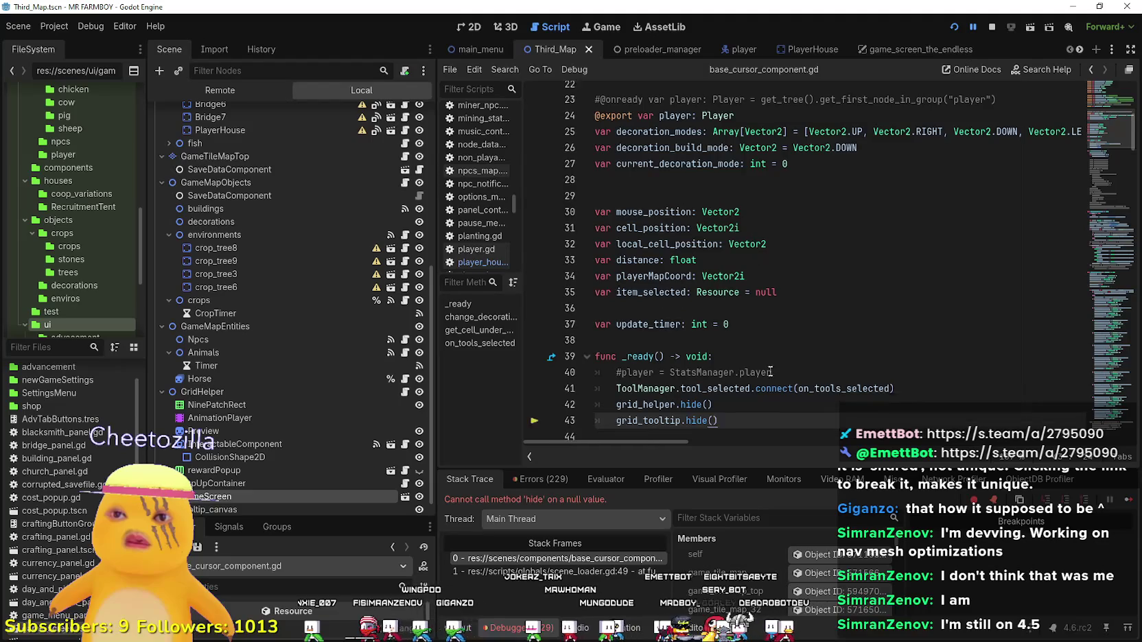
double_click(656, 338)
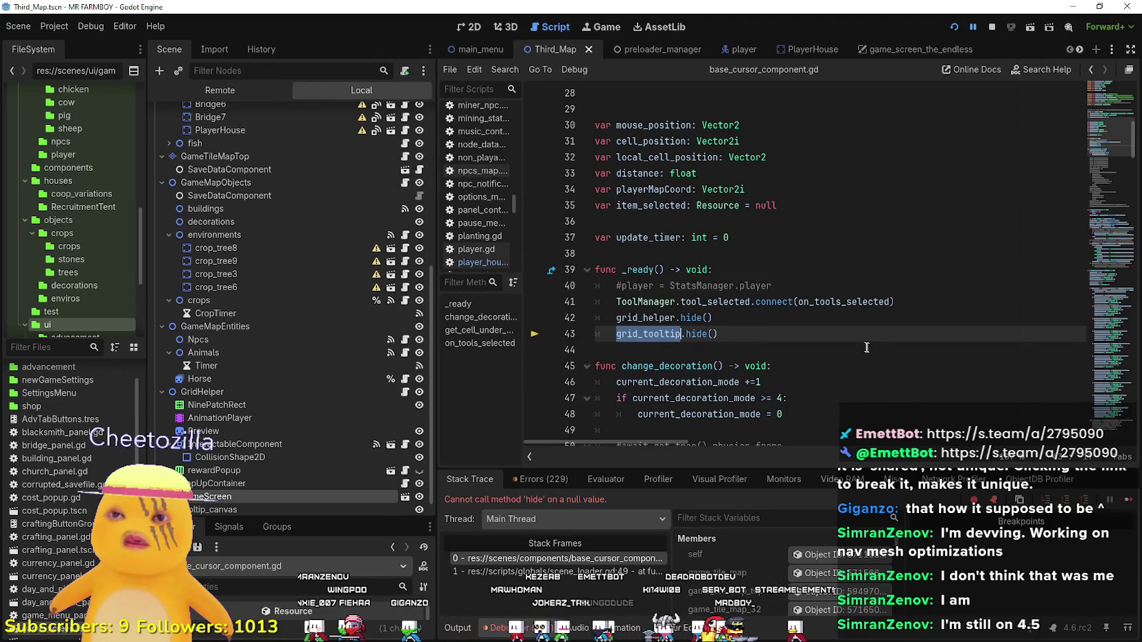
left_click(792, 313)
key("Down")
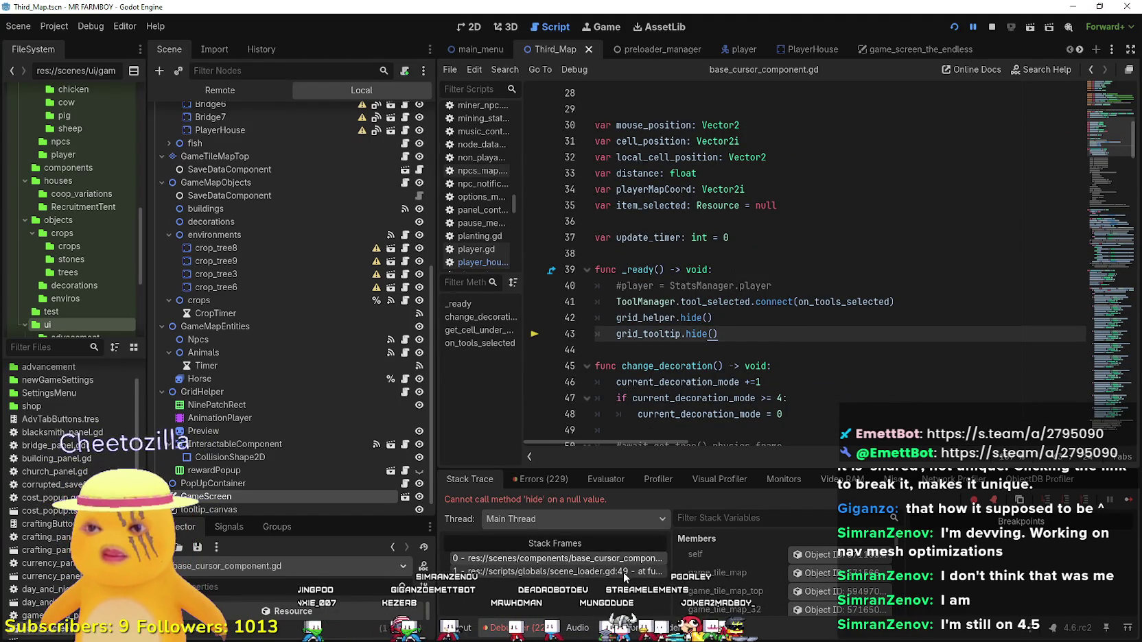
left_click(631, 572)
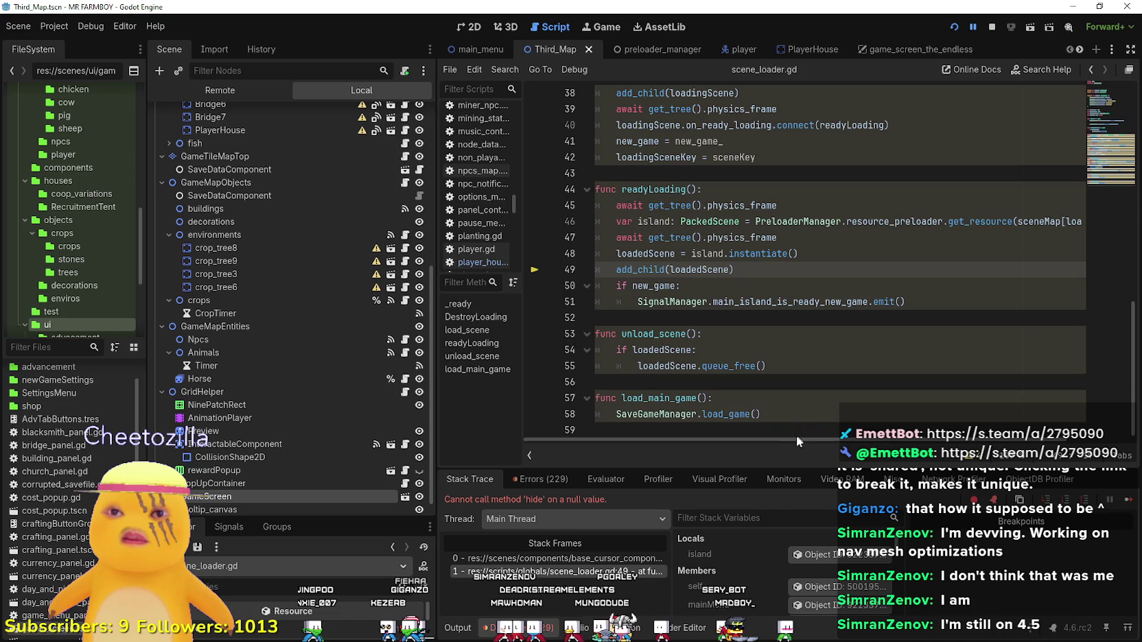
left_click(532, 558)
scroll(277, 453, "down", 1)
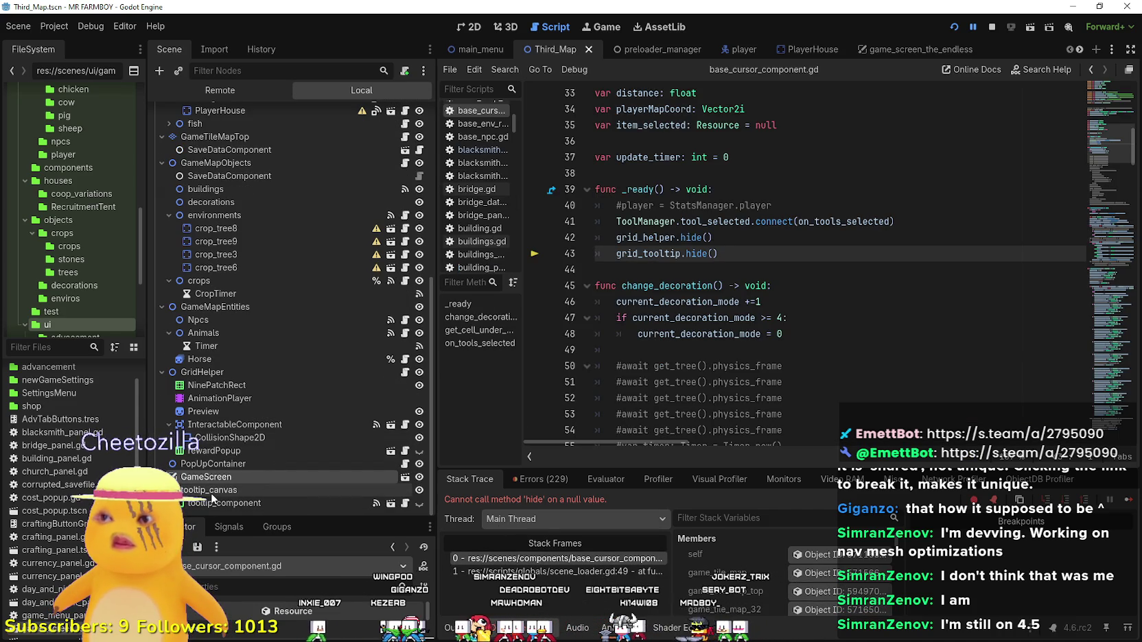
double_click(654, 253)
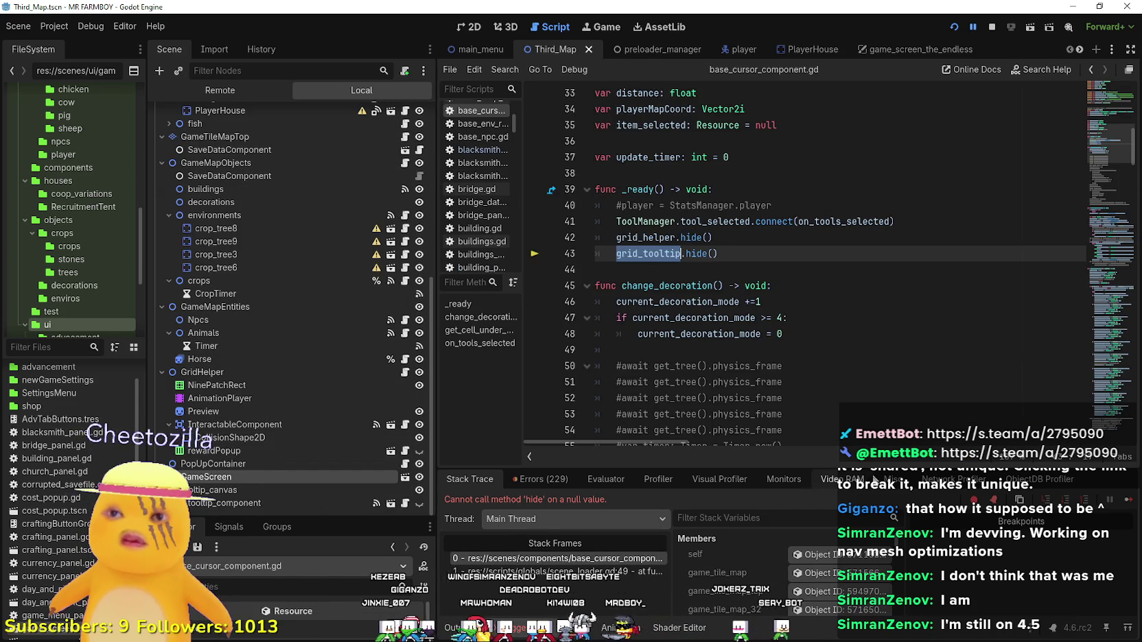
scroll(796, 276, "up", 9)
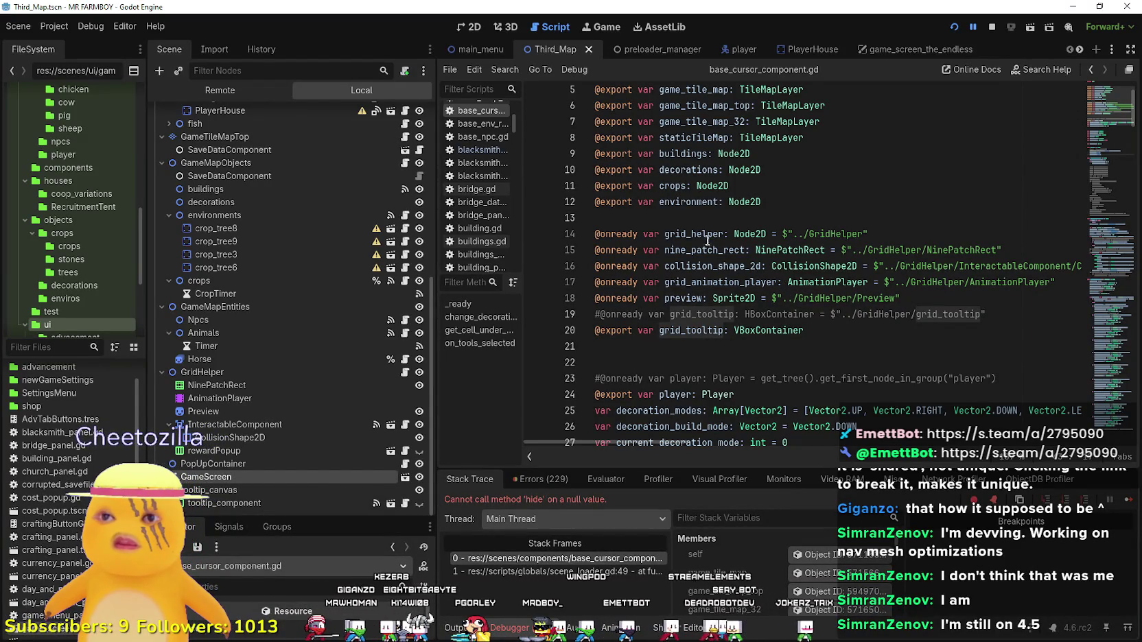
Examine the grid_tooltip export declaration on line 20 and enlarge the Inspector.
double_click(712, 335)
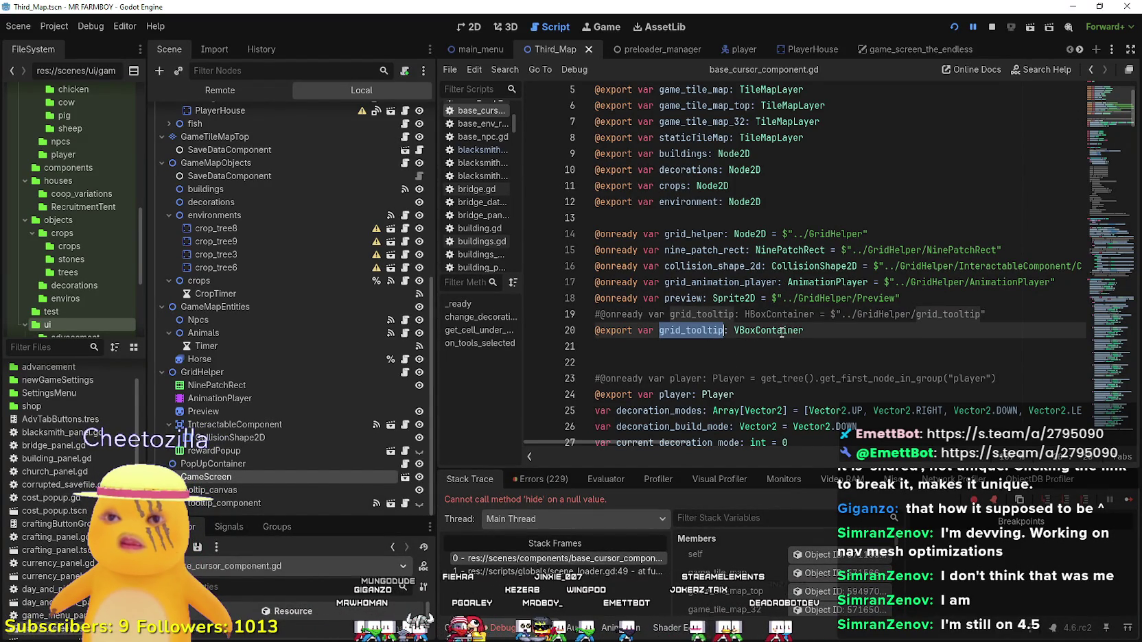
left_click(869, 332)
double_click(692, 332)
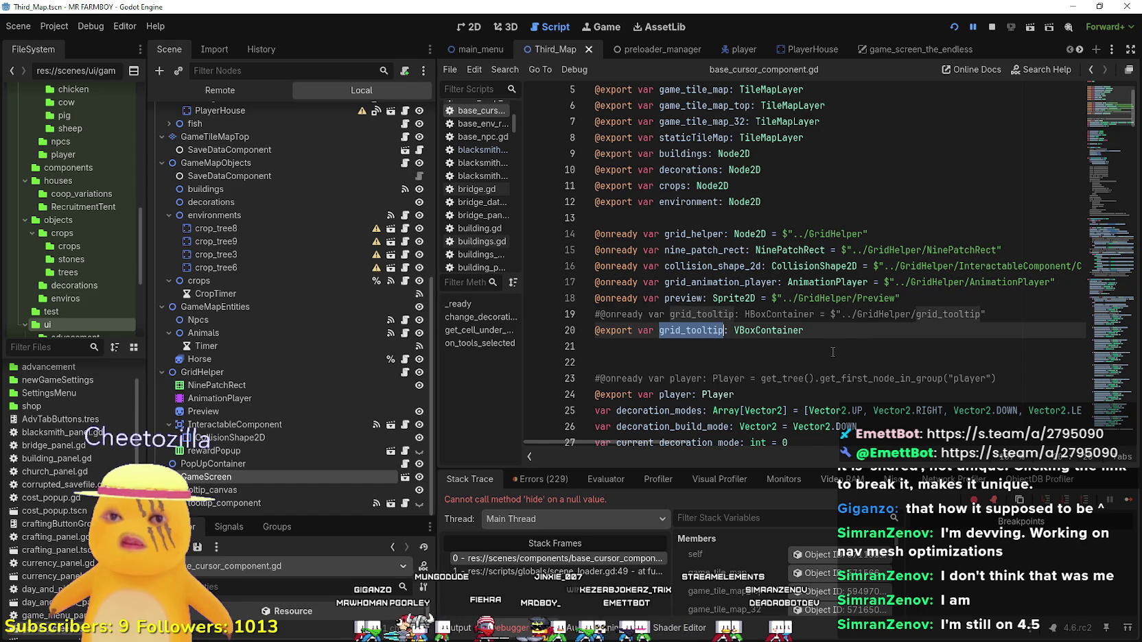
scroll(831, 350, "up", 2)
scroll(828, 341, "down", 4)
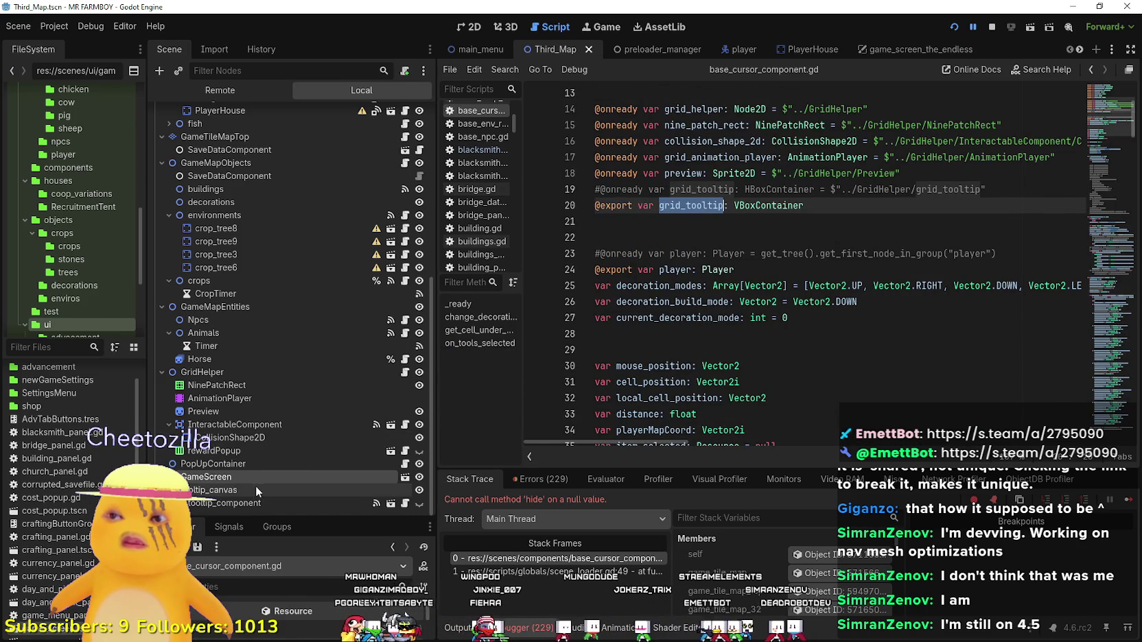
left_click_drag(271, 516, 283, 444)
scroll(282, 411, "down", 3)
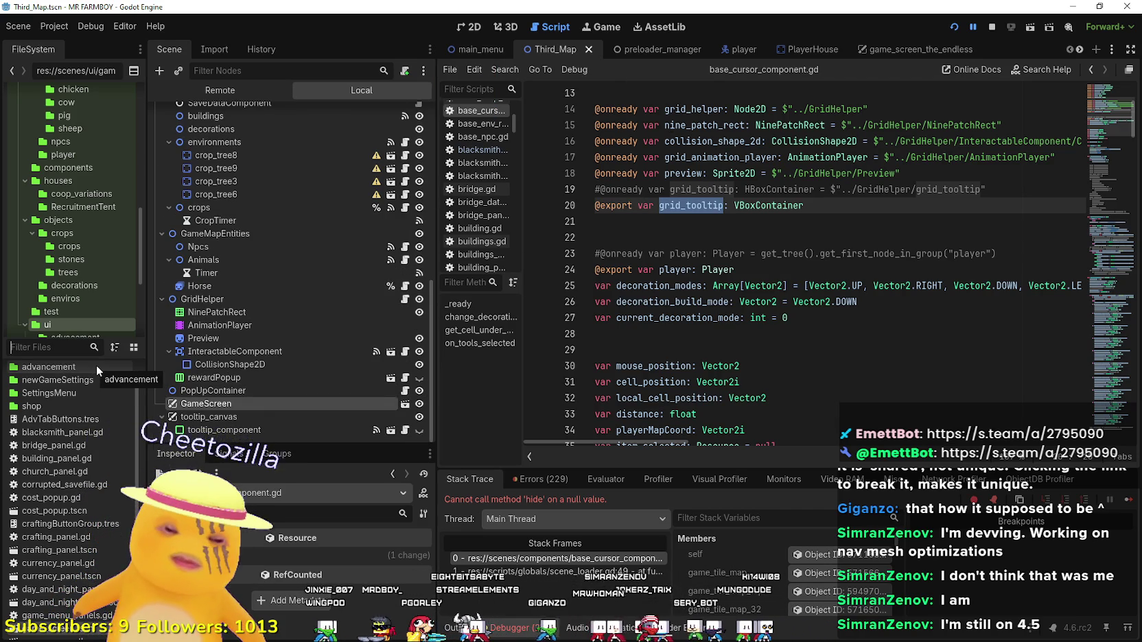
Open Second_Map via 'seco' and browse its tooltip_canvas, GameScreen, GameMapObjects and GameTileMapTop nodes.
type("seco")
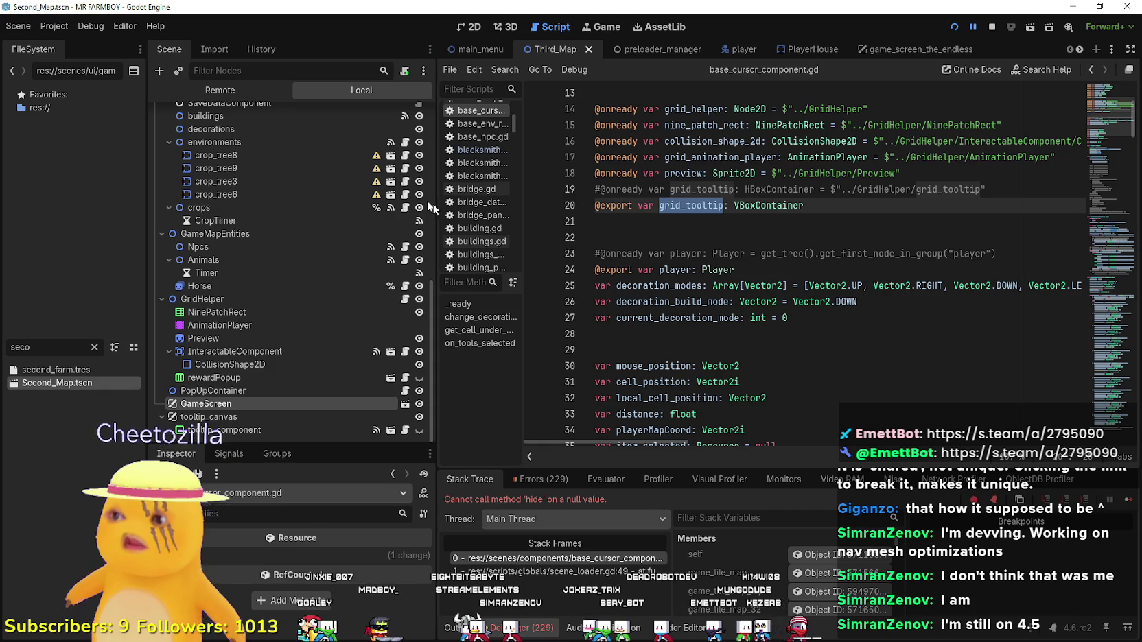
double_click(57, 382)
scroll(204, 171, "down", 1)
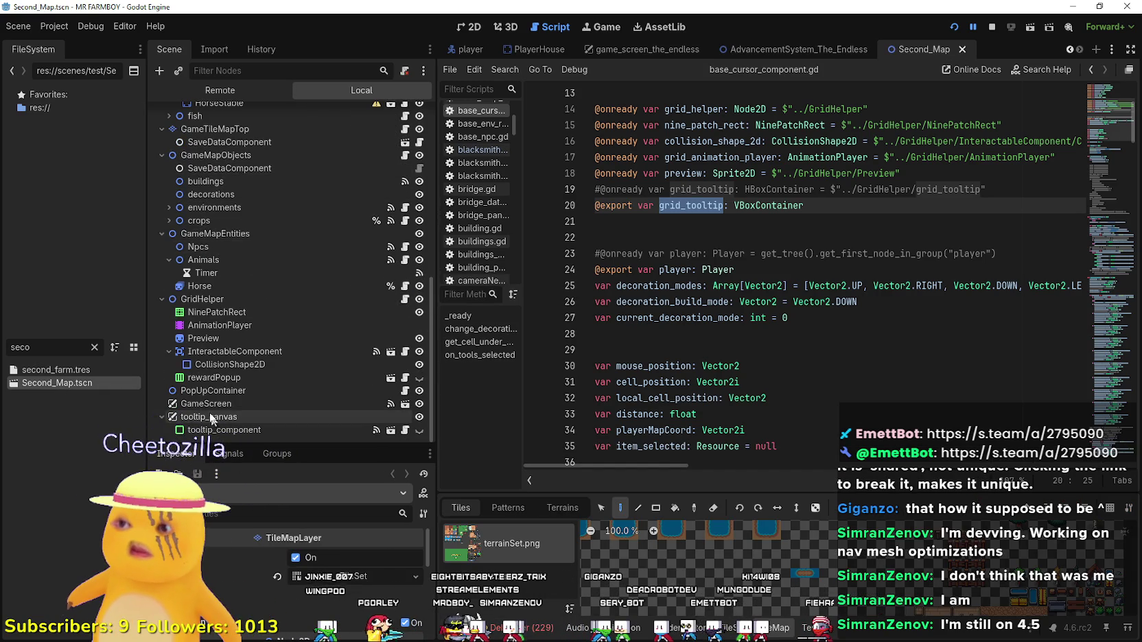
left_click(283, 418)
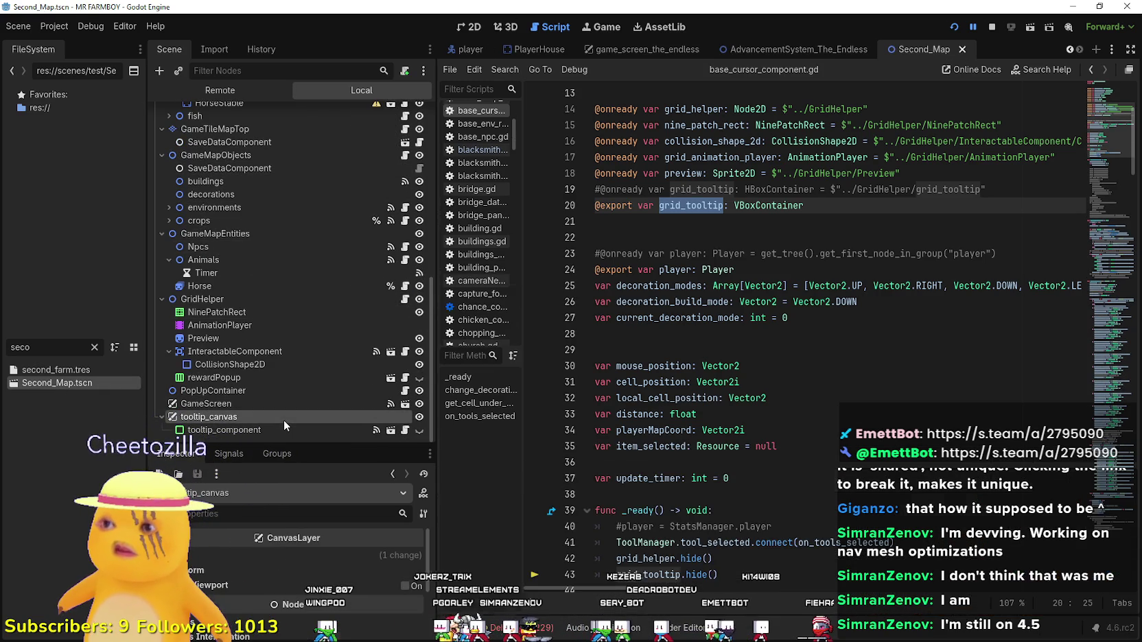
left_click(265, 407)
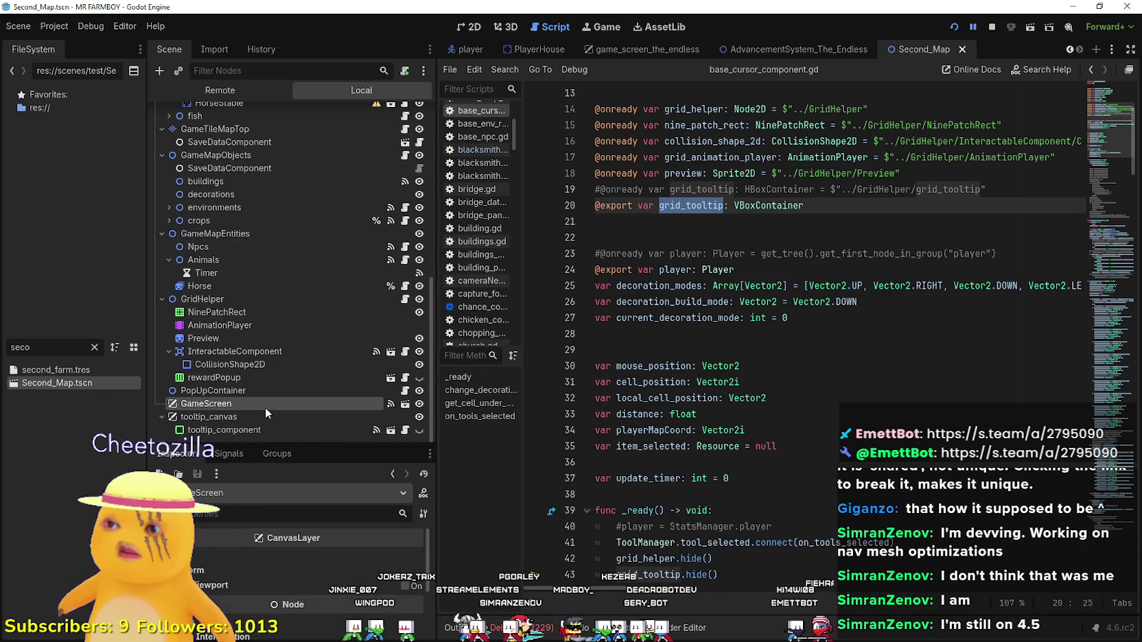
scroll(280, 366, "up", 3)
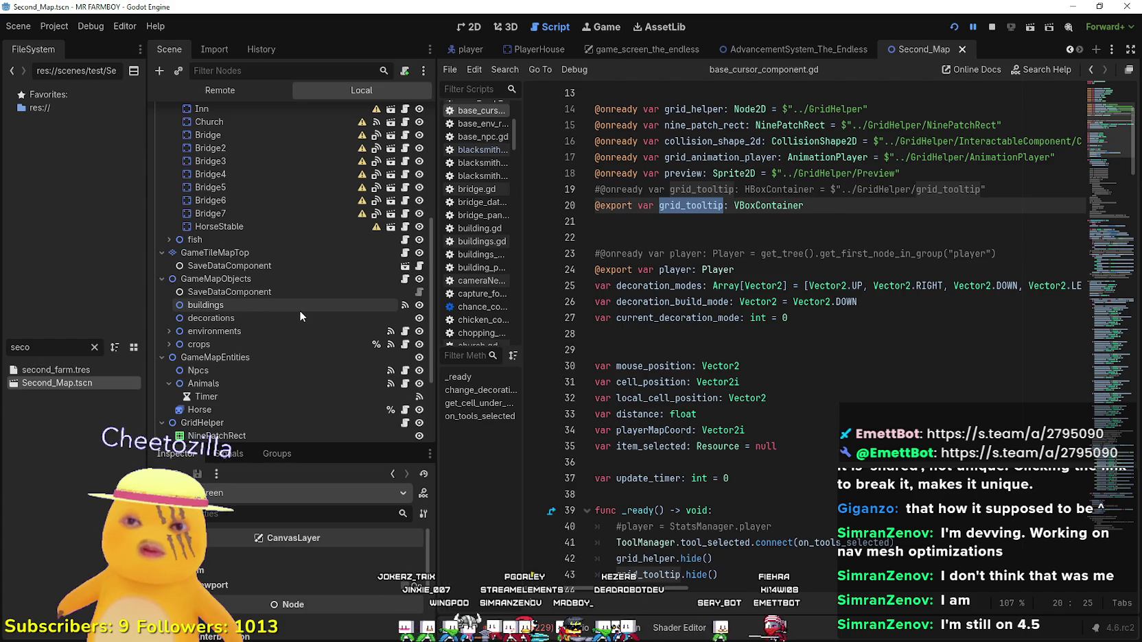
left_click(235, 240)
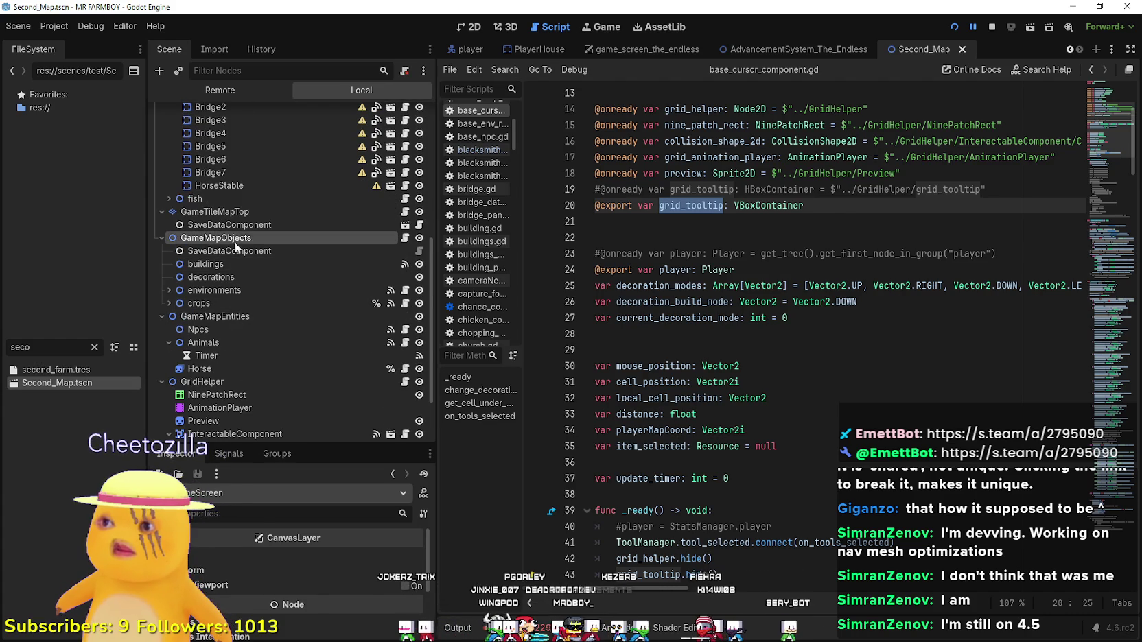
left_click(248, 213)
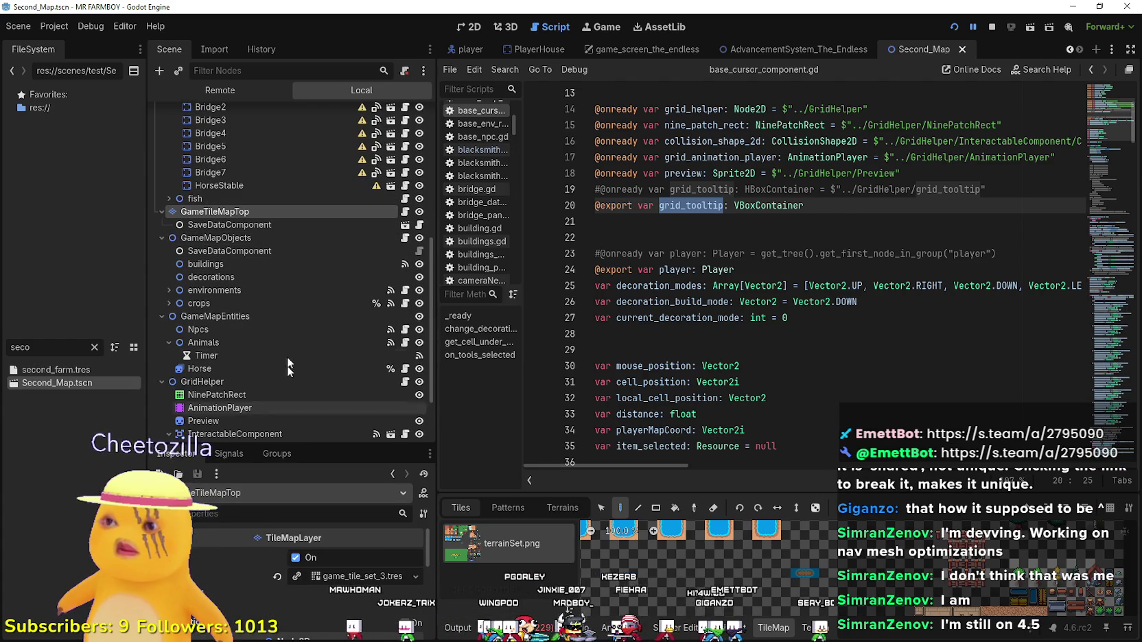
scroll(282, 335, "up", 6)
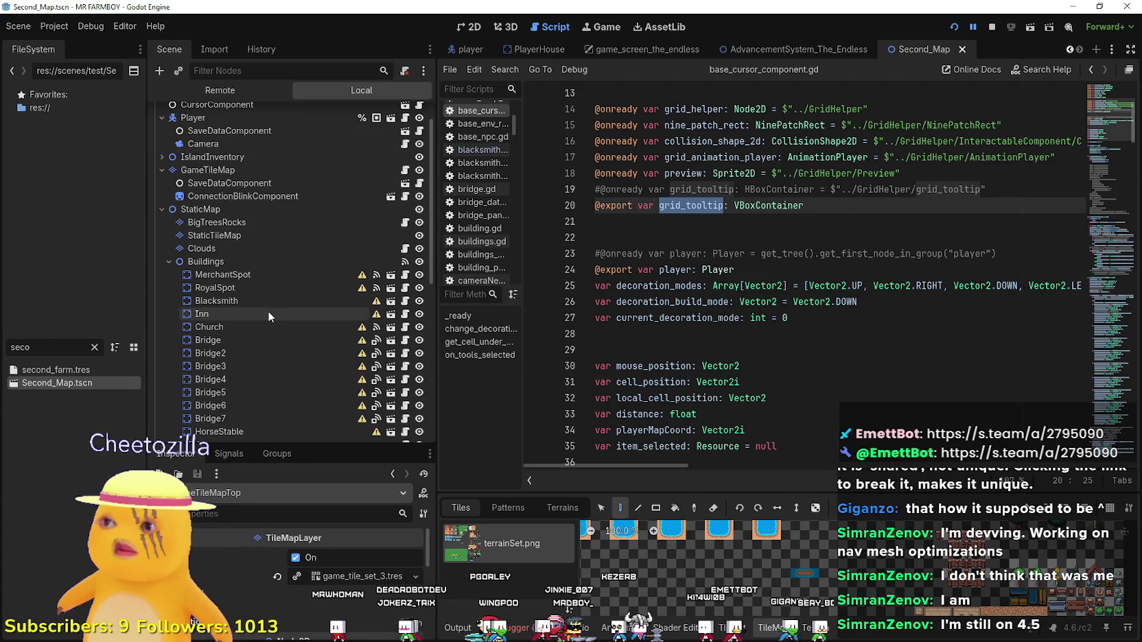
scroll(268, 310, "down", 10)
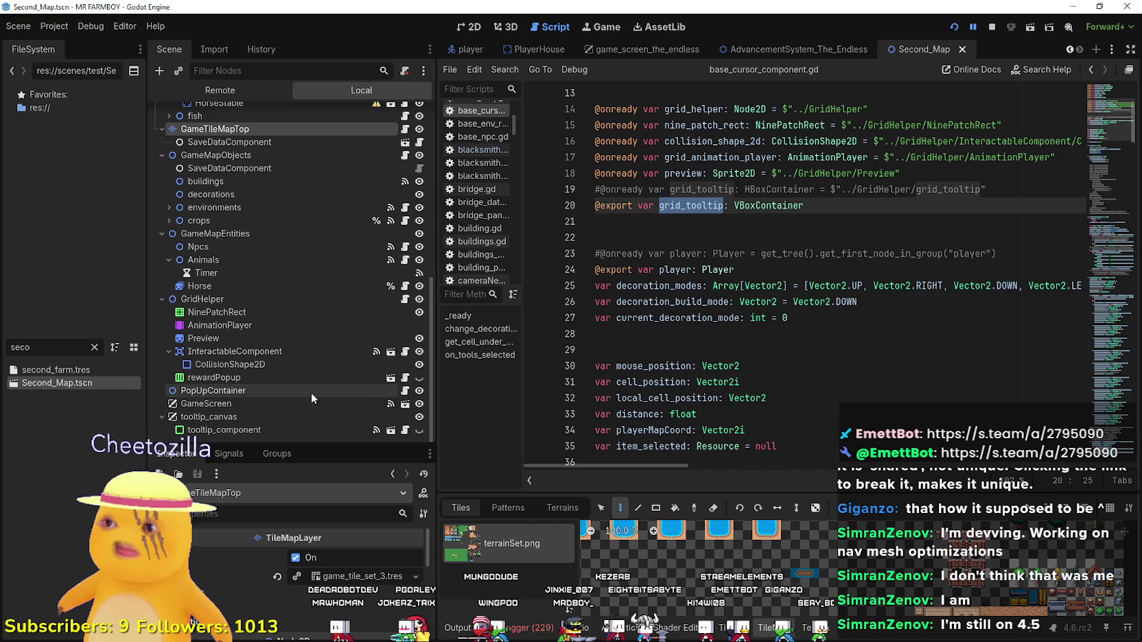
scroll(261, 337, "up", 8)
scroll(261, 337, "up", 6)
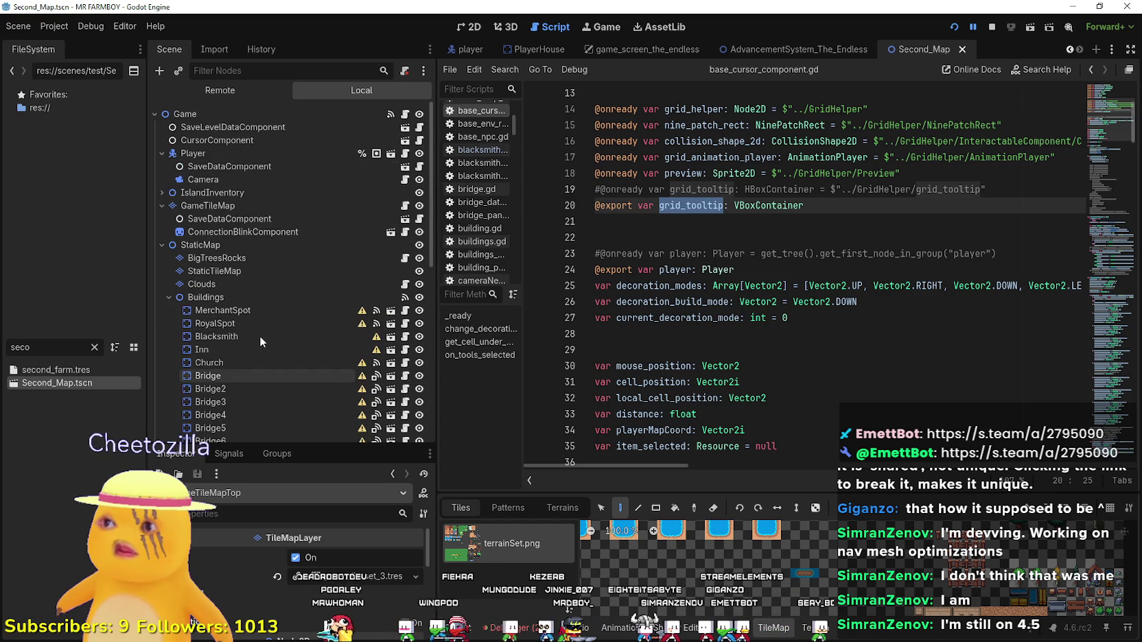
Confirm CursorComponent's grid_tooltip property in an enlarged Inspector, then stop the game with F8.
left_click(237, 141)
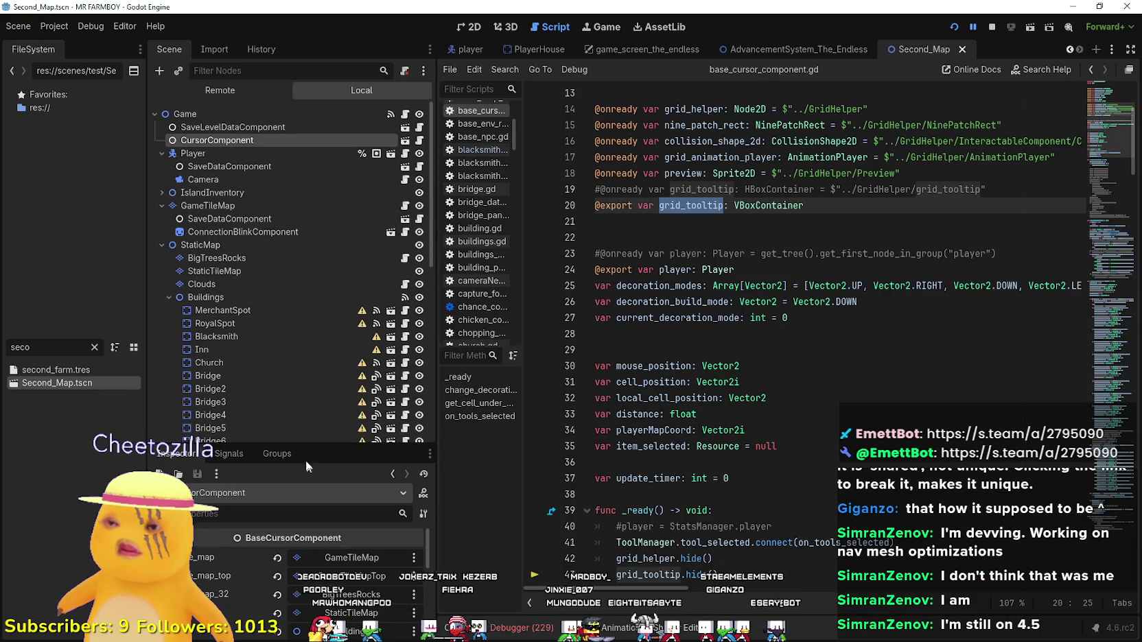
left_click_drag(303, 445, 296, 207)
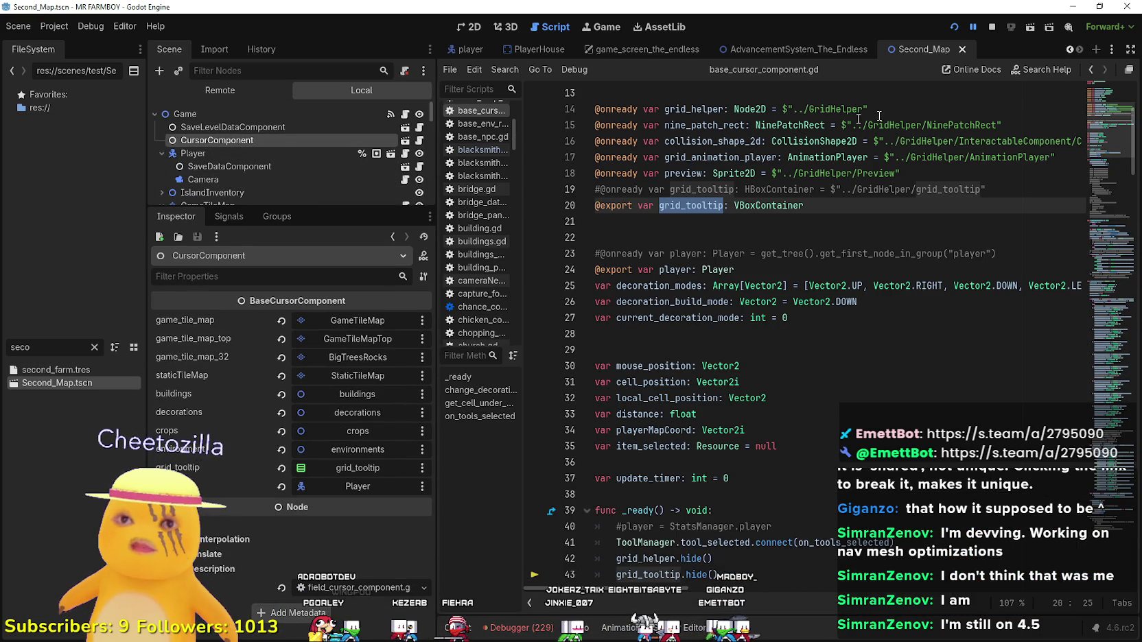
key("F8")
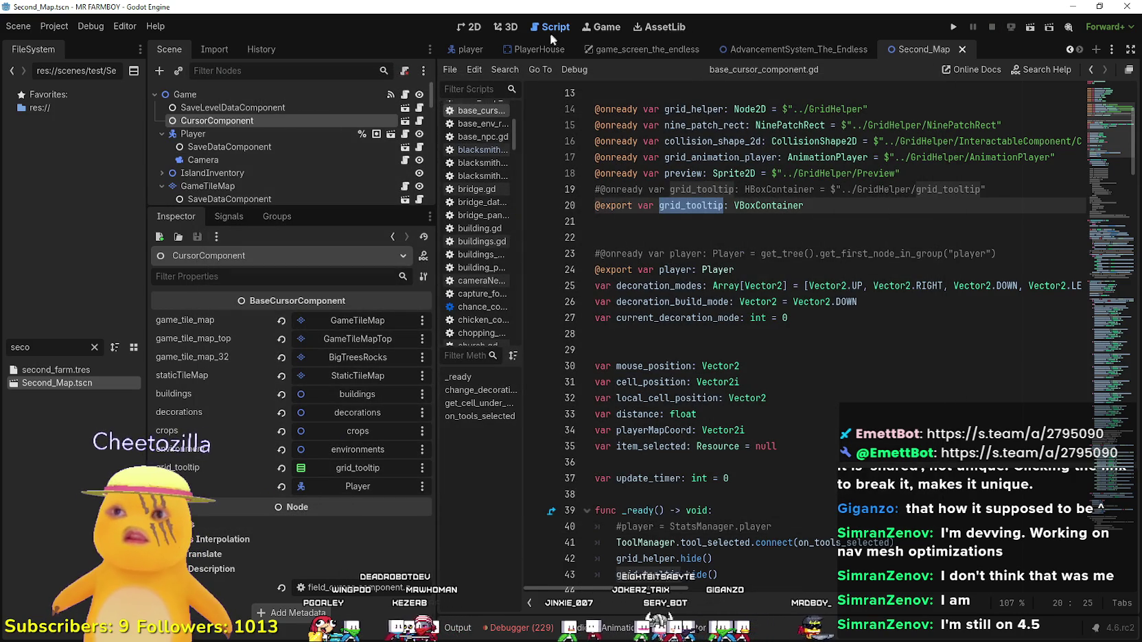
left_click(1068, 48)
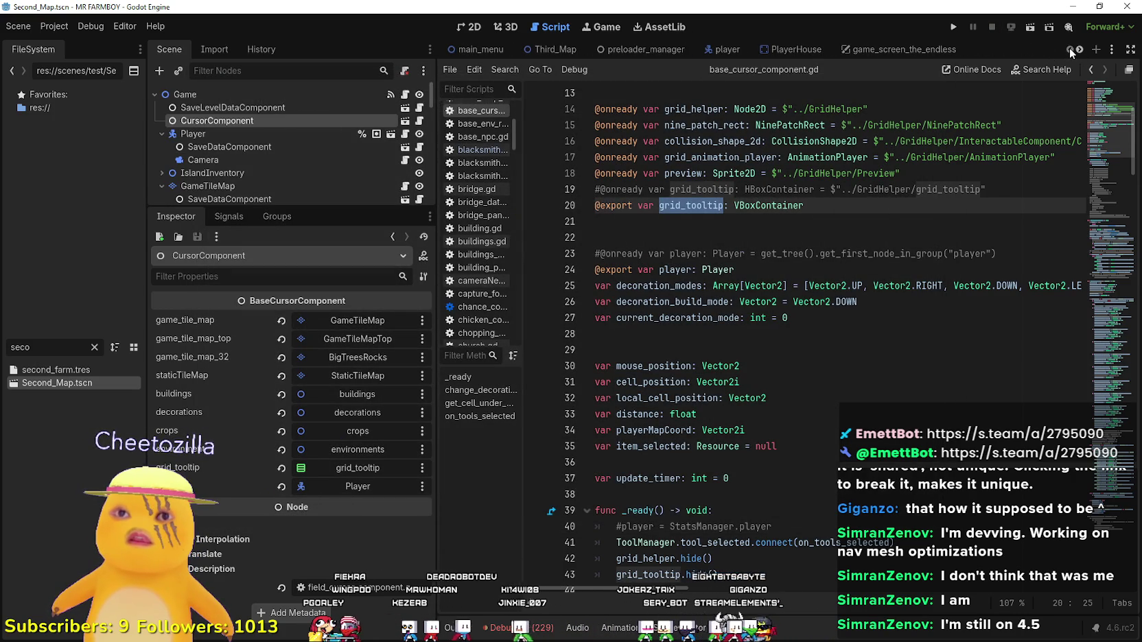
In Third_Map, enlarge the Scene dock and select the CursorComponent node.
left_click(645, 45)
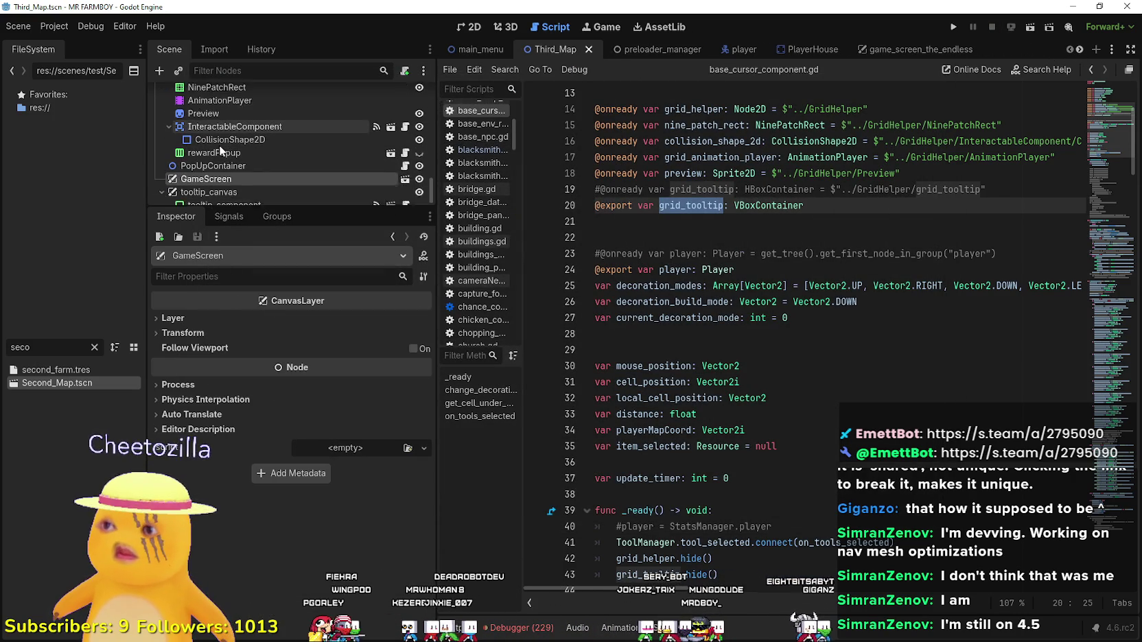
left_click_drag(261, 208, 297, 407)
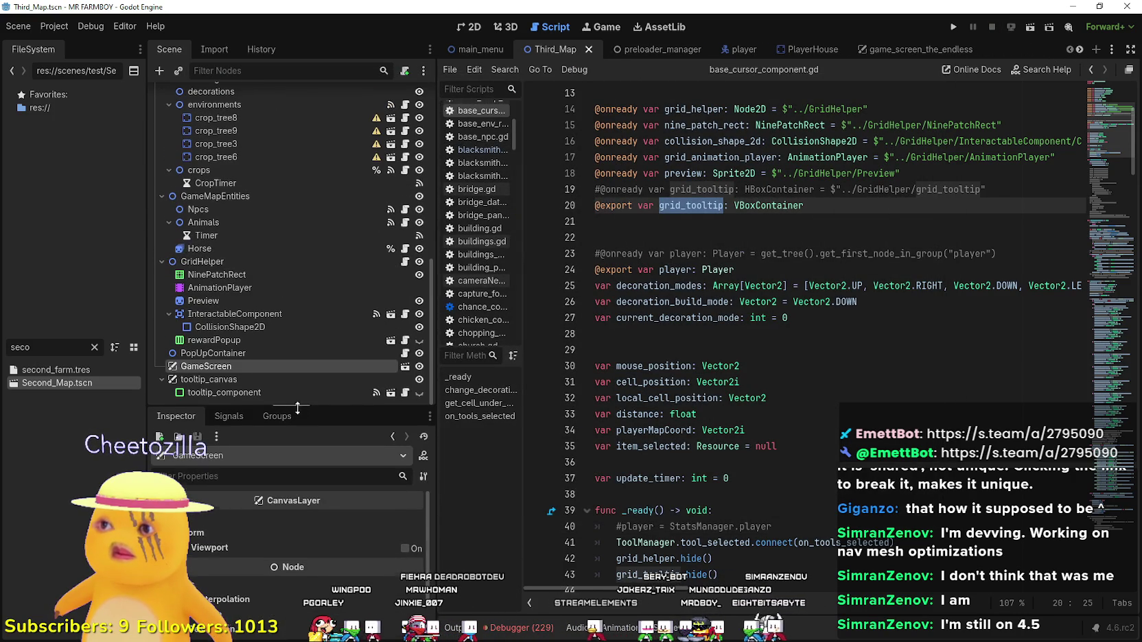
scroll(302, 340, "up", 10)
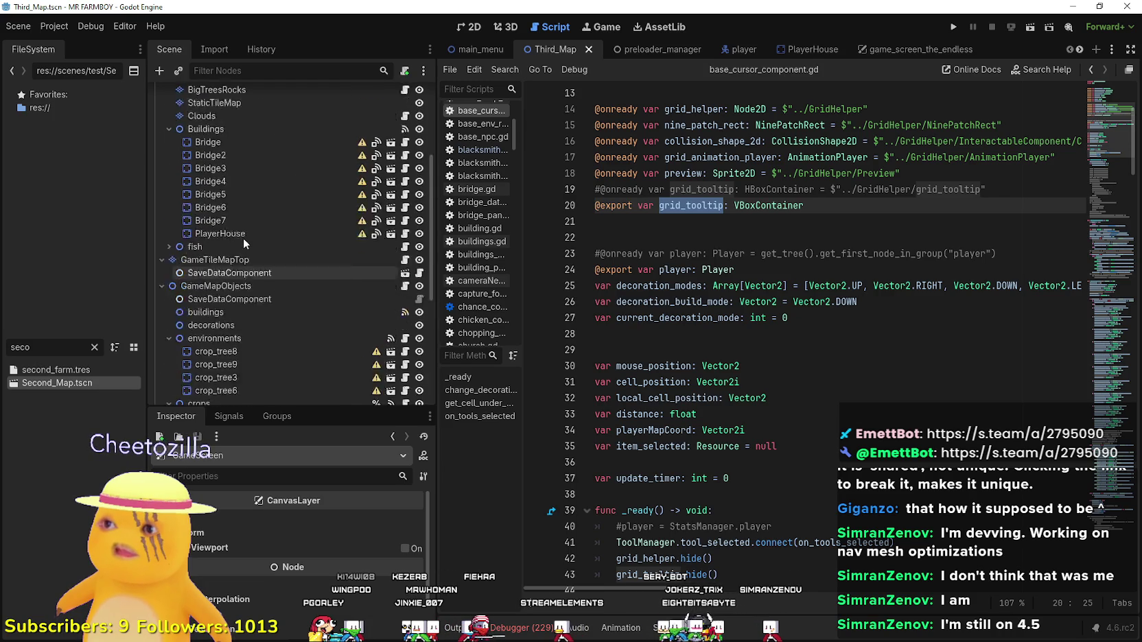
left_click(249, 120)
scroll(322, 549, "down", 5)
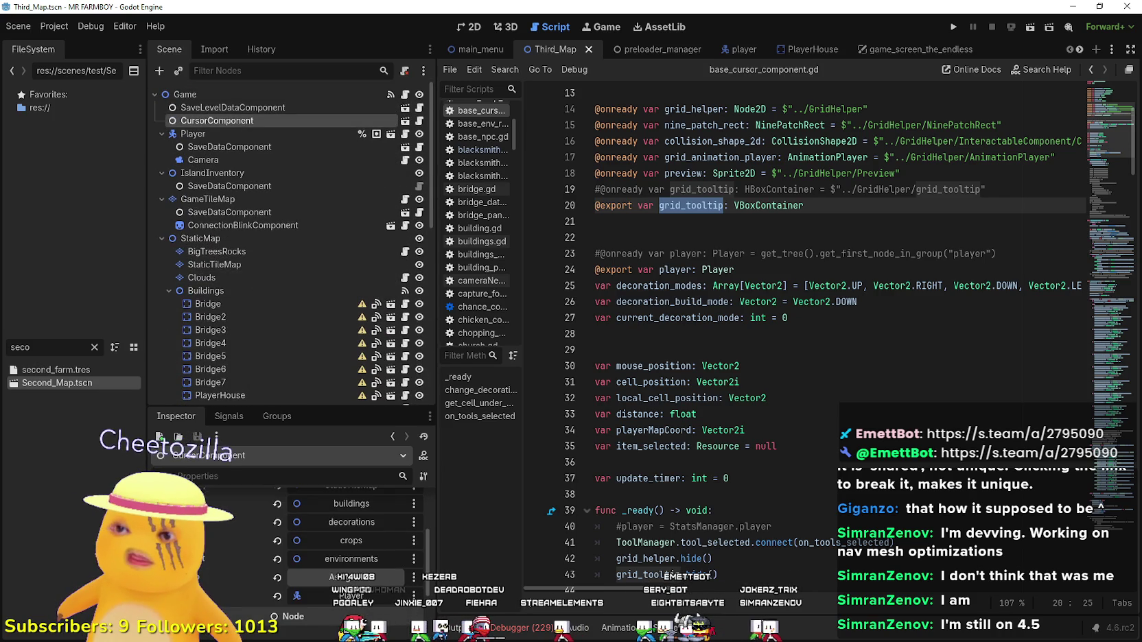
Browse all nodes for grid_tooltip, cancel without assigning, and show preloader_manager.
left_click(329, 579)
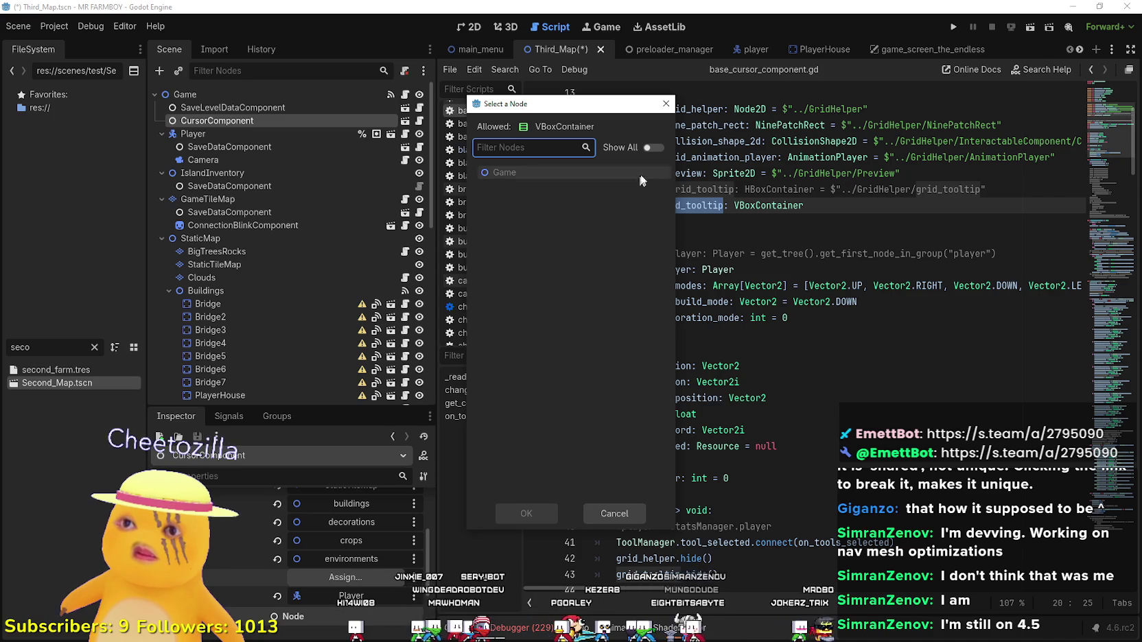
left_click(654, 147)
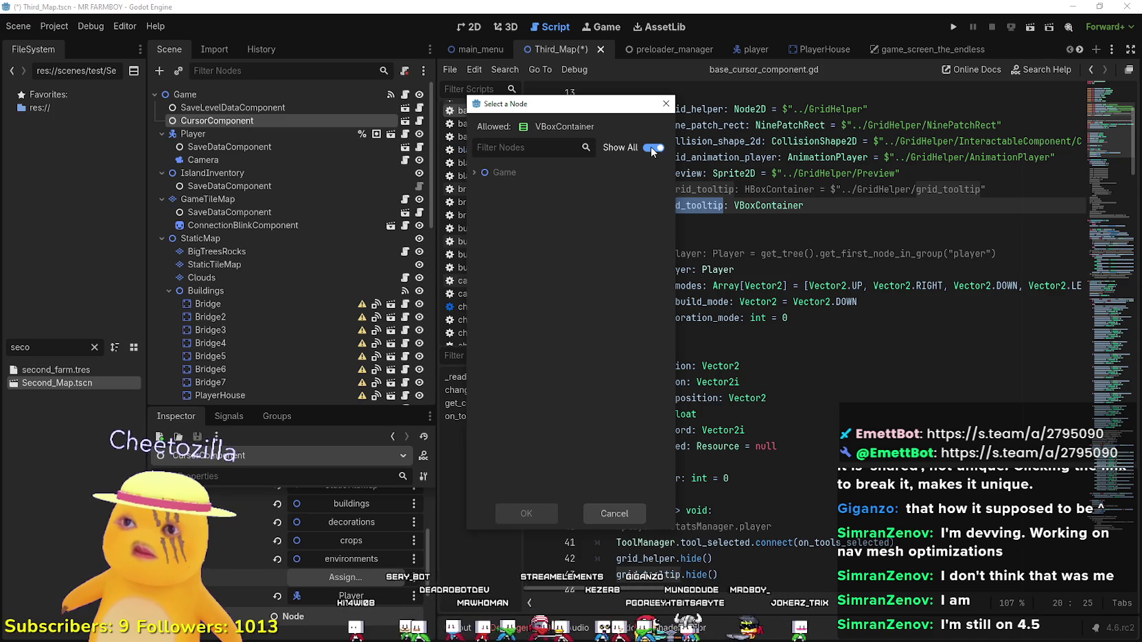
left_click(476, 173)
scroll(557, 337, "down", 15)
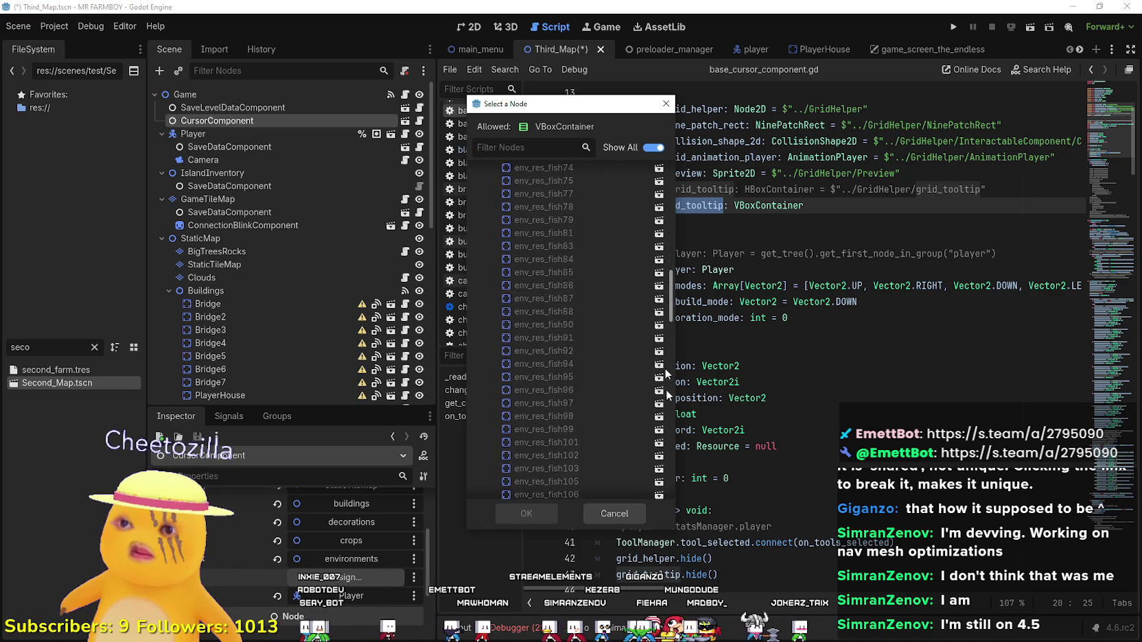
scroll(666, 390, "down", 10)
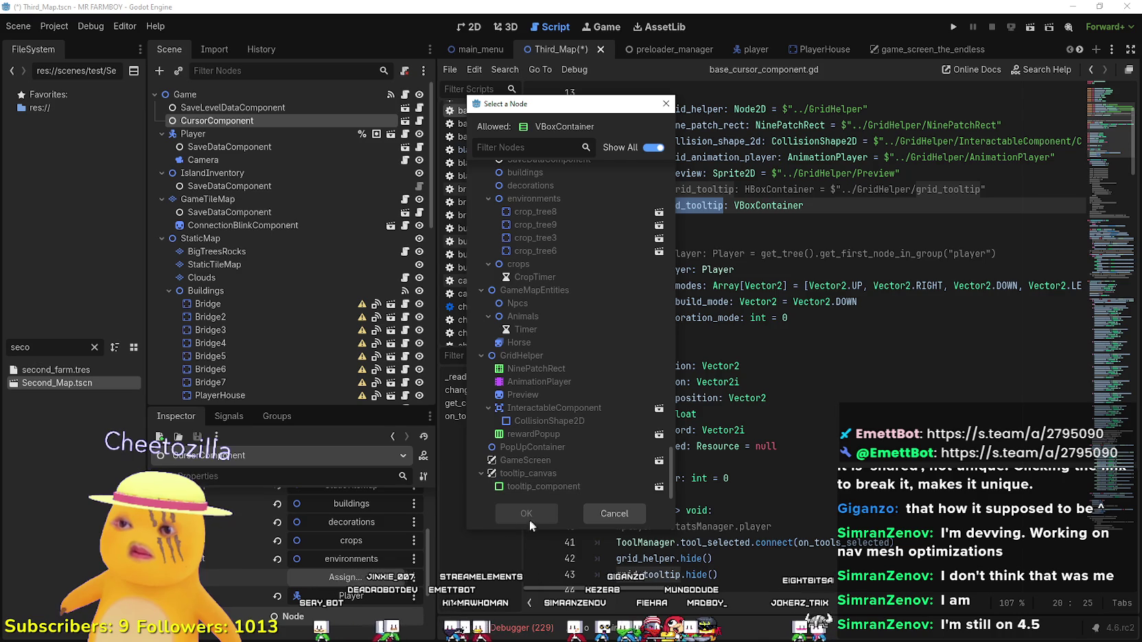
left_click(615, 521)
left_click(617, 494)
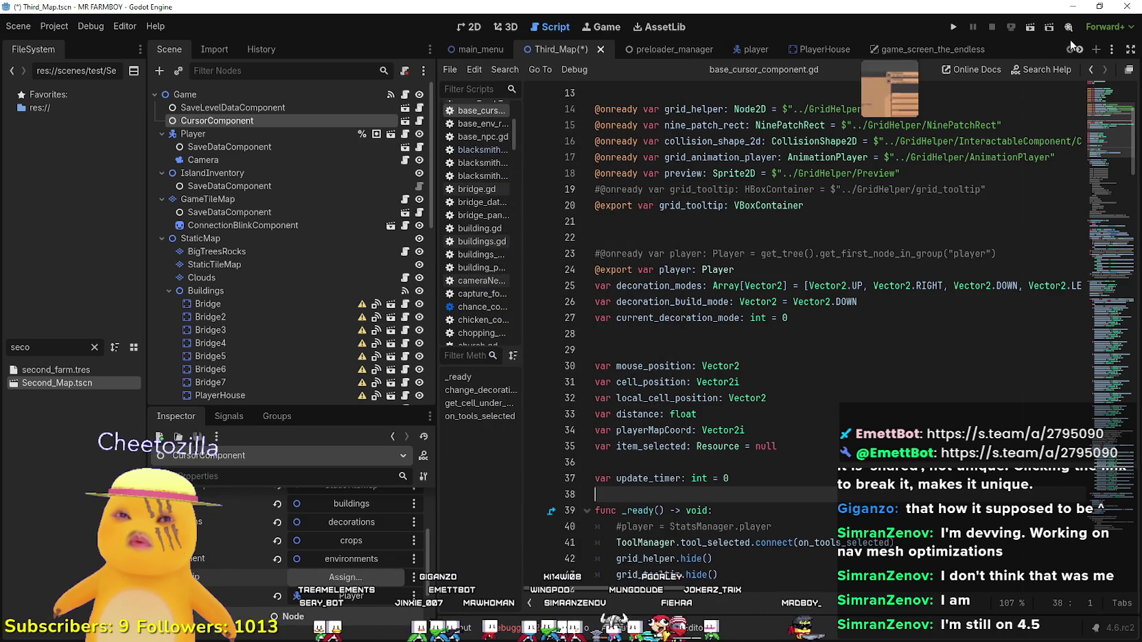
left_click(693, 49)
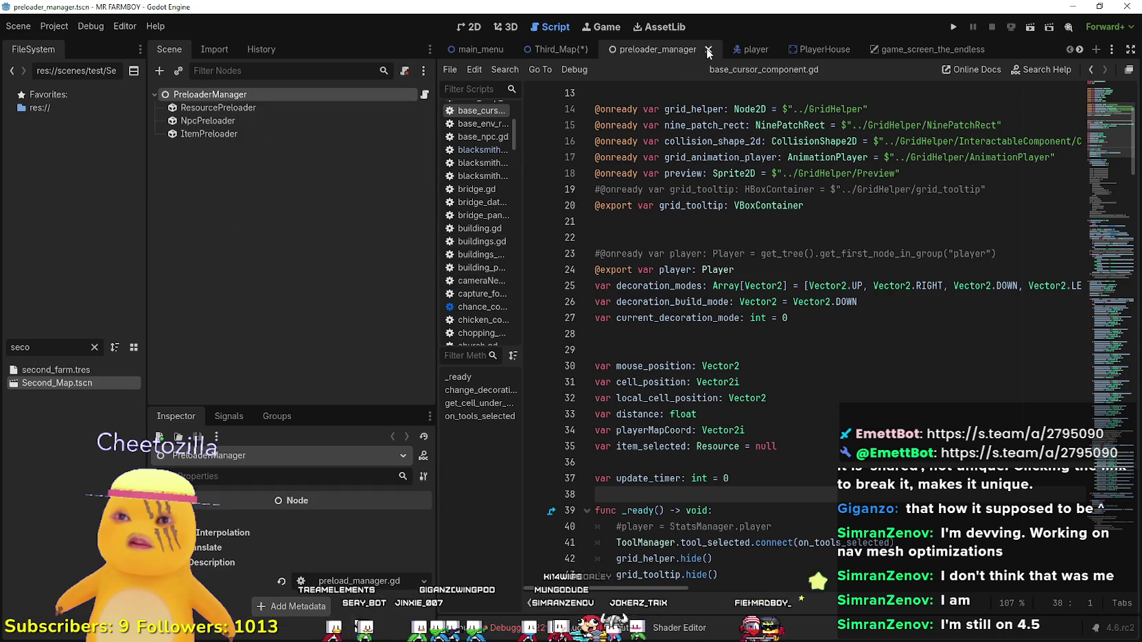
Close preloader_manager and select CursorComponent in the Second_Map scene.
left_click(708, 49)
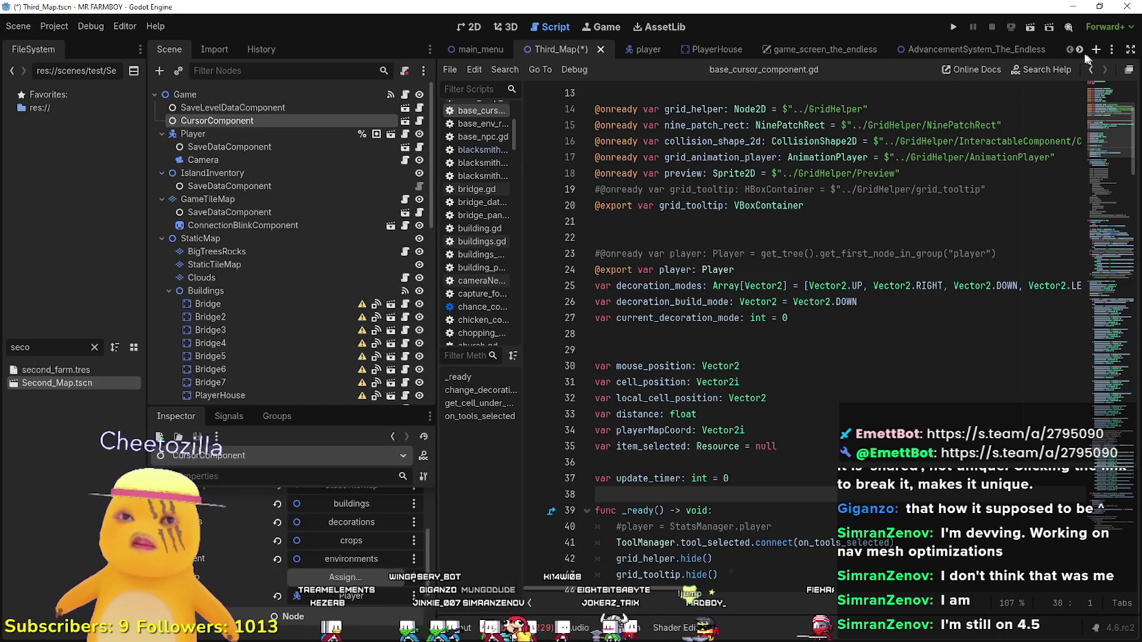
left_click(1079, 50)
left_click(1023, 49)
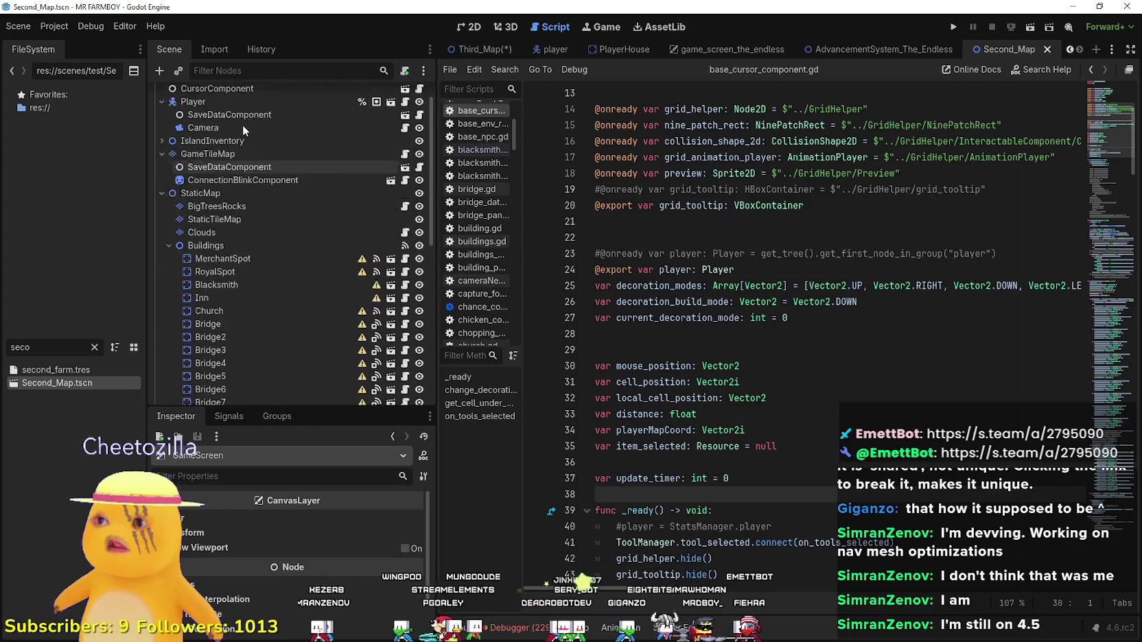
scroll(243, 125, "up", 2)
left_click(258, 121)
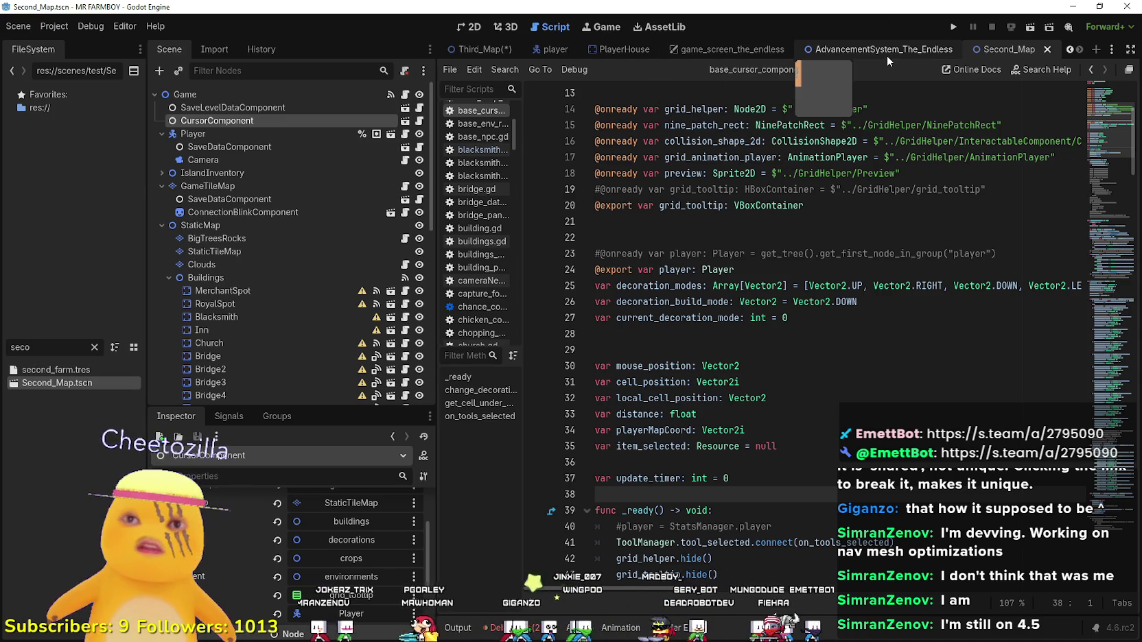
Show game_screen_the_endless with its grid_tooltip and GameContainer branches collapsed.
left_click(729, 52)
scroll(241, 392, "down", 3)
scroll(241, 396, "down", 3)
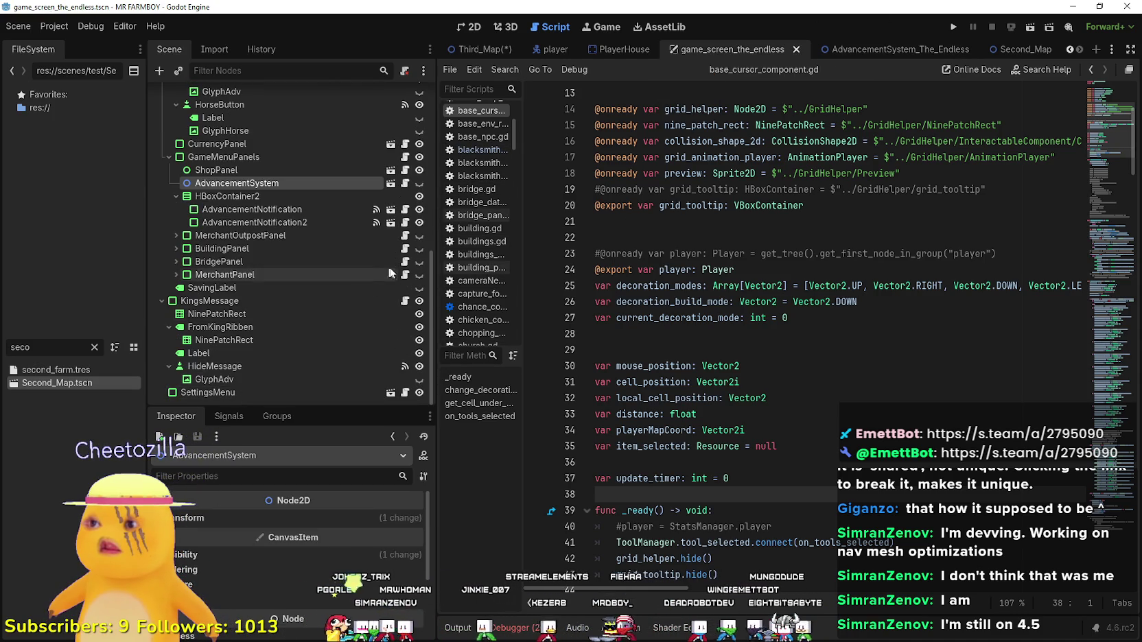
mouse_move(433, 306)
left_mouse_down()
mouse_move(429, 151)
mouse_move(409, 92)
left_mouse_up()
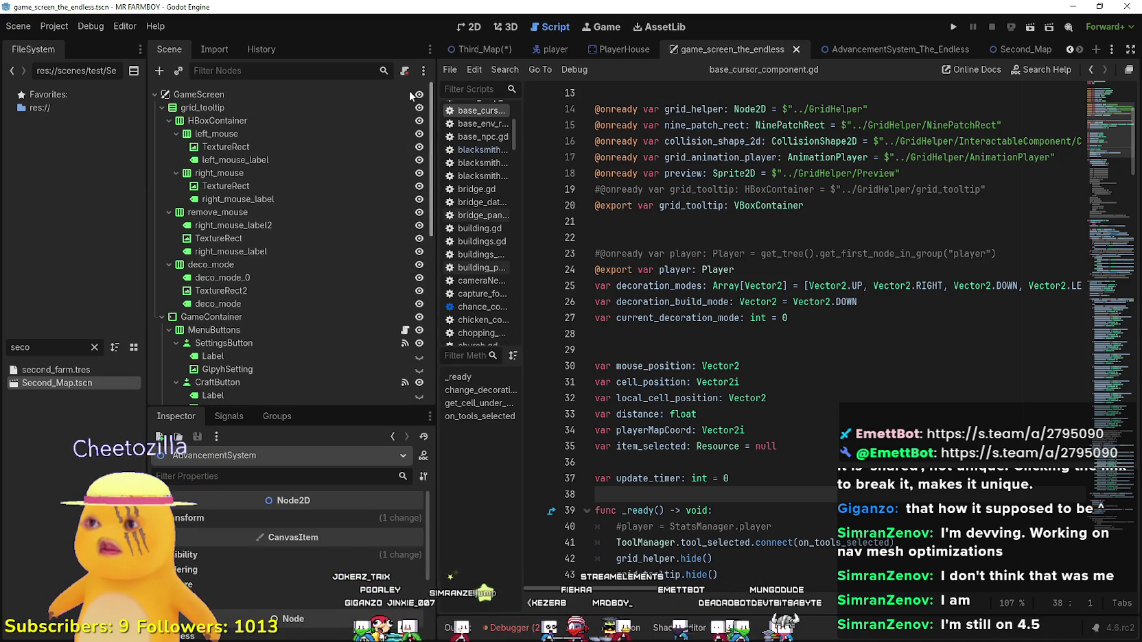
left_click(162, 107)
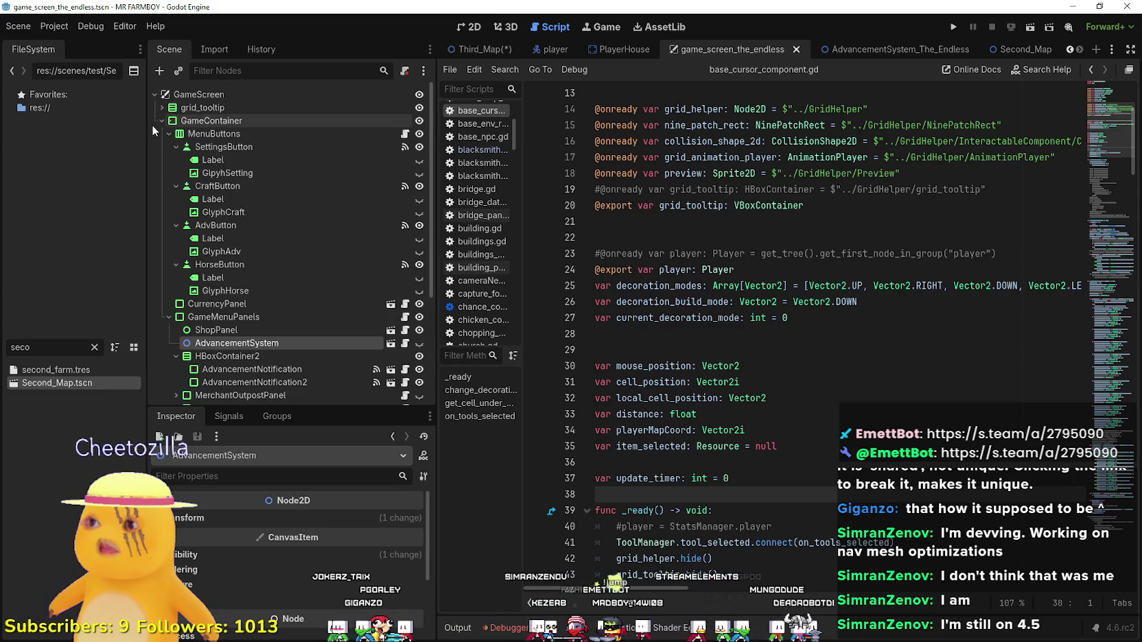
left_click(162, 121)
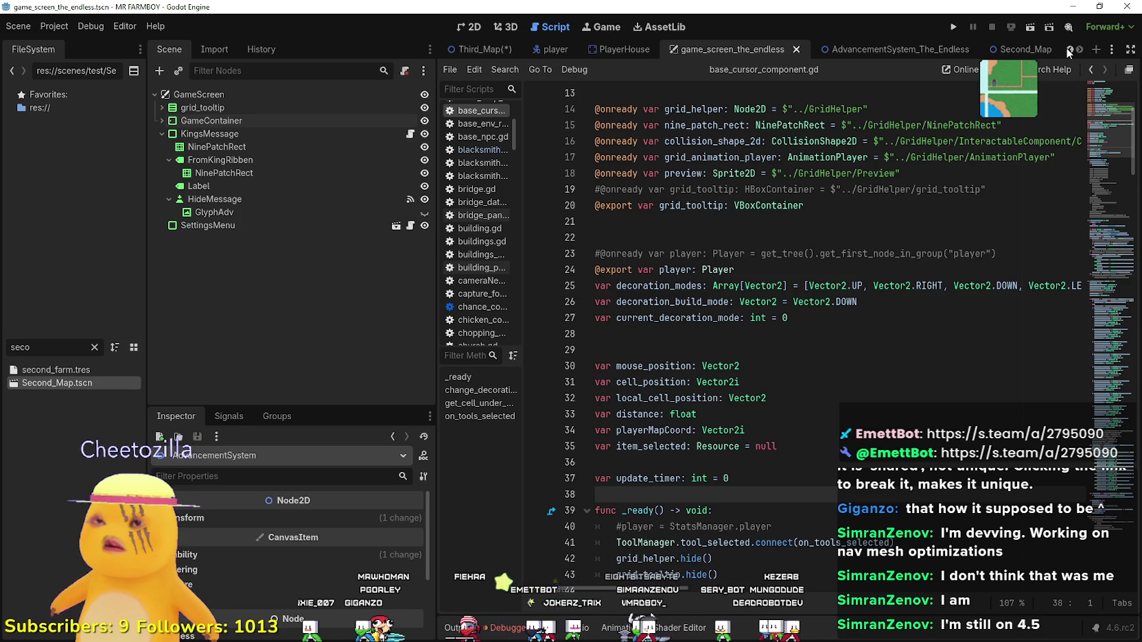
left_click_drag(32, 347, 2, 349)
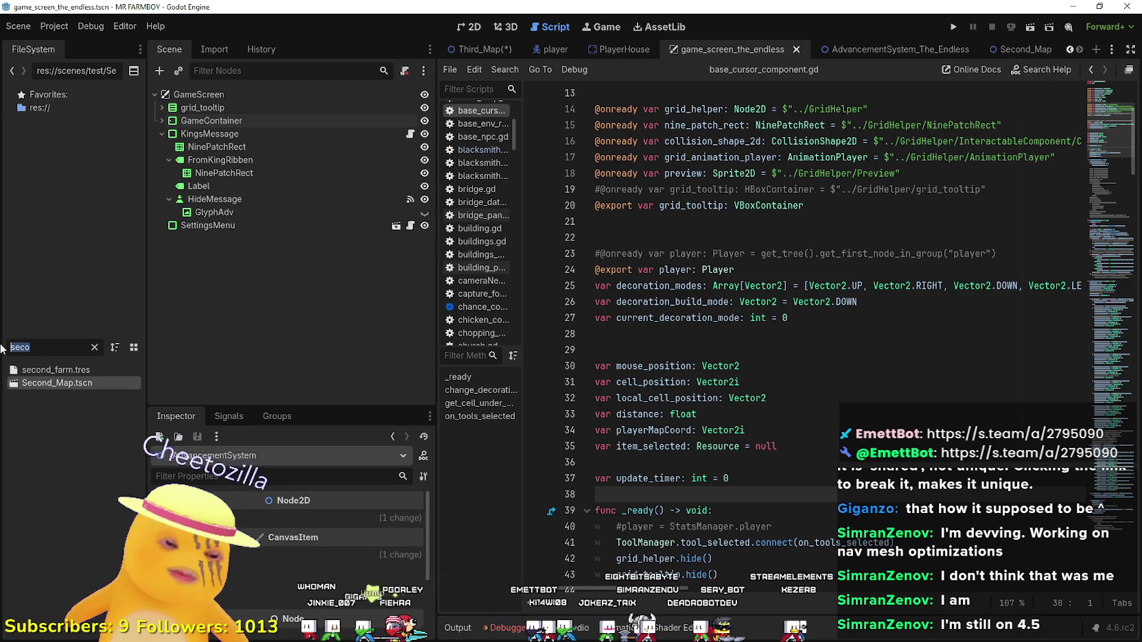
Filter for 'test', open test_scene_everything, and highlight grid_tooltip's VBoxContainer type in the script.
type("test")
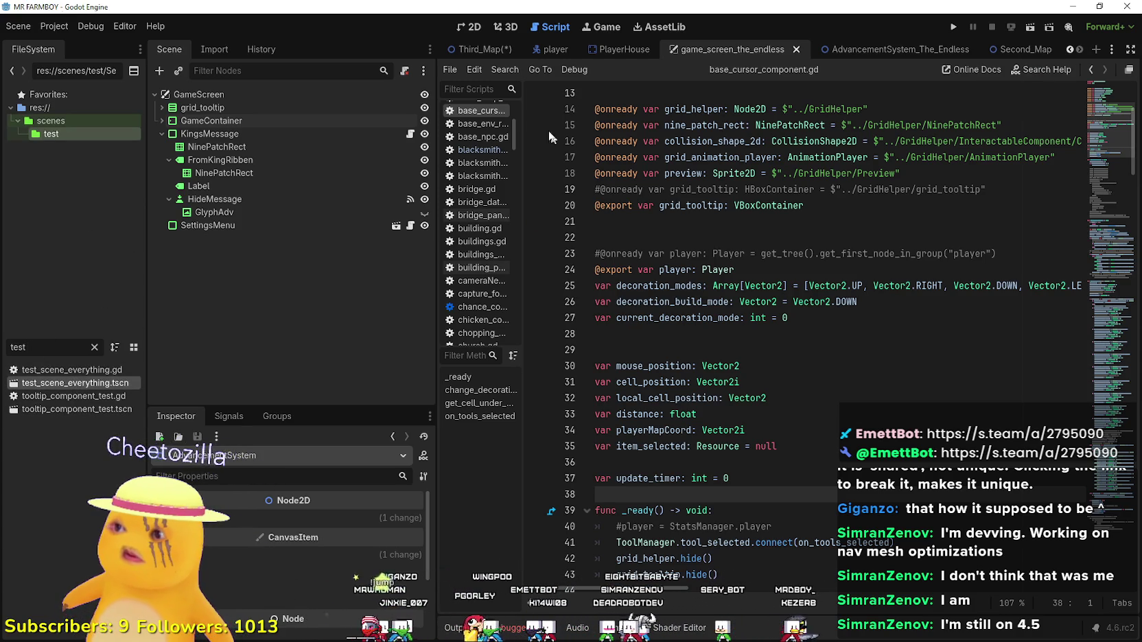
key("Return")
scroll(369, 252, "down", 5)
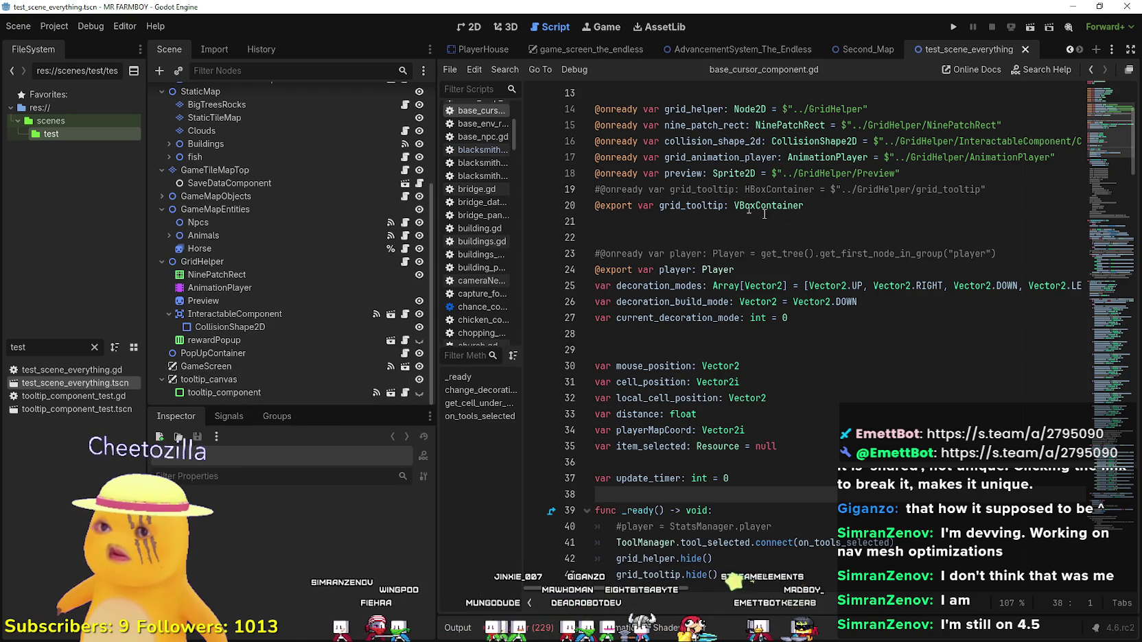
double_click(701, 203)
scroll(701, 200, "down", 6)
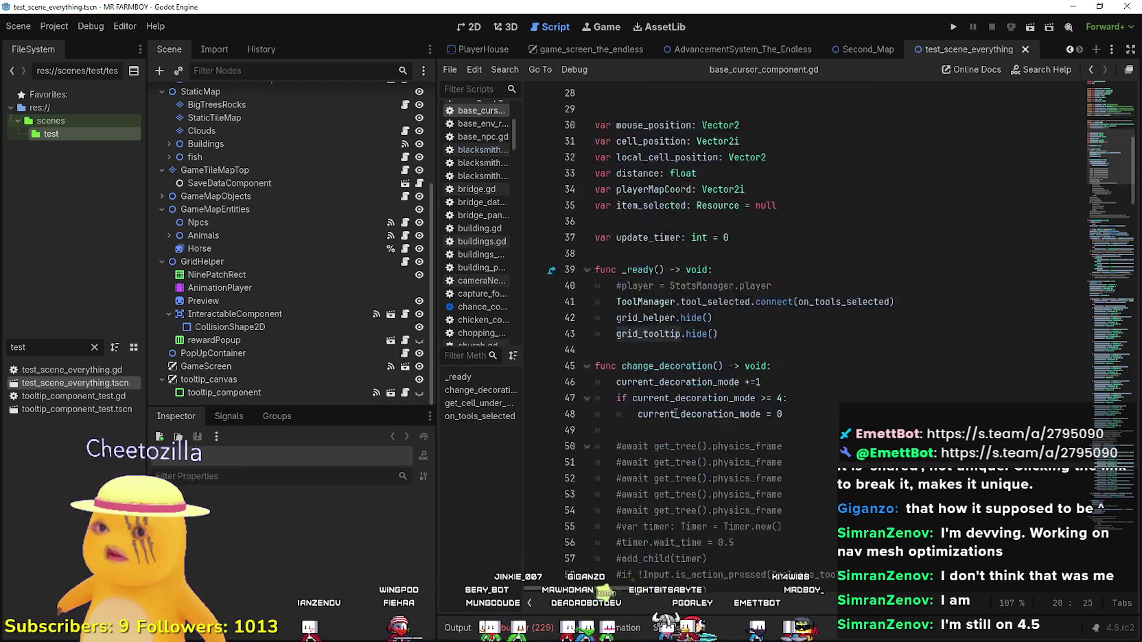
scroll(713, 275, "up", 7)
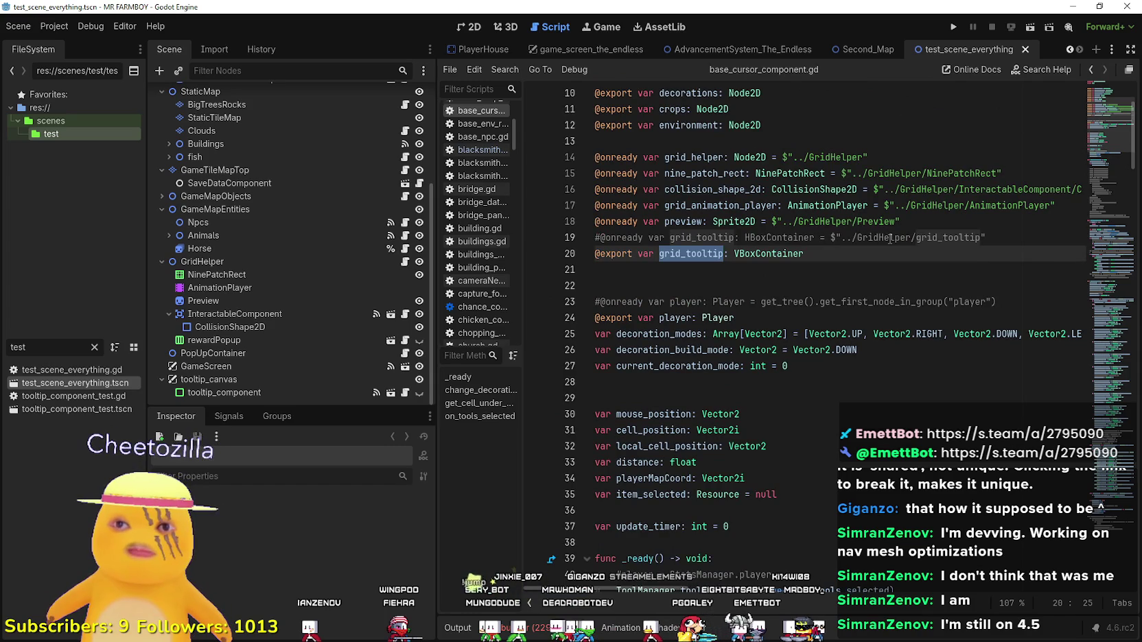
double_click(784, 259)
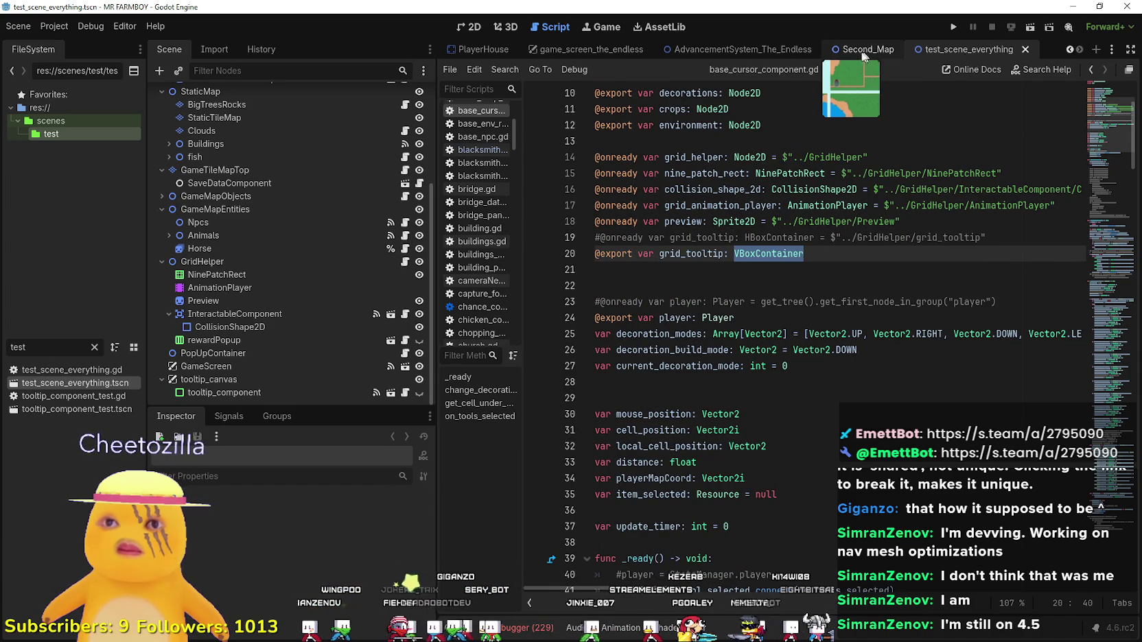
Scroll the scene tabs back and return to the Third_Map scene.
left_click(1068, 50)
left_click(1069, 51)
left_click(556, 51)
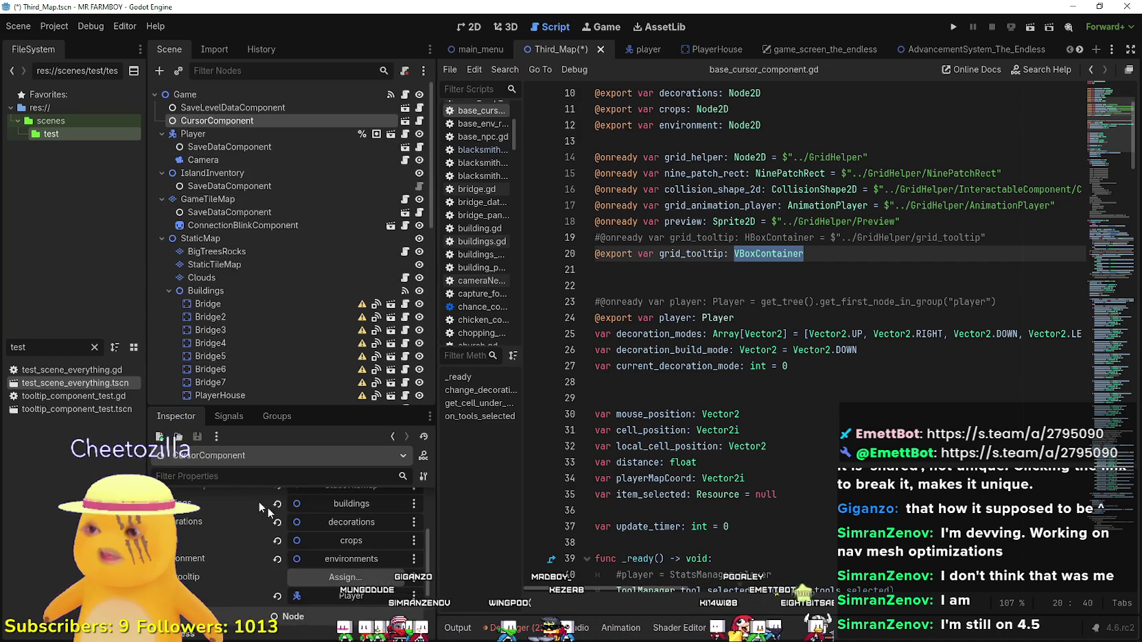
Browse the grid_tooltip node picker again and cancel without assigning.
left_click(329, 577)
scroll(583, 265, "down", 10)
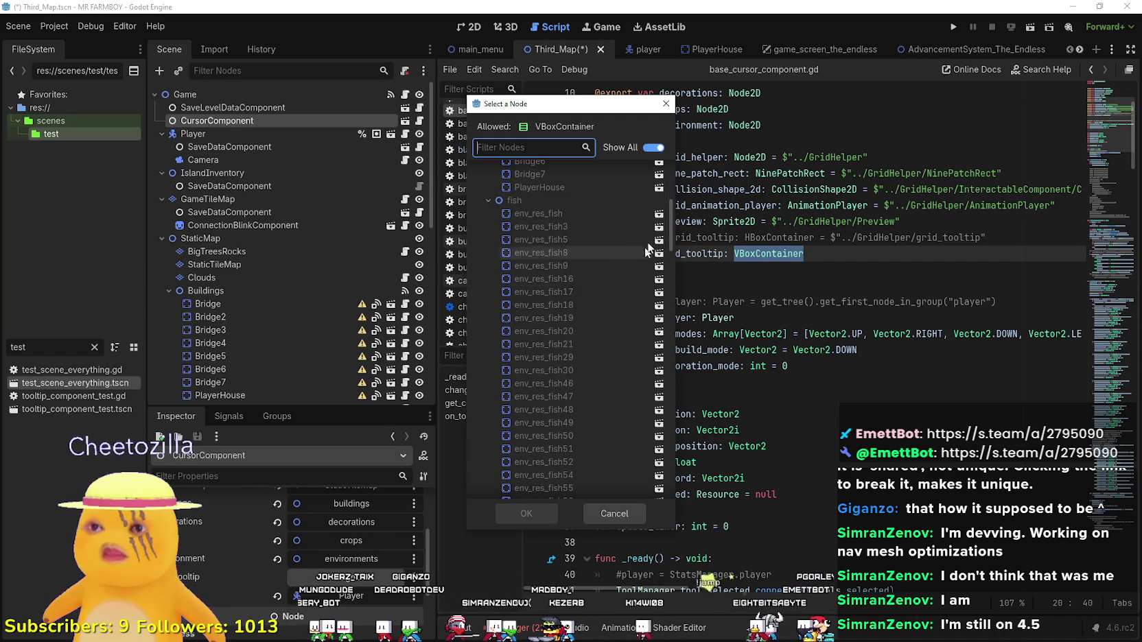
left_click_drag(666, 269, 689, 494)
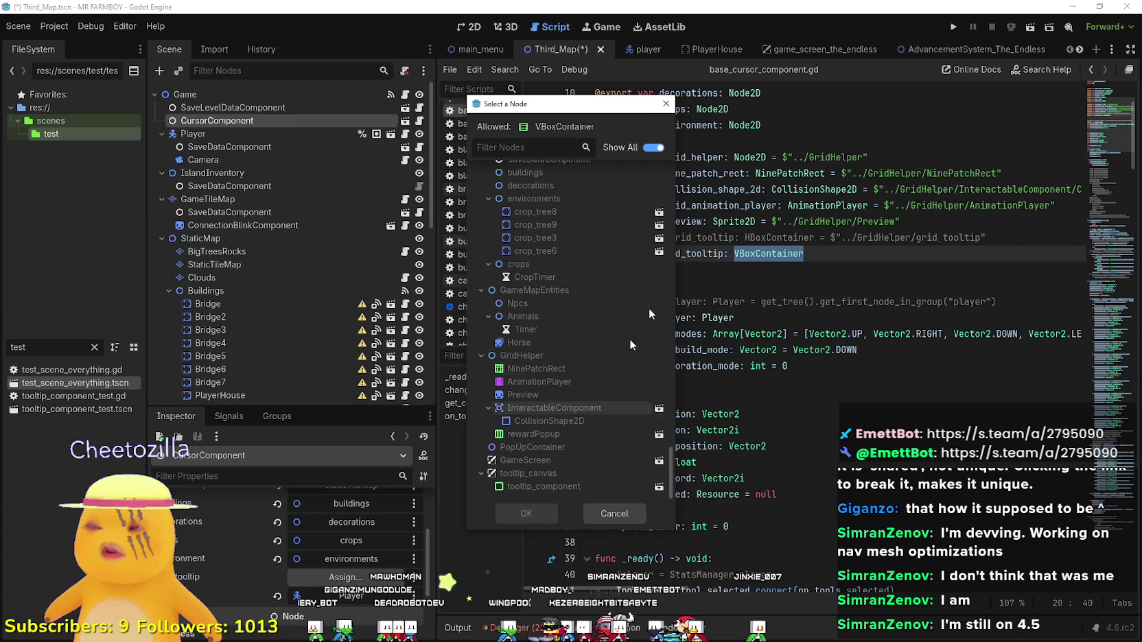
left_click(634, 521)
scroll(302, 280, "down", 15)
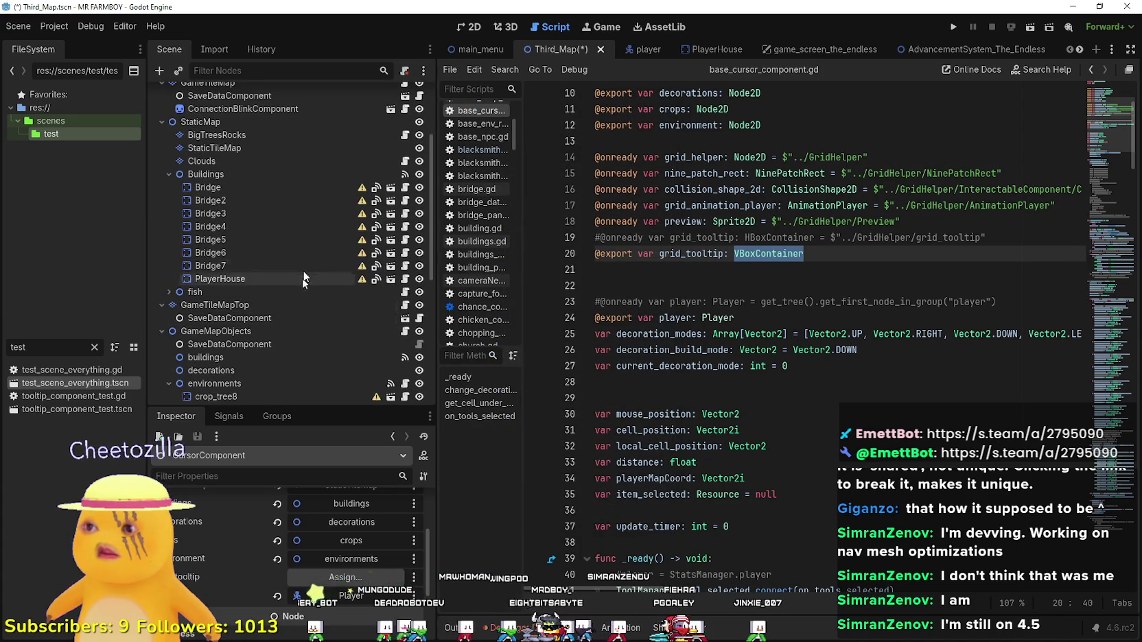
Enable Editable Children on GameScreen and collapse grid_tooltip and KingsMessage.
right_click(213, 367)
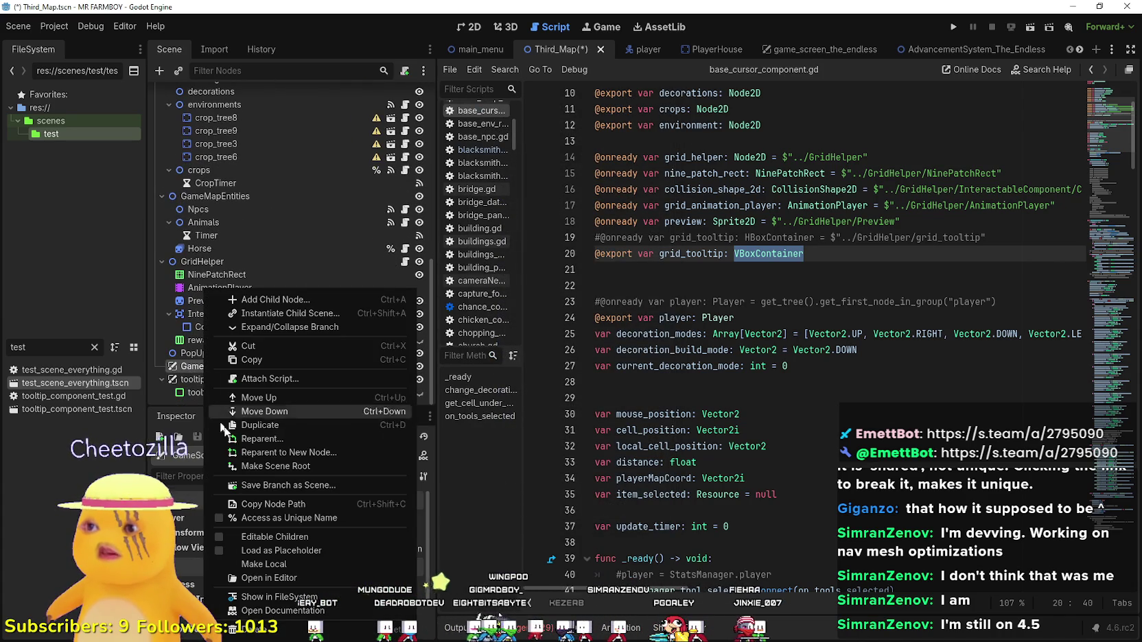
left_click(285, 540)
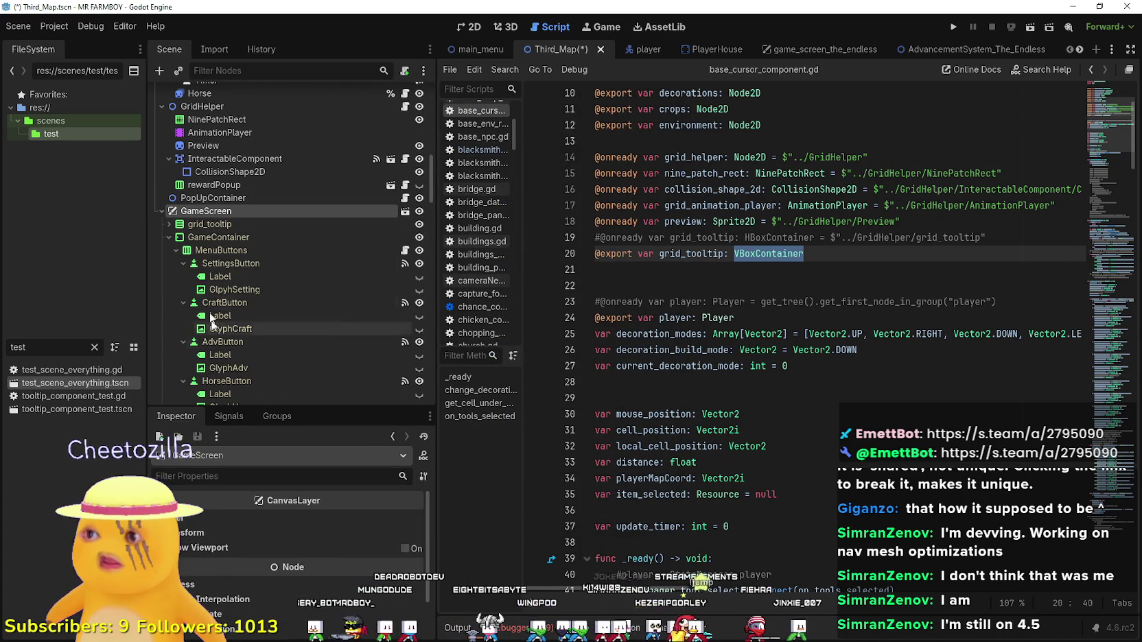
left_click(169, 224)
left_click(169, 275)
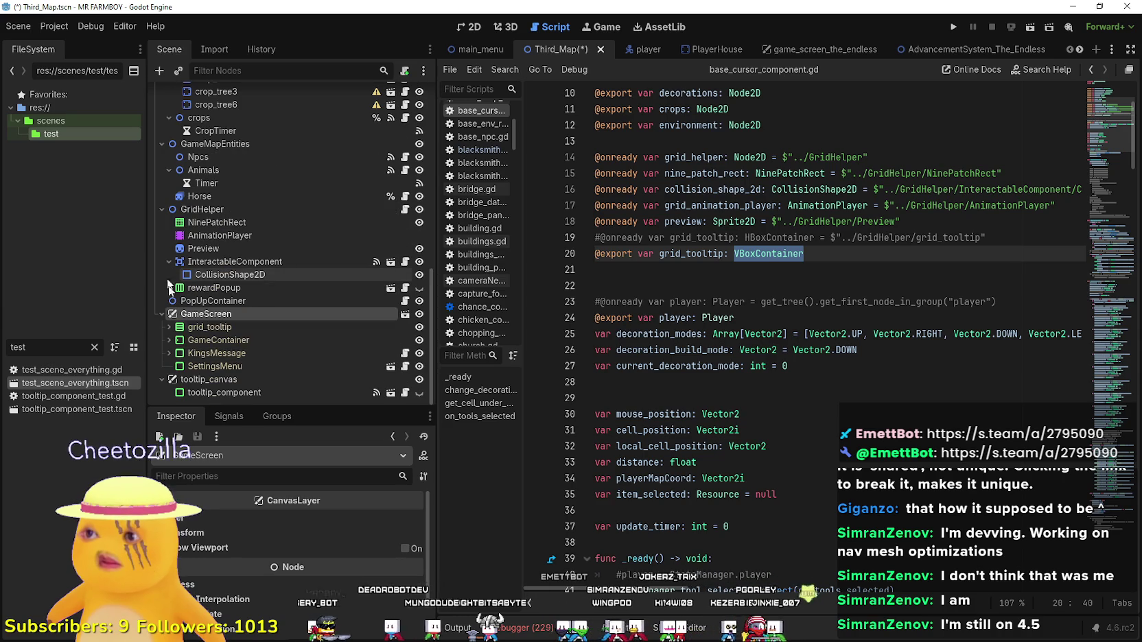
scroll(337, 342, "up", 10)
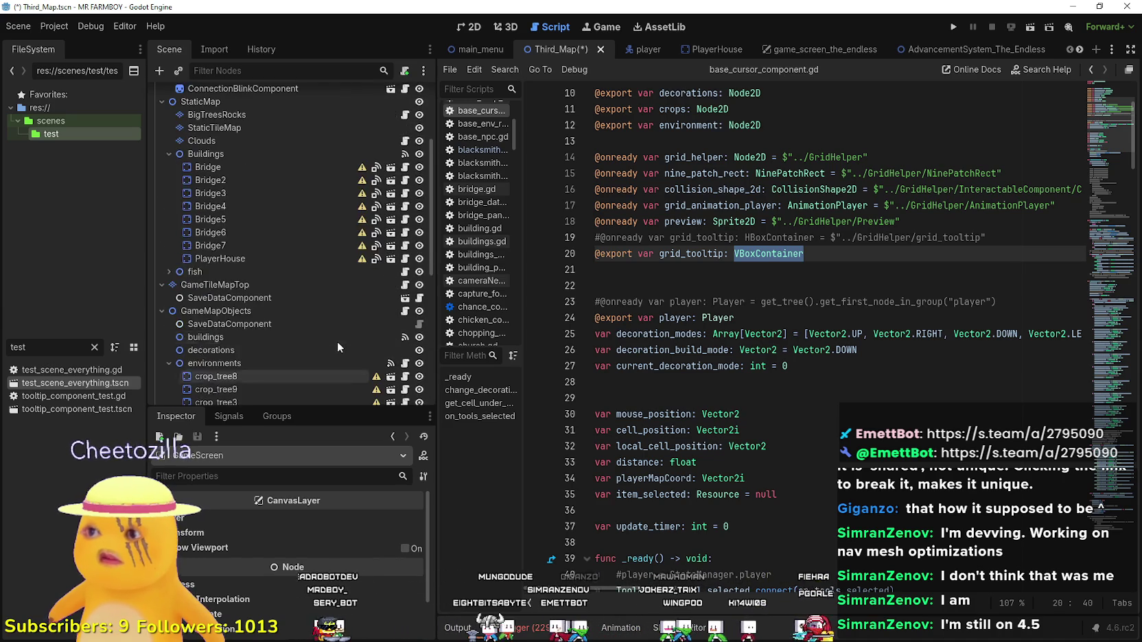
Assign the grid_tooltip node to CursorComponent's grid_tooltip property and save Third_Map.
left_click(282, 121)
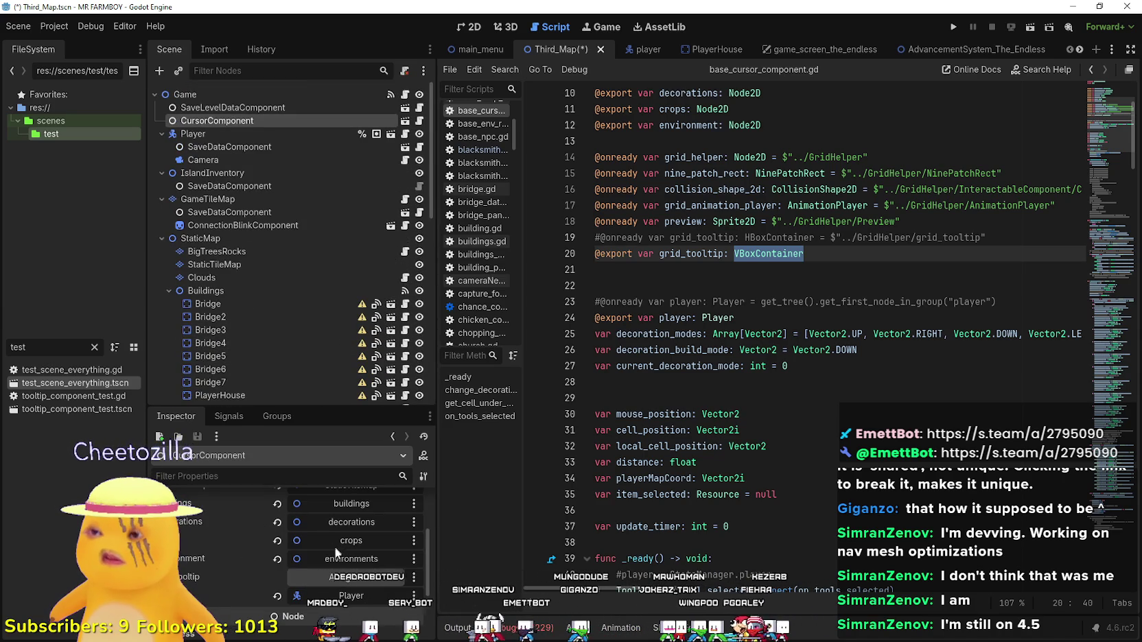
left_click(346, 579)
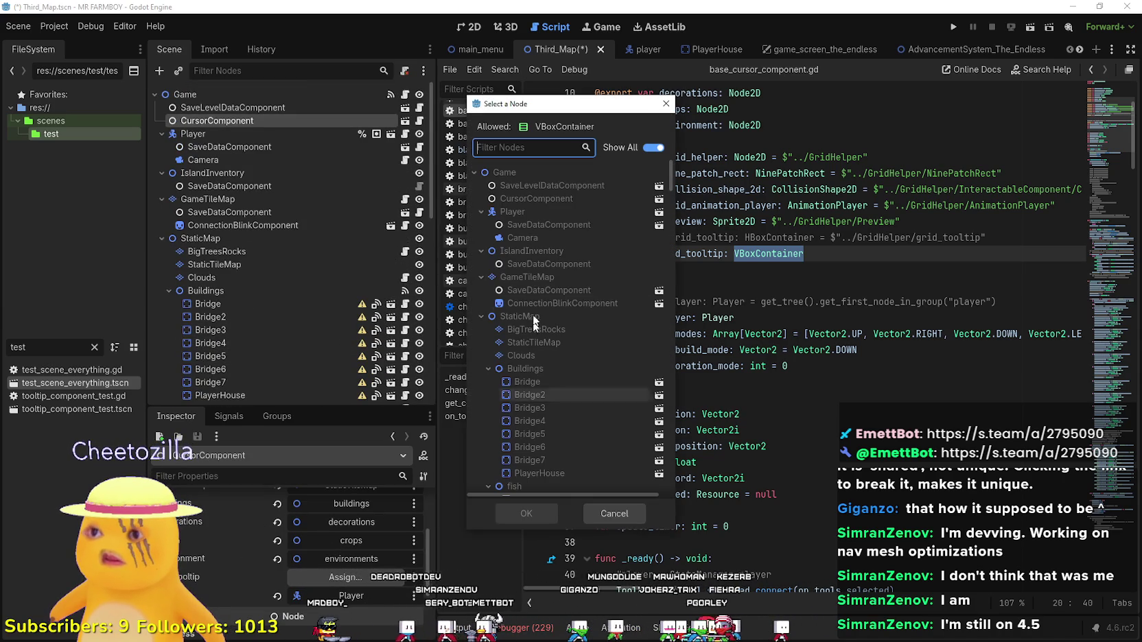
left_click(652, 148)
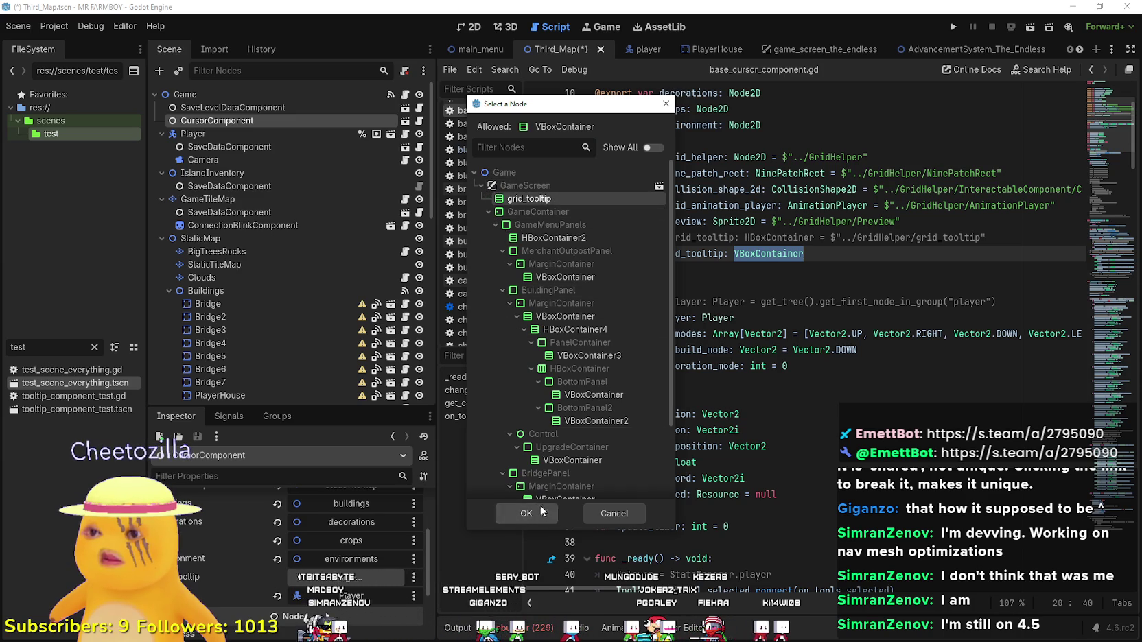
left_click(527, 514)
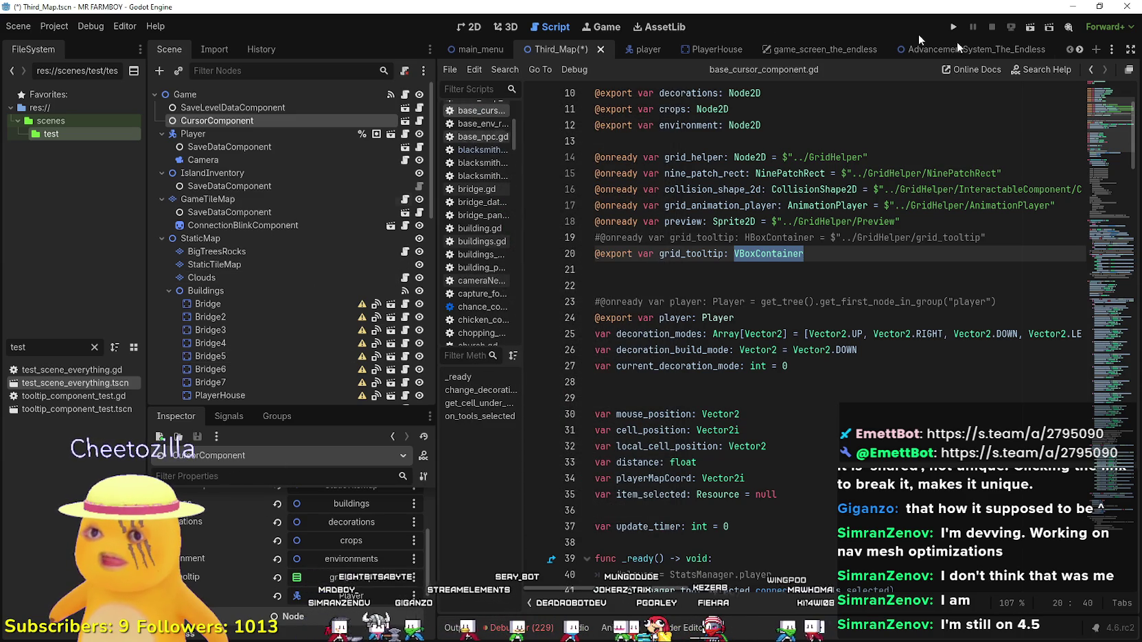
key("ctrl+s")
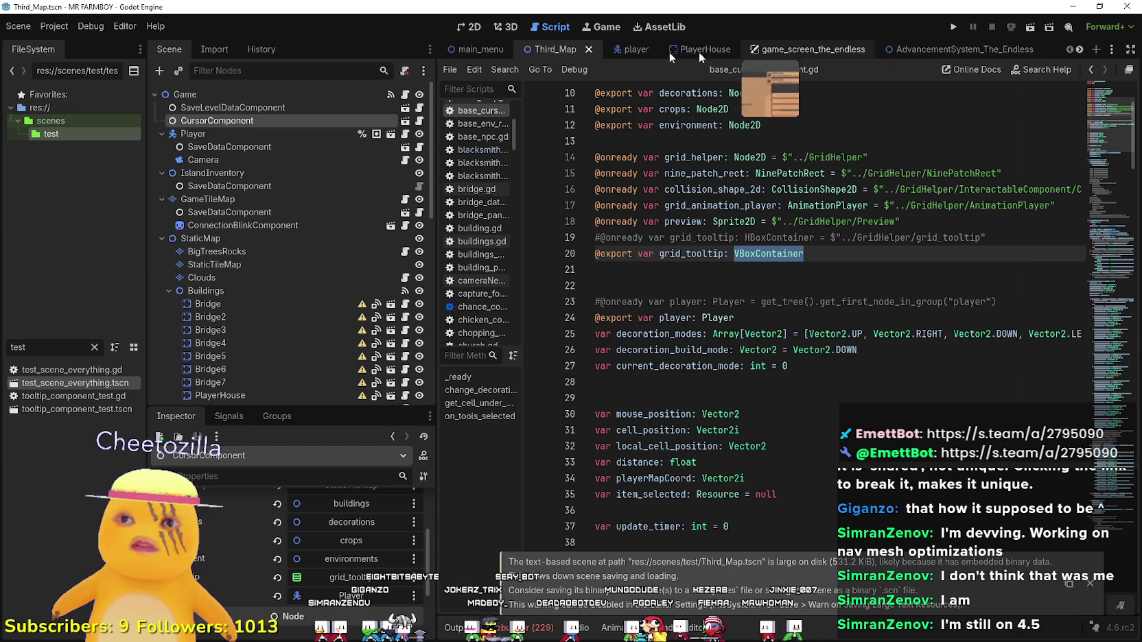
left_click(1078, 50)
left_click(1078, 50)
left_click(1079, 49)
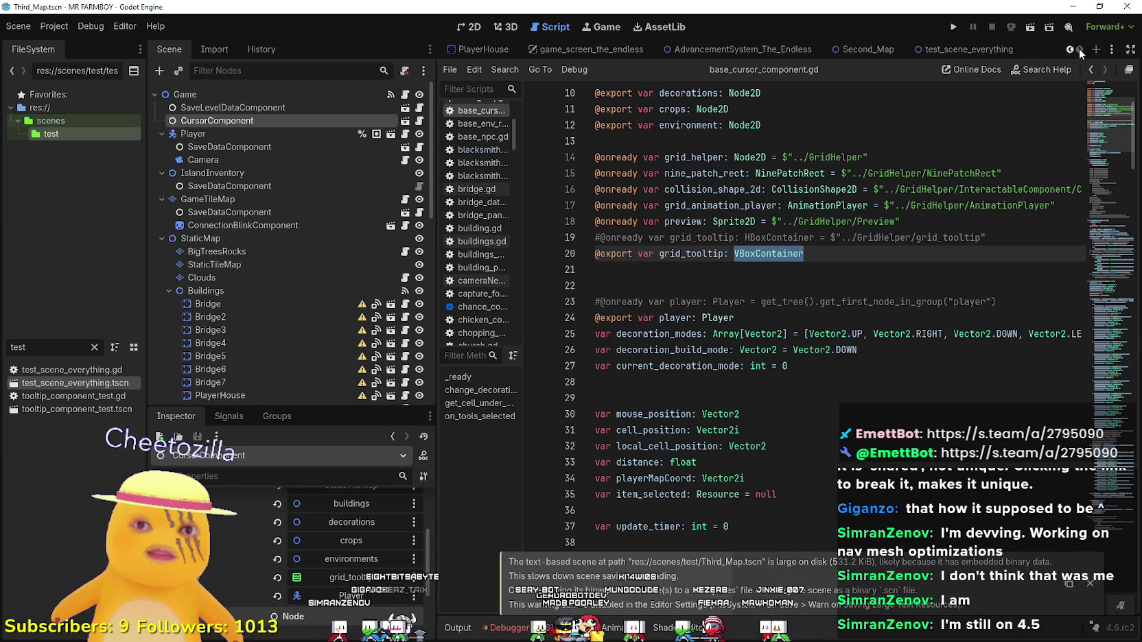
Run the project, relaunch after the frozen window, and load Save 3.
scroll(273, 322, "down", 10)
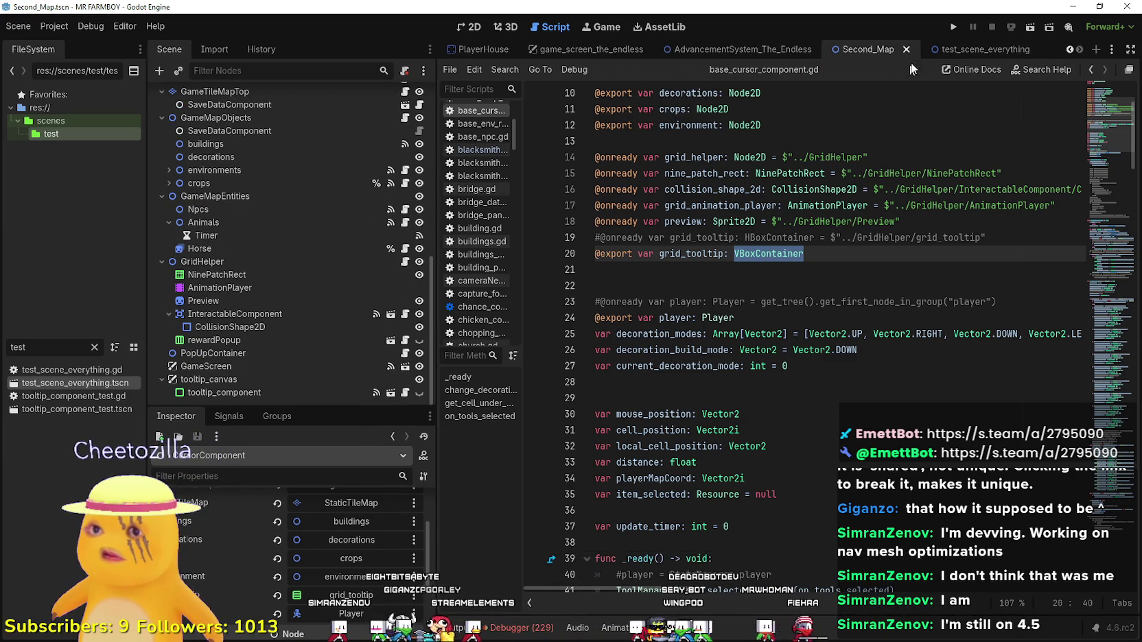
left_click(952, 30)
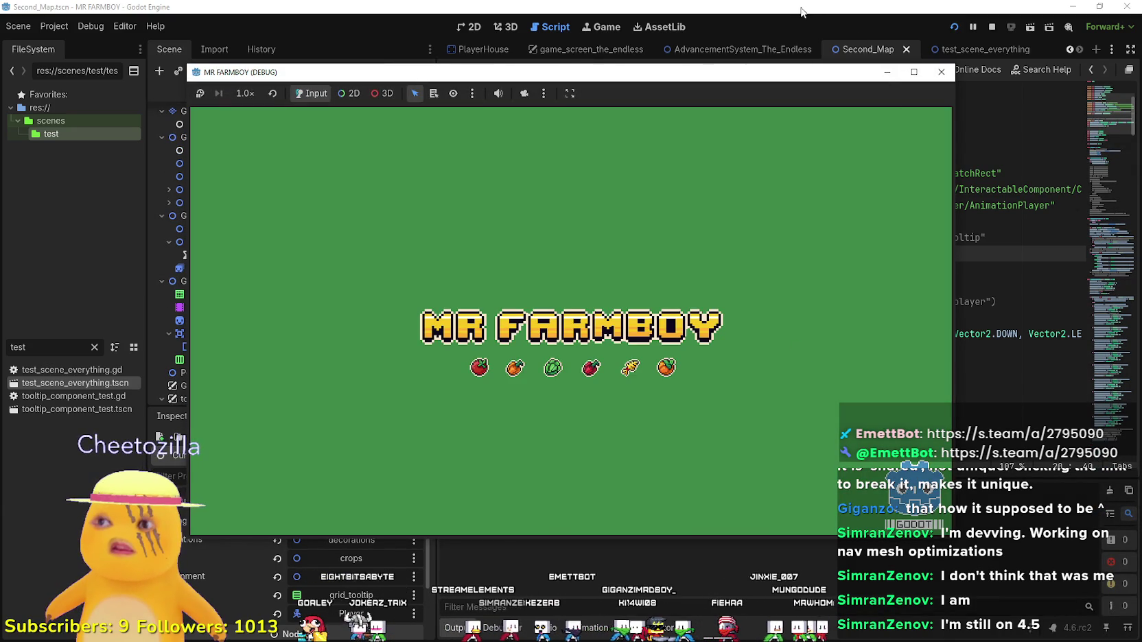
key("F8")
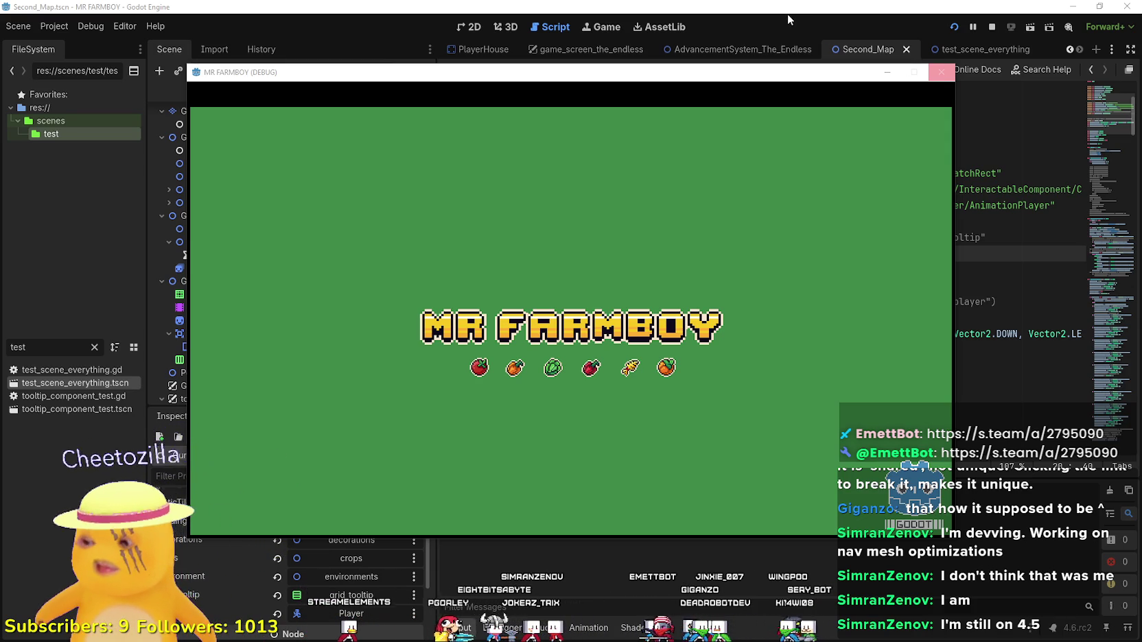
key("F5")
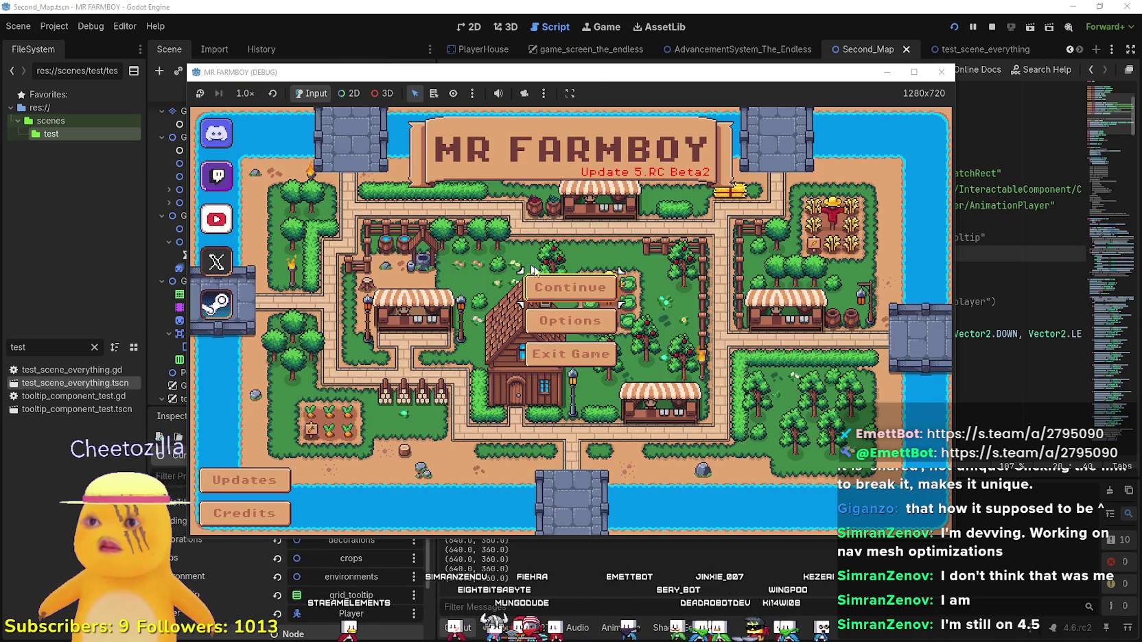
left_click(549, 285)
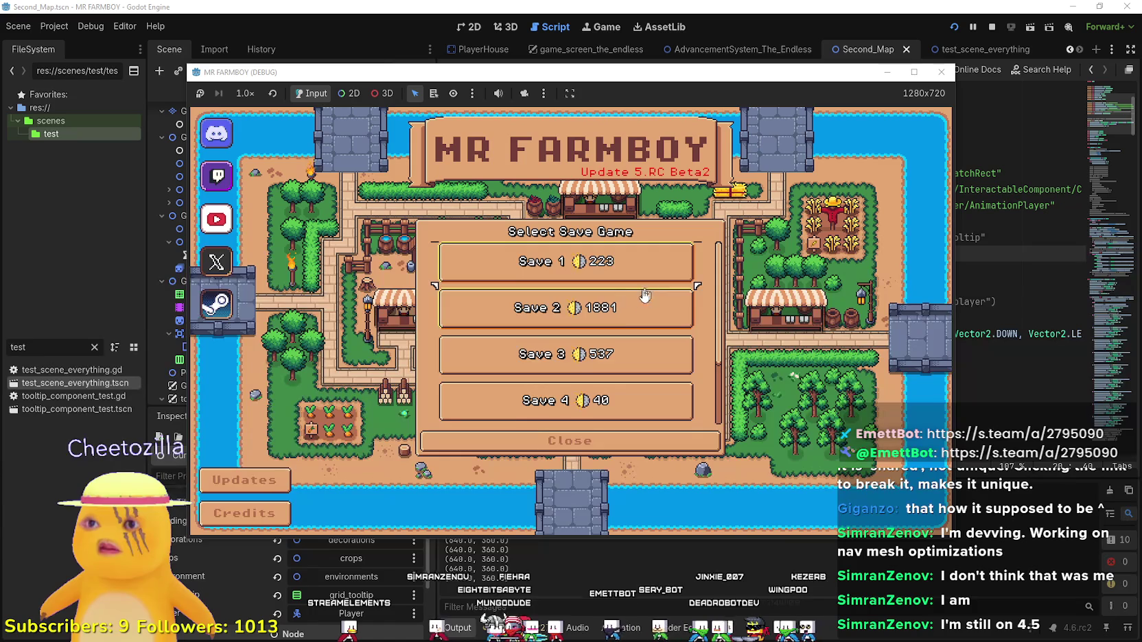
scroll(609, 312, "up", 3)
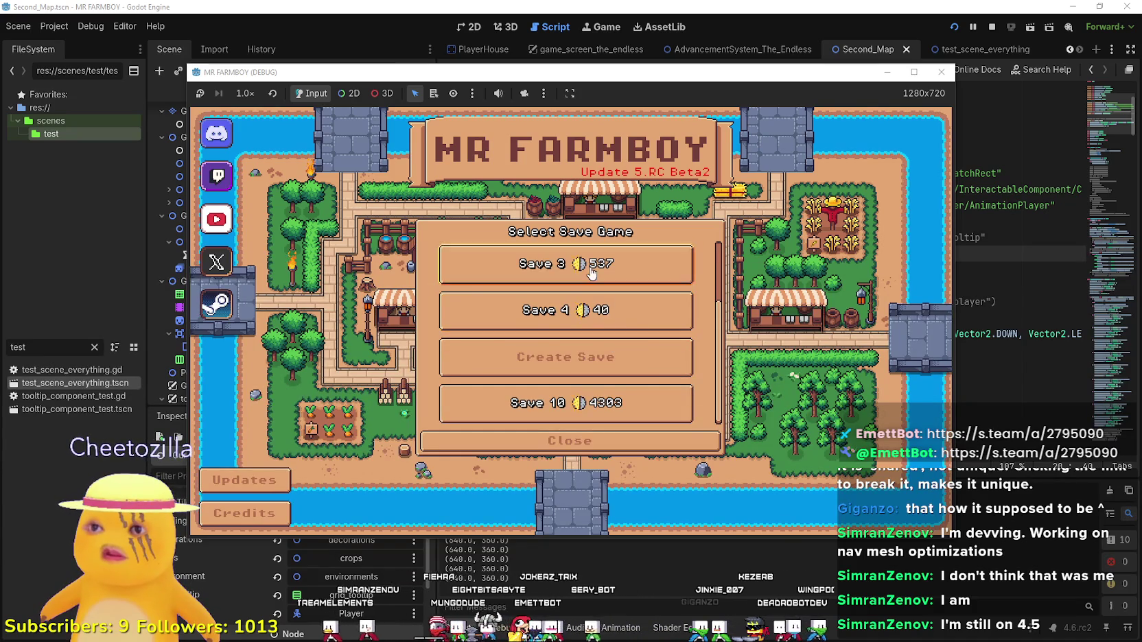
left_click(608, 326)
left_click(508, 373)
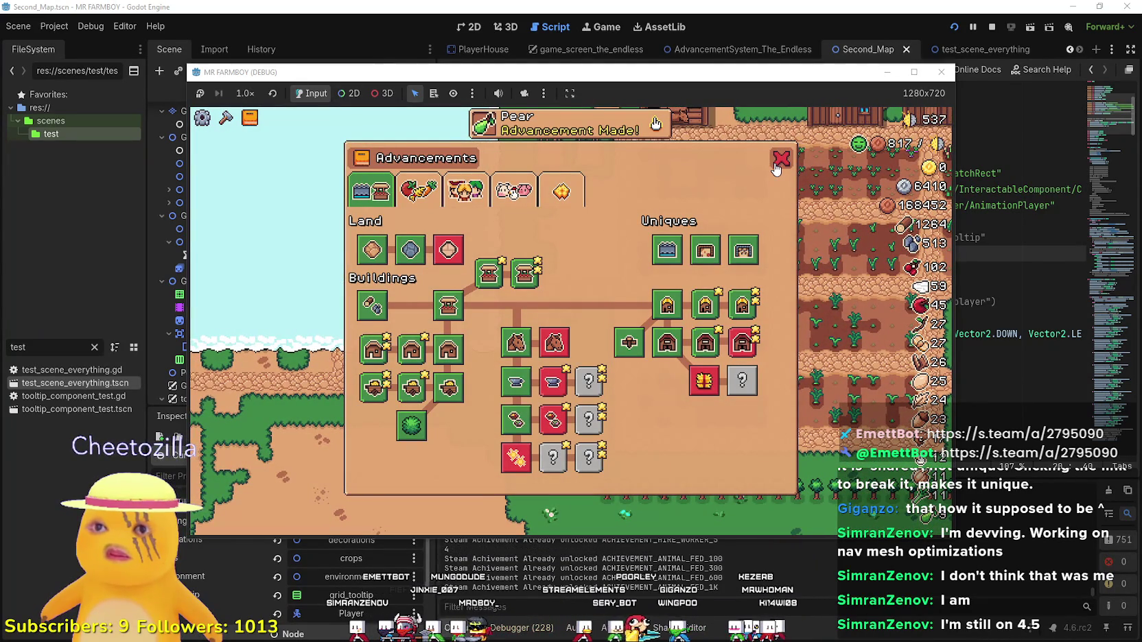
Close the Advancements panel, toggle the crafting panel, and stop the test run.
left_click(777, 164)
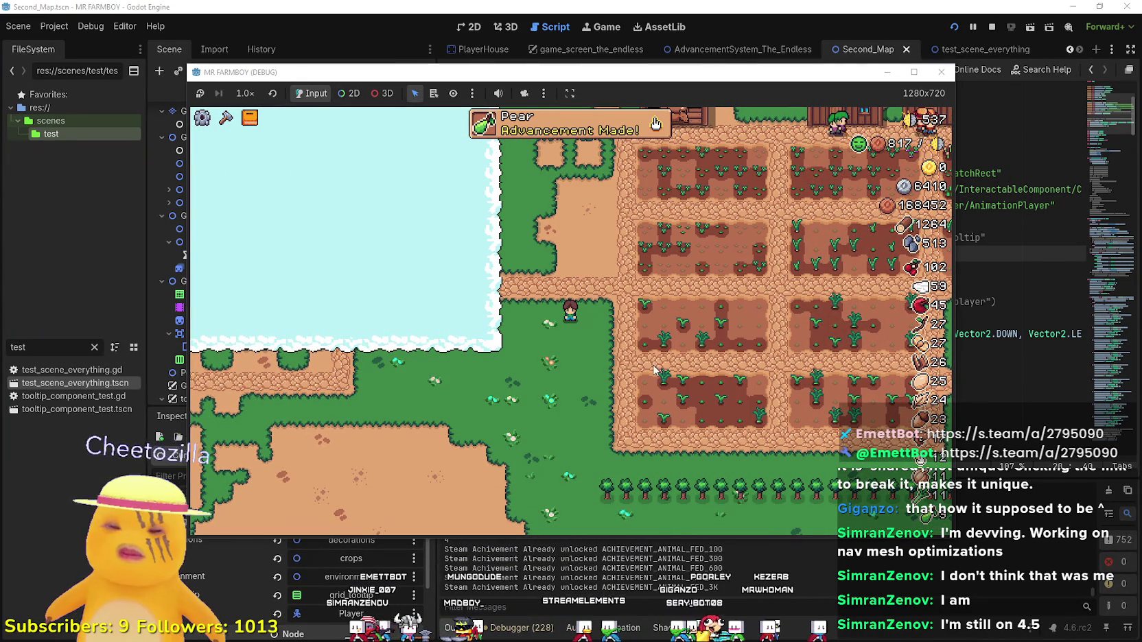
key("c")
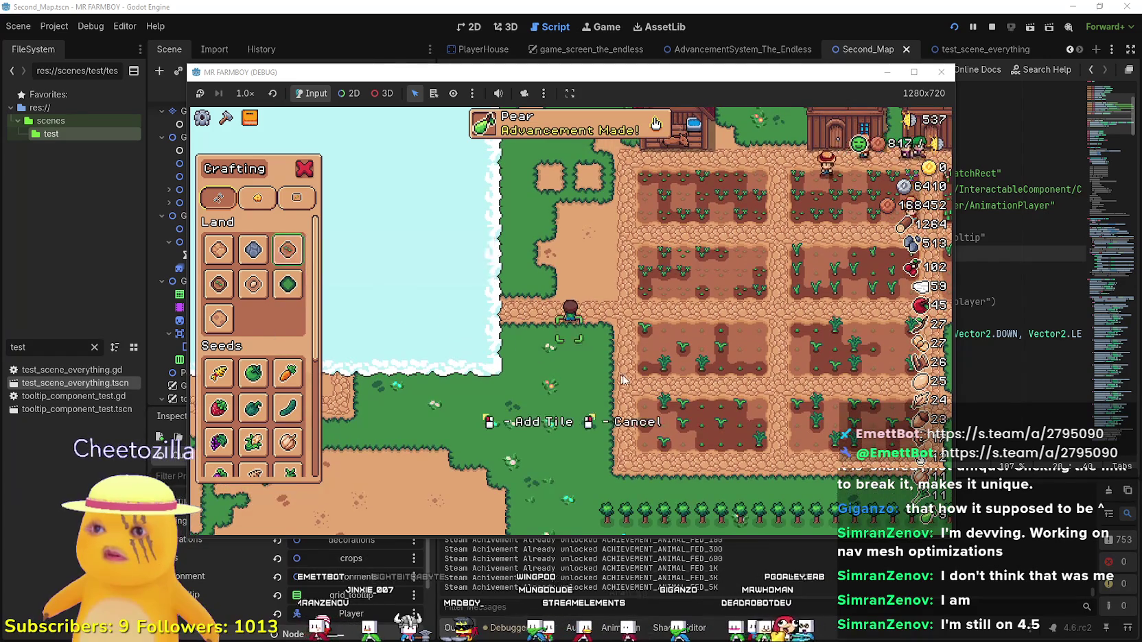
key("w")
key("c")
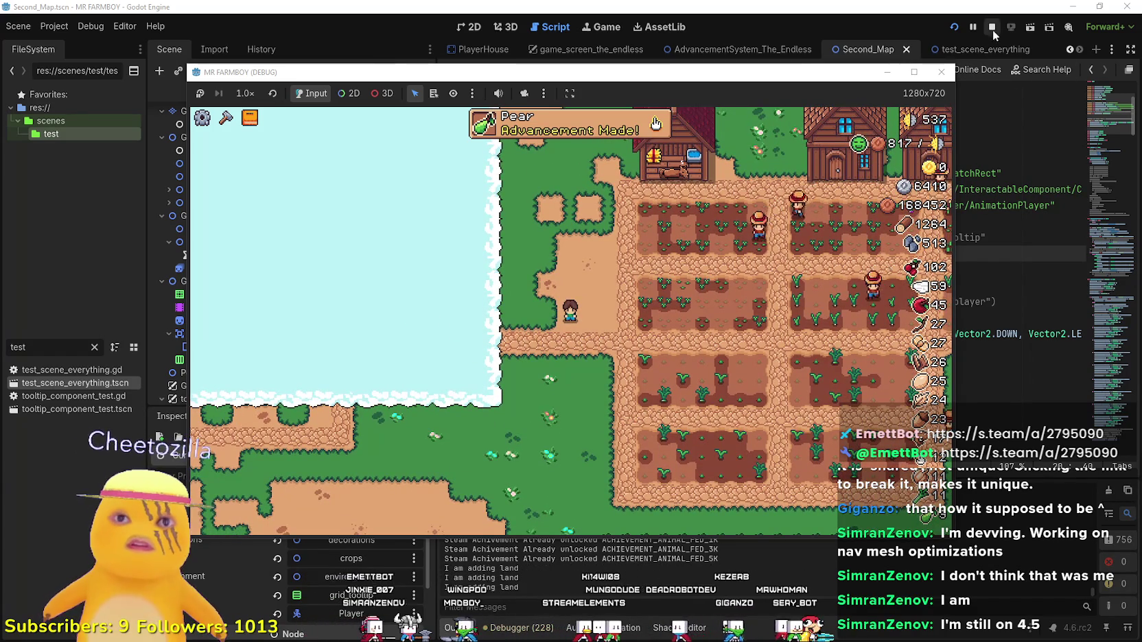
left_click(968, 119)
left_click(992, 27)
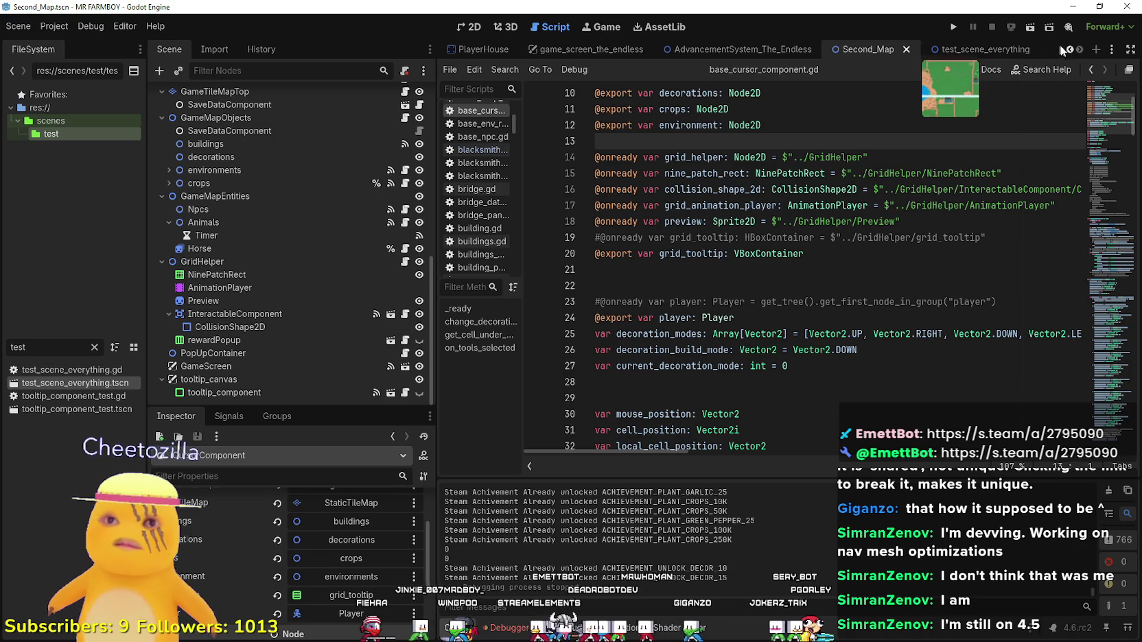
Filter the FileSystem for 'game' and open game_screen.tscn.
double_click(8, 347)
type("gham")
key("BackSpace")
key("BackSpace")
key("BackSpace")
type("ame")
double_click(67, 408)
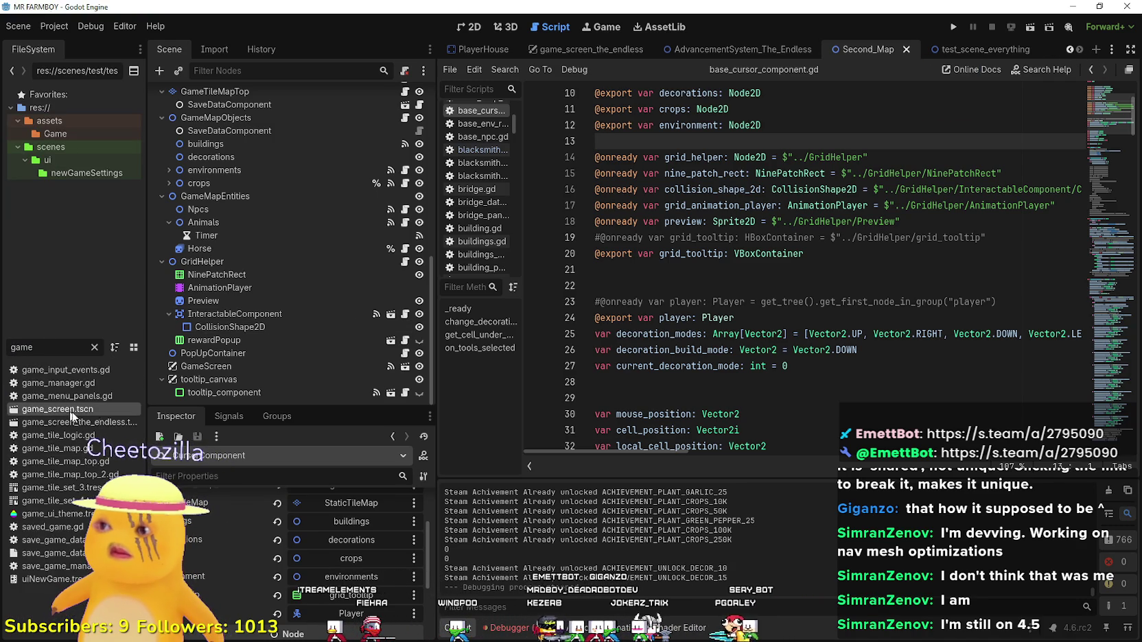
In the 2D view, hide the AdvancementSystem panel and save game_screen.
left_click(482, 29)
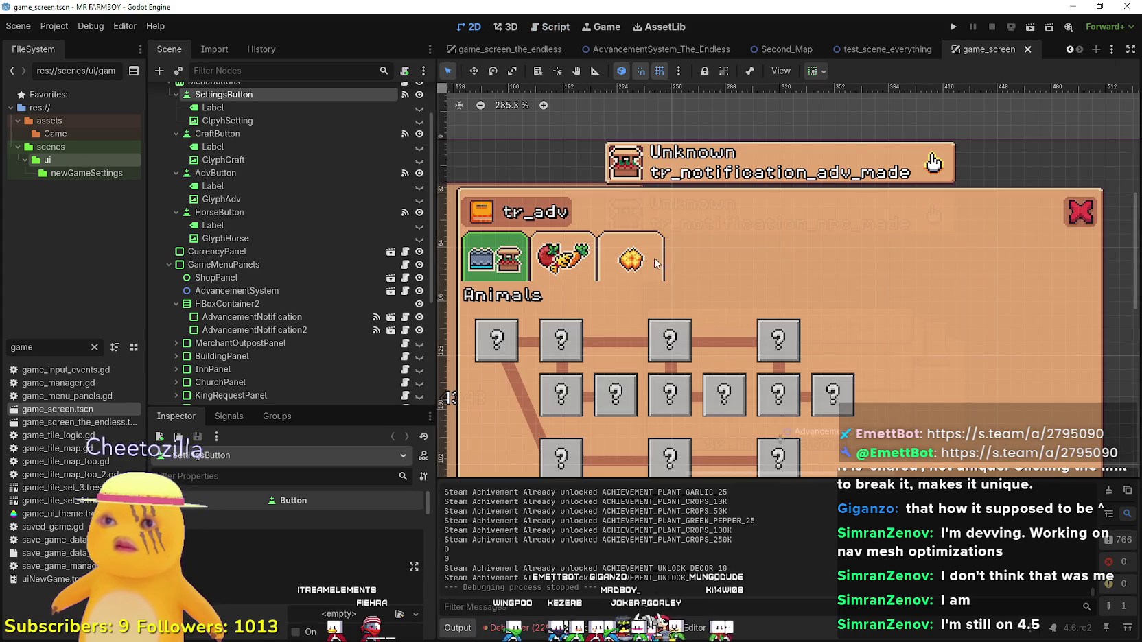
scroll(290, 193, "up", 2)
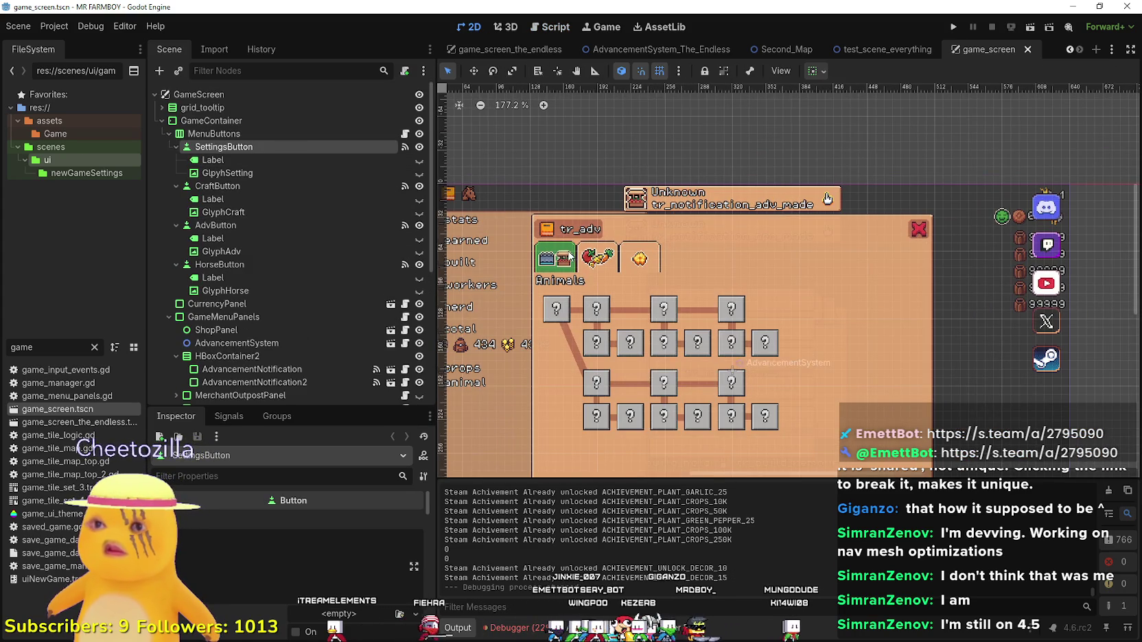
scroll(570, 254, "down", 3)
scroll(384, 206, "down", 3)
left_click(420, 188)
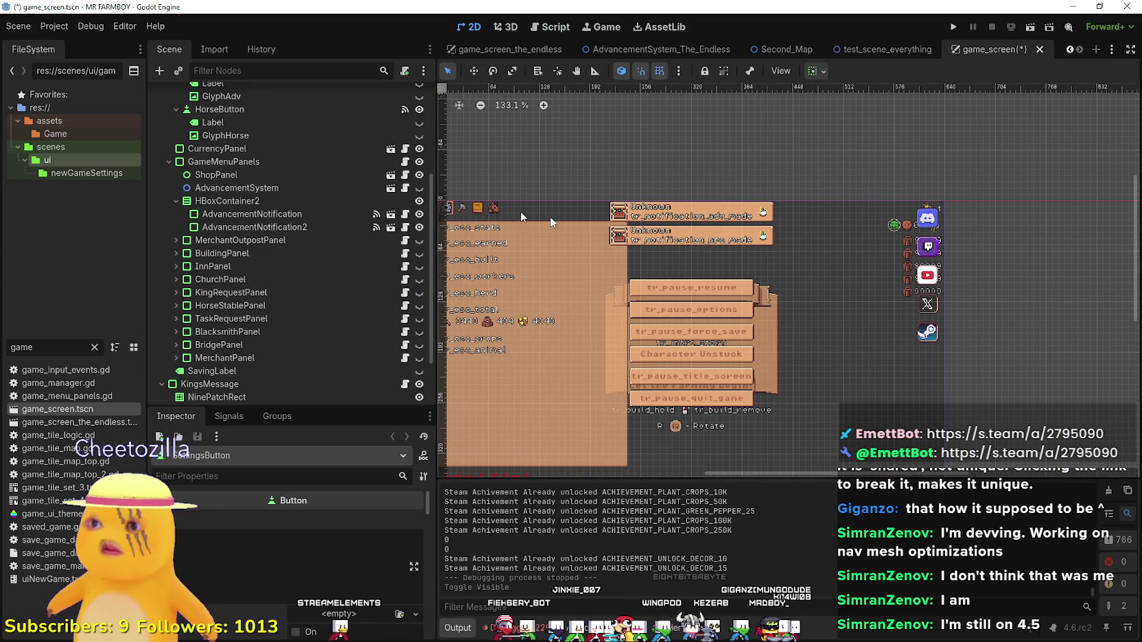
scroll(712, 230, "up", 2)
key("ctrl+s")
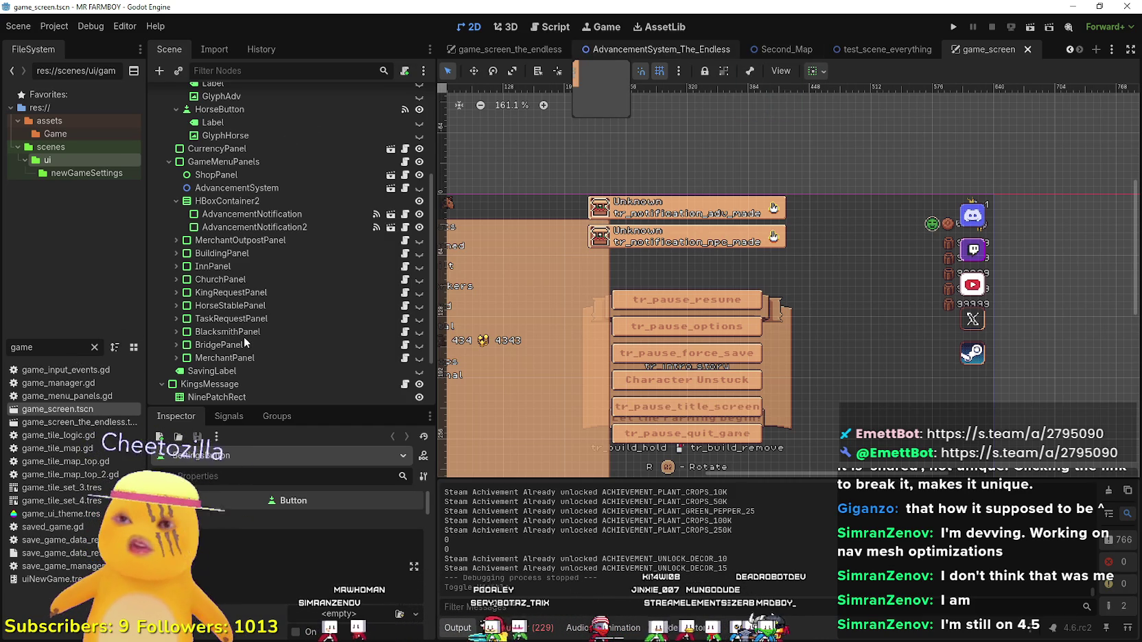
left_click(634, 49)
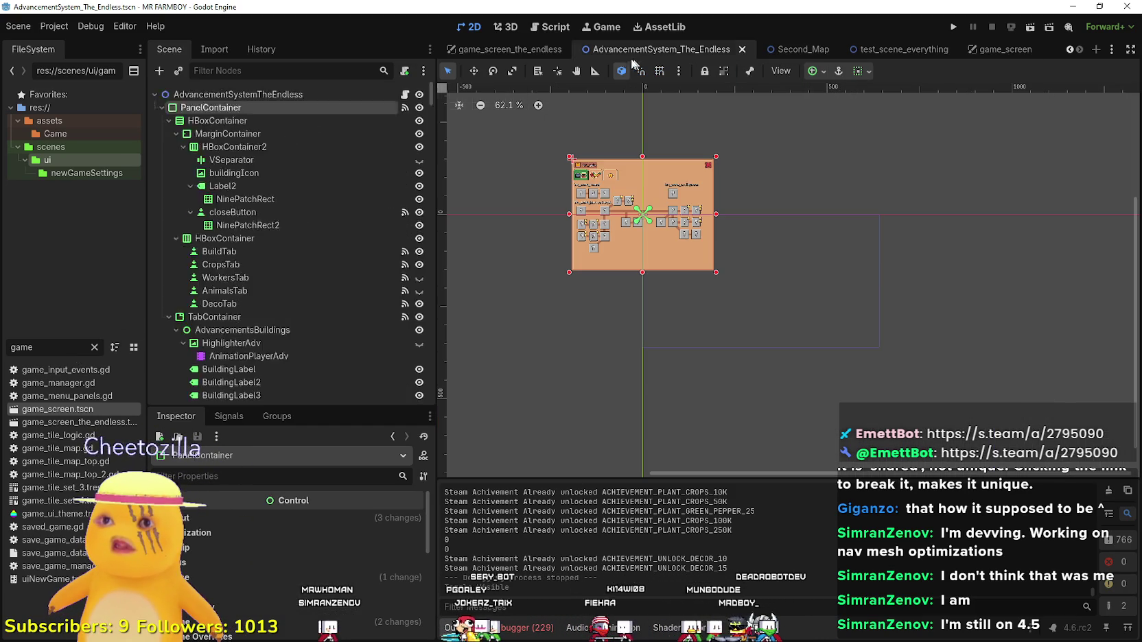
In Third_Map, disable and confirm Editable Children on GameScreen, then reselect CursorComponent.
left_click(1070, 49)
left_click(1070, 50)
left_click(1070, 49)
left_click(1070, 49)
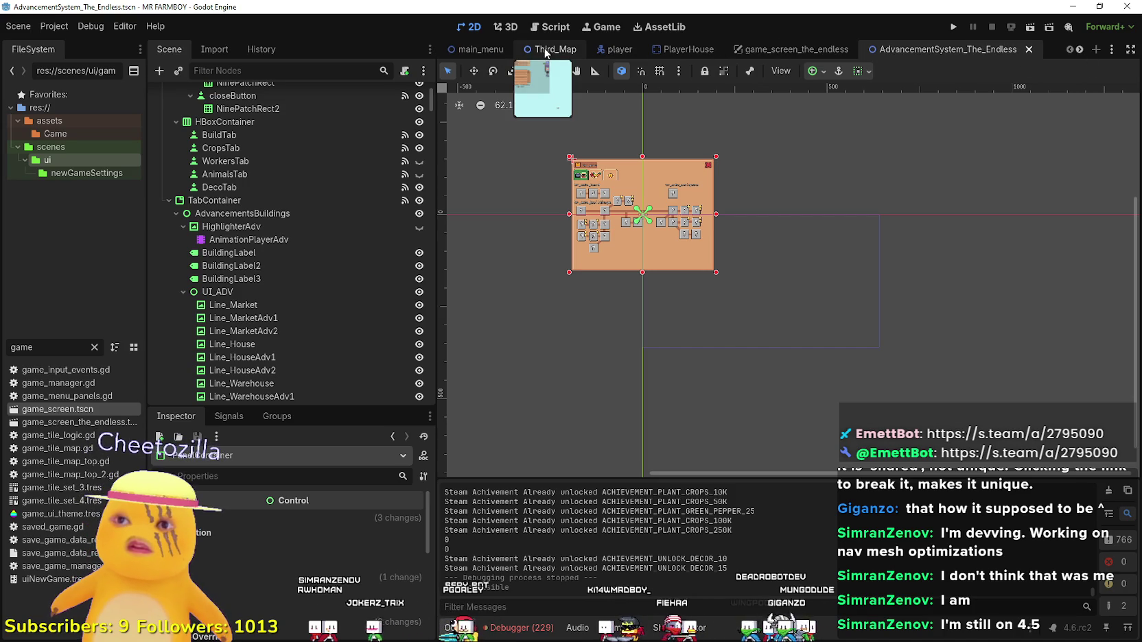
scroll(264, 292, "down", 10)
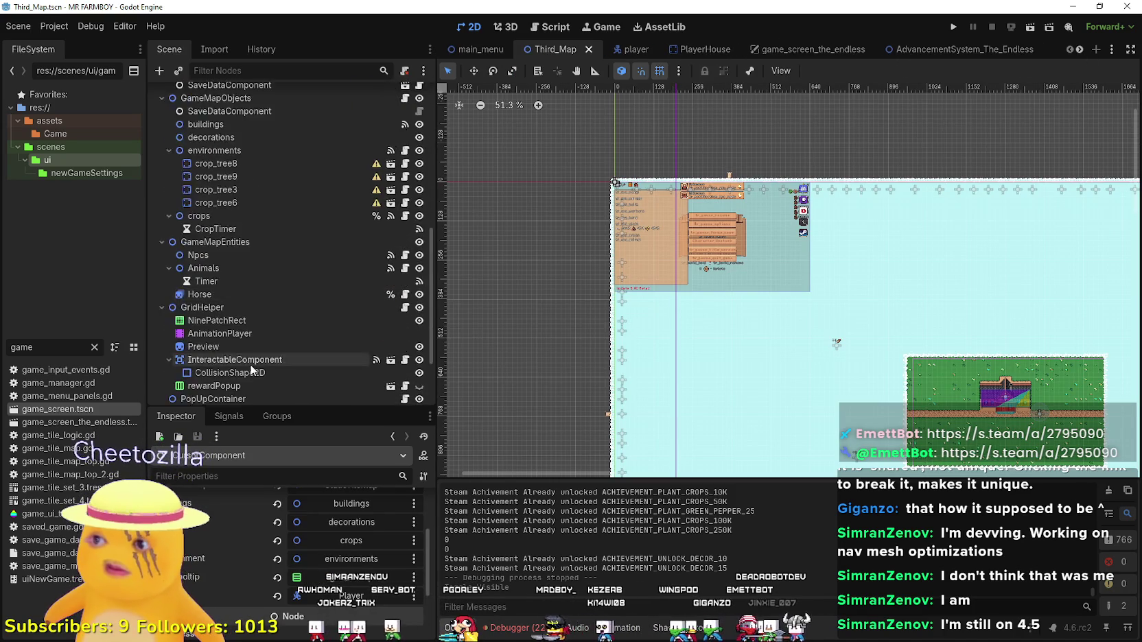
right_click(229, 314)
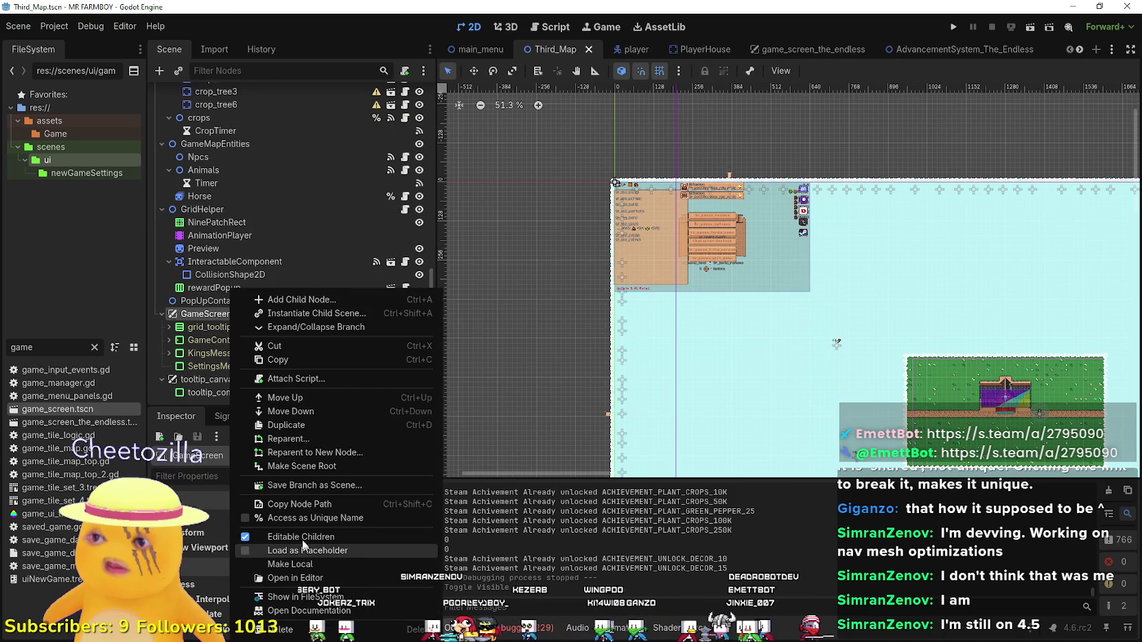
left_click(315, 509)
left_click(480, 334)
scroll(284, 301, "up", 8)
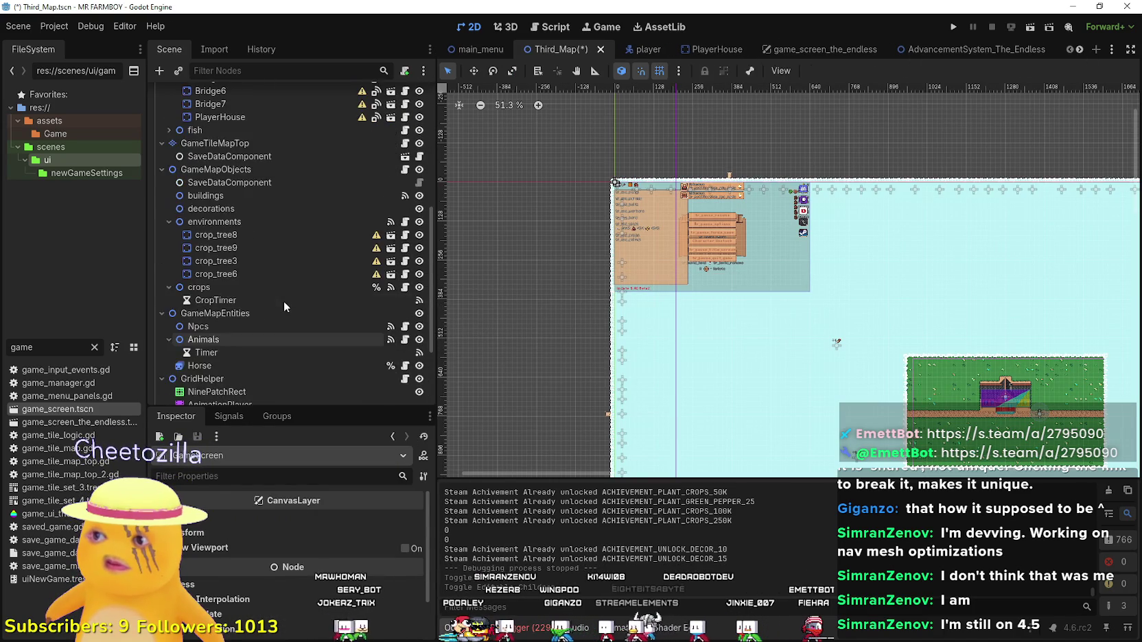
scroll(288, 295, "up", 2)
left_click(202, 121)
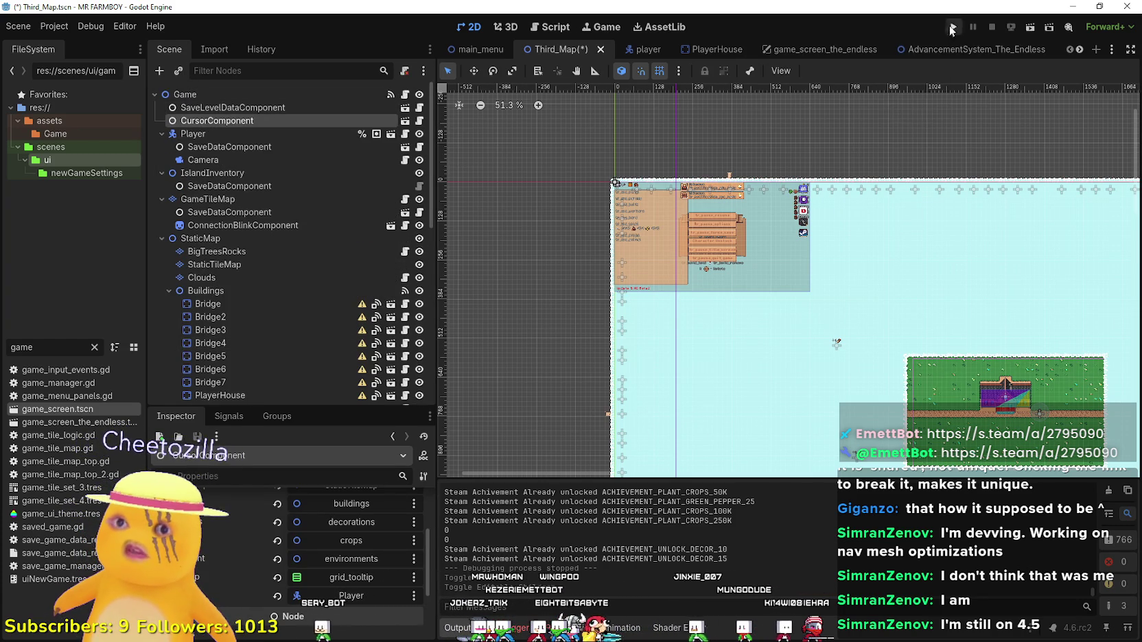
Save the Third_Map scene and launch the game project.
scroll(947, 242, "down", 2)
scroll(993, 347, "up", 2)
key("ctrl+s")
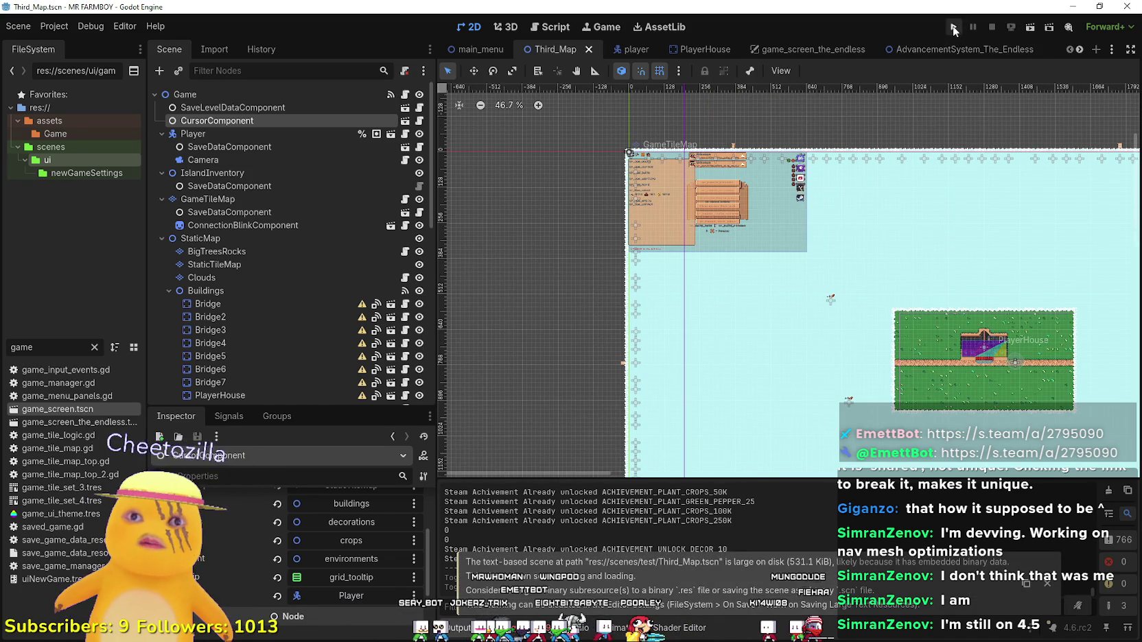
left_click(954, 26)
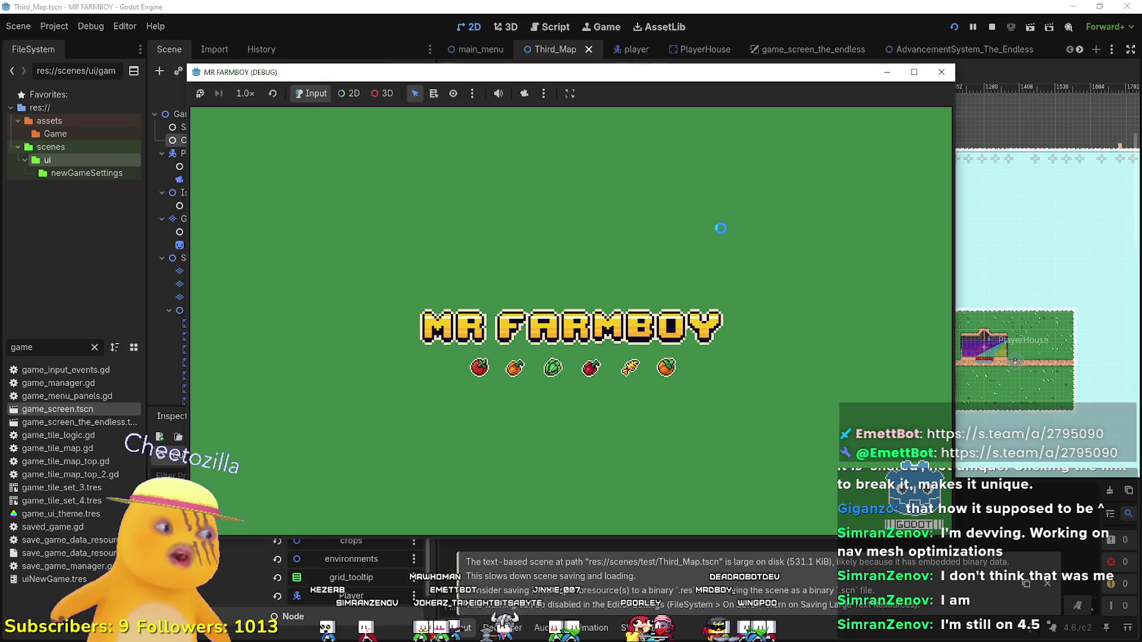
left_click(941, 71)
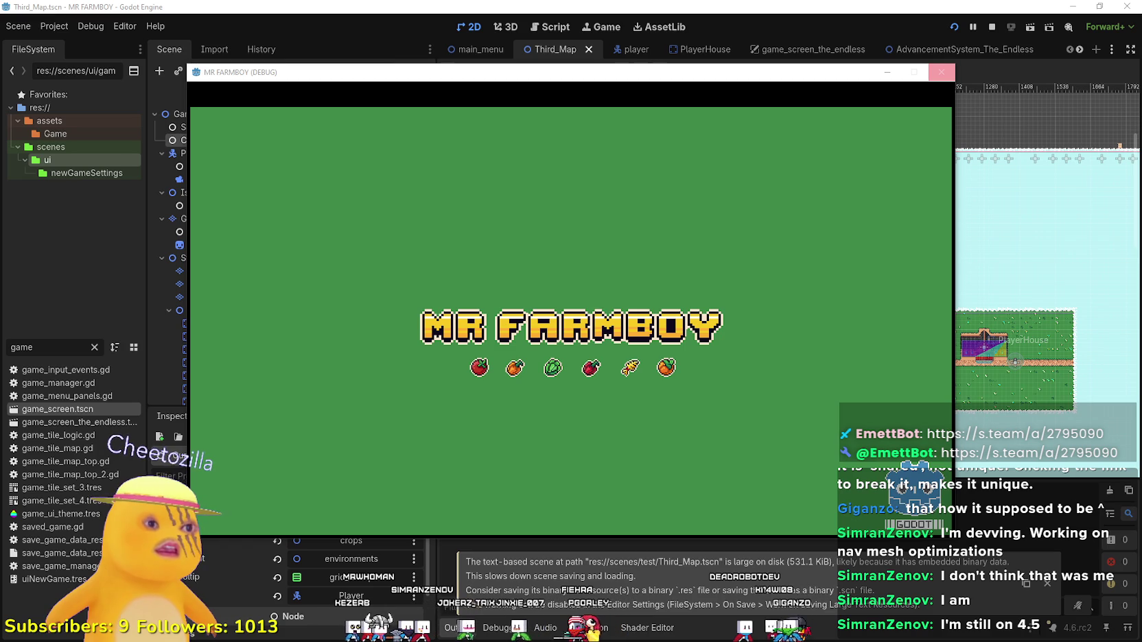
left_click(941, 71)
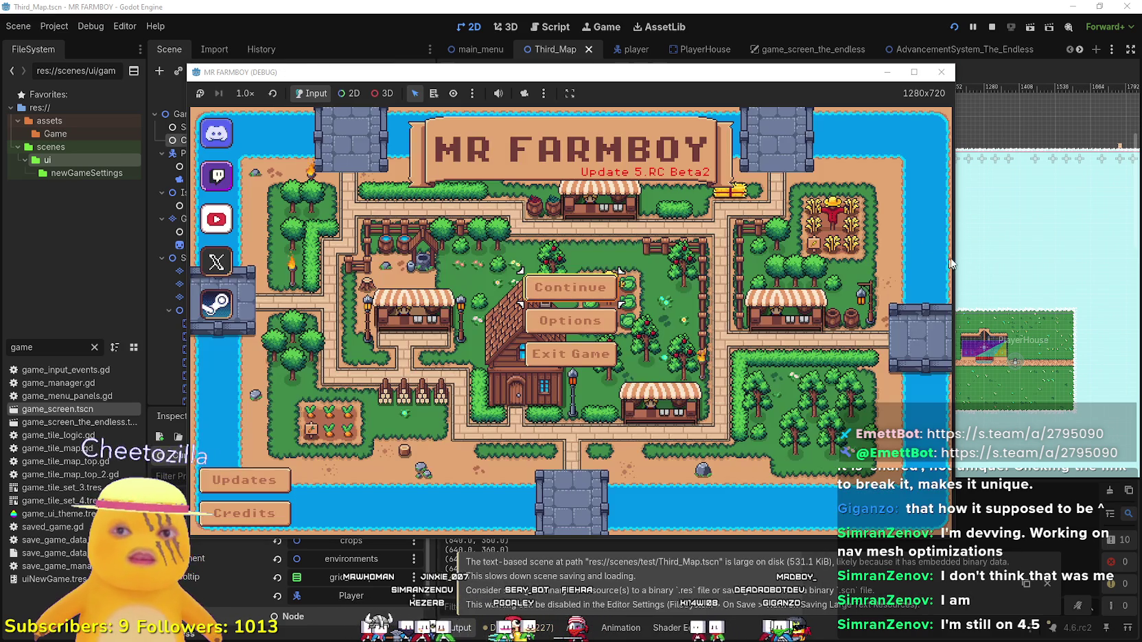
Continue to the save list, create a new save slot, and start a new game.
left_click(597, 294)
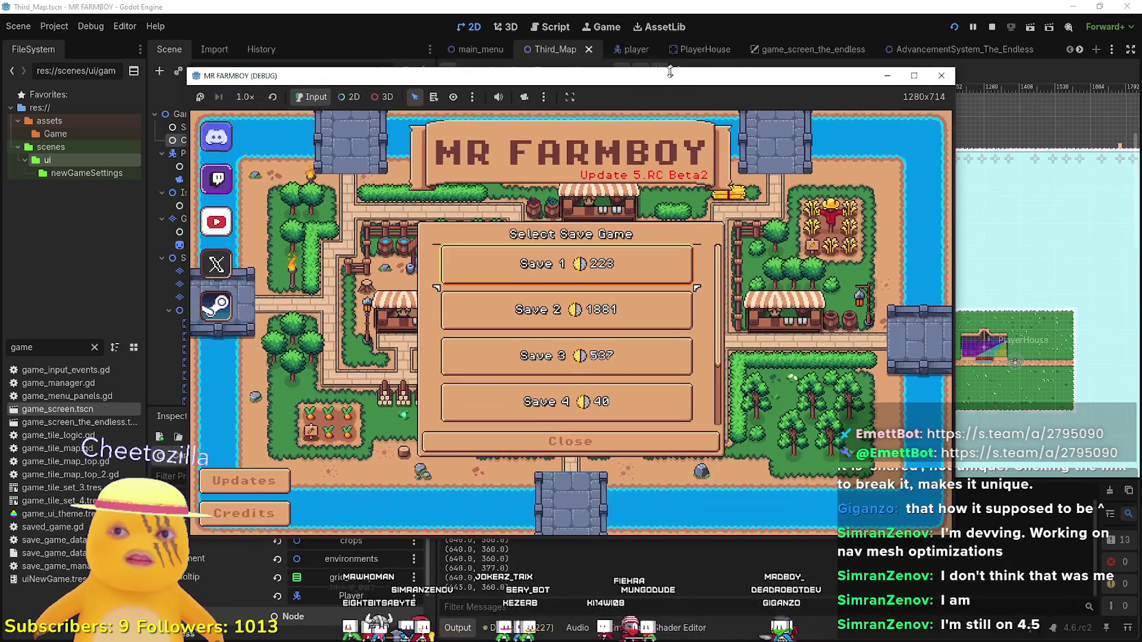
left_click_drag(575, 66, 696, 52)
scroll(759, 391, "down", 2)
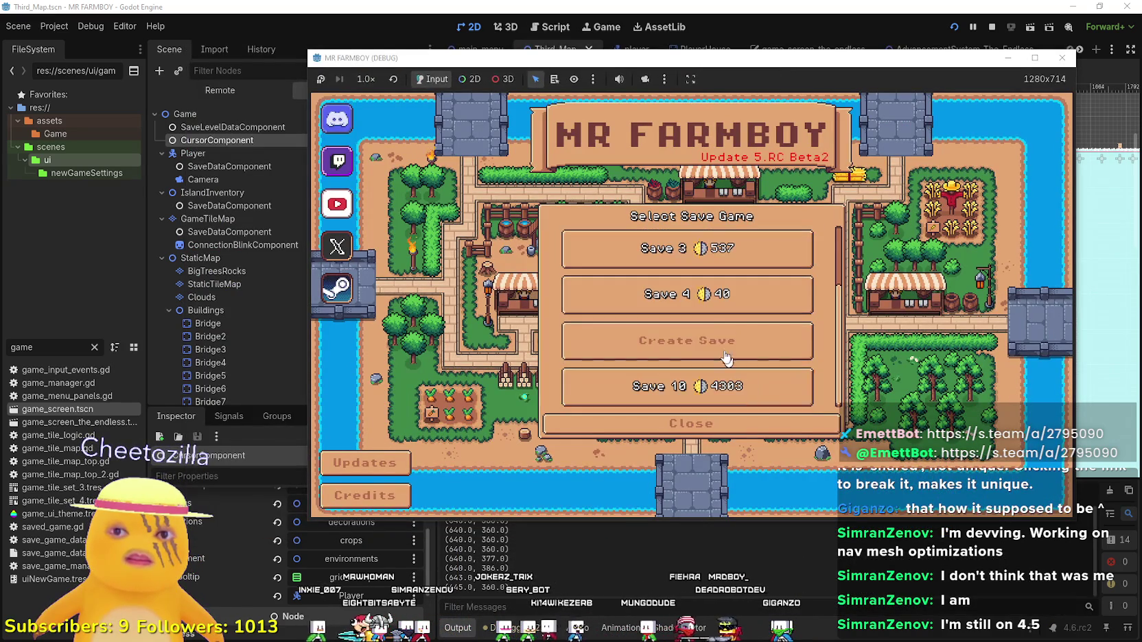
left_click(721, 346)
left_click(623, 417)
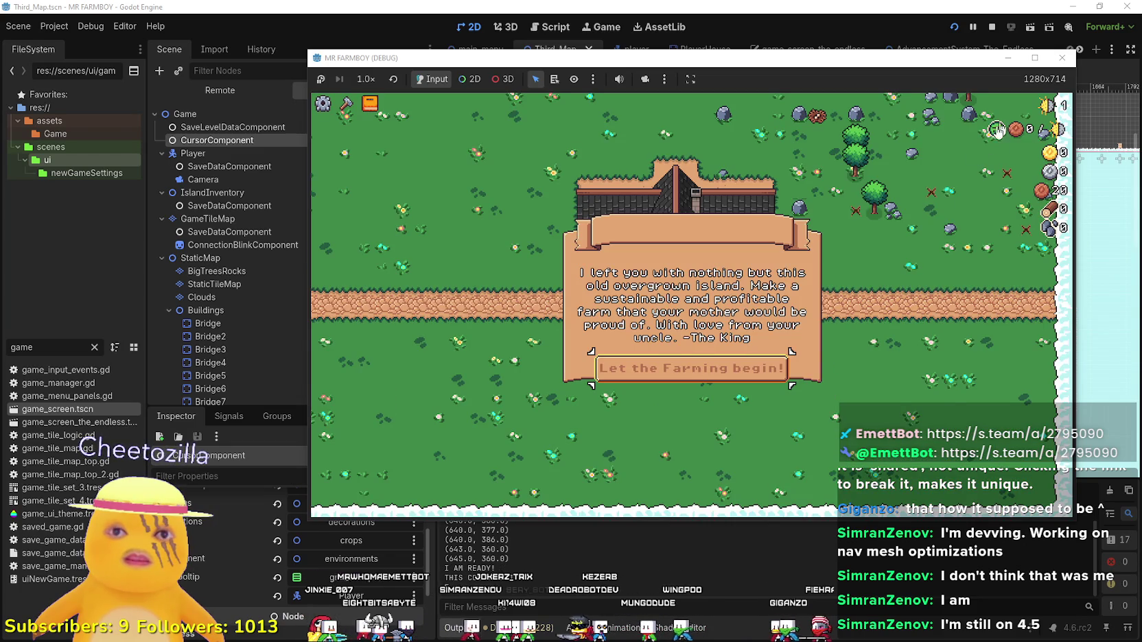
scroll(997, 130, "up", 1)
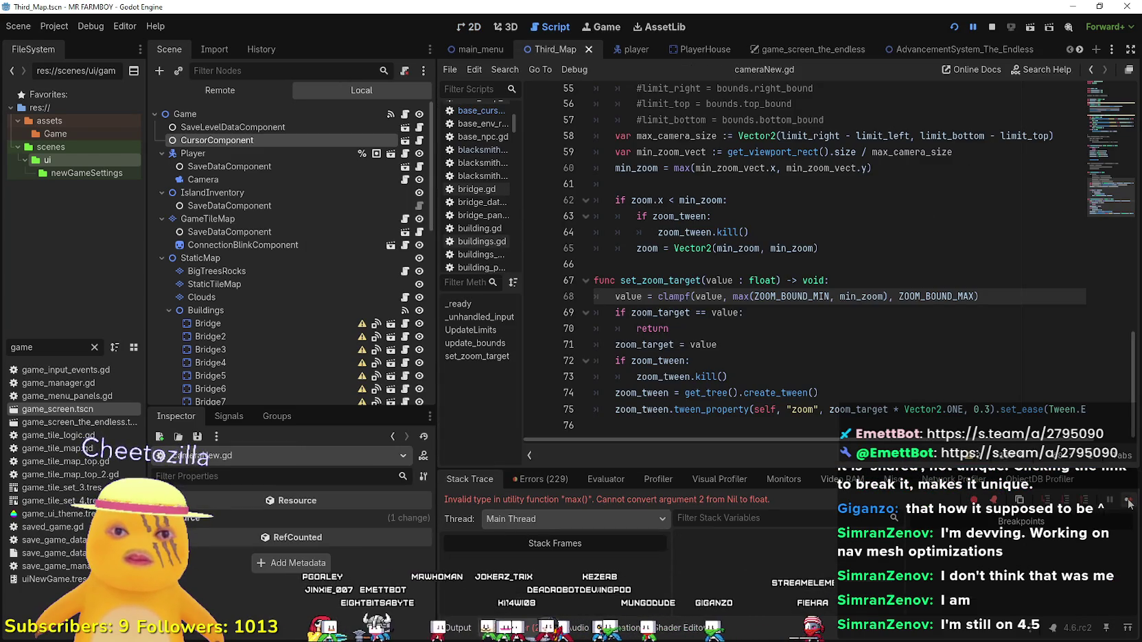
Resume after the max() error, dismiss the King's 'Let the Farming begin!' message, and open Advancements.
left_click(1129, 503)
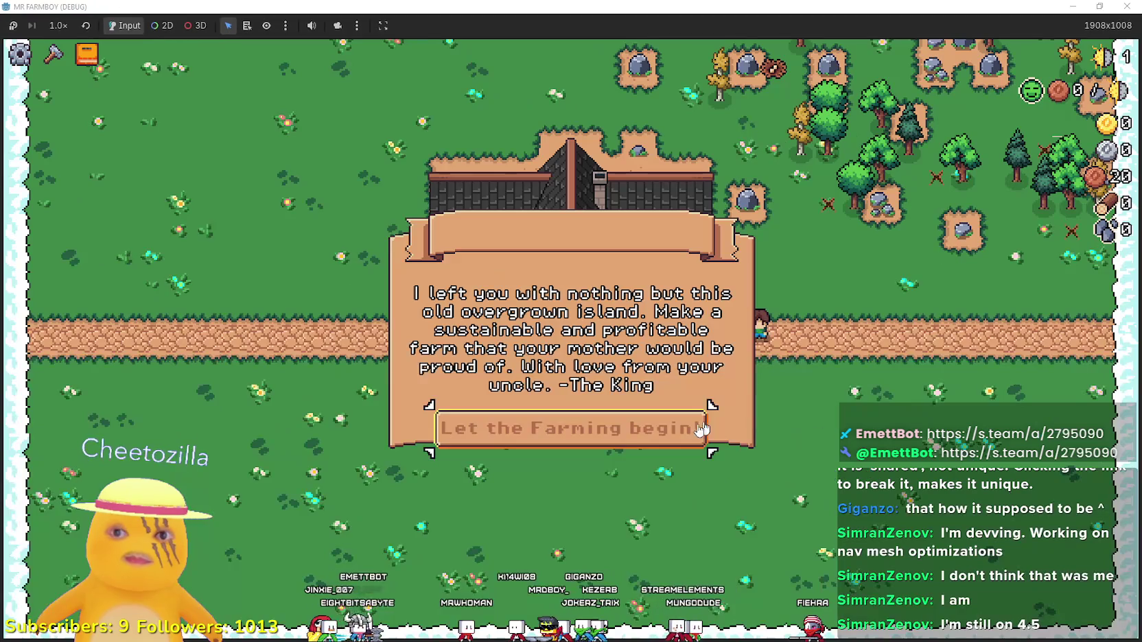
left_click(700, 429)
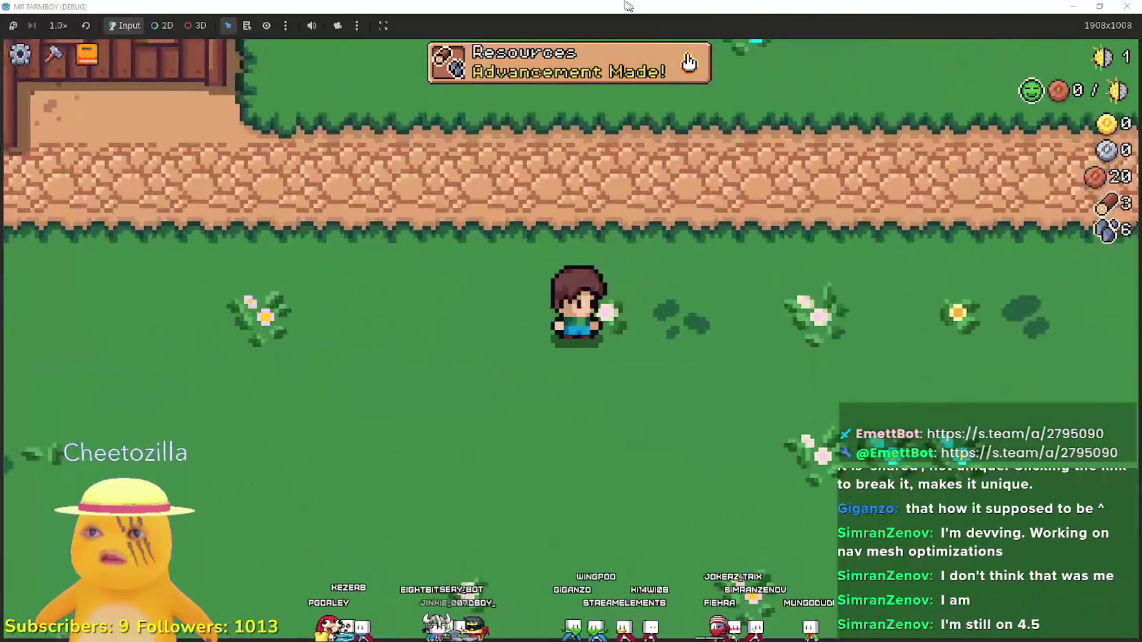
left_click(567, 65)
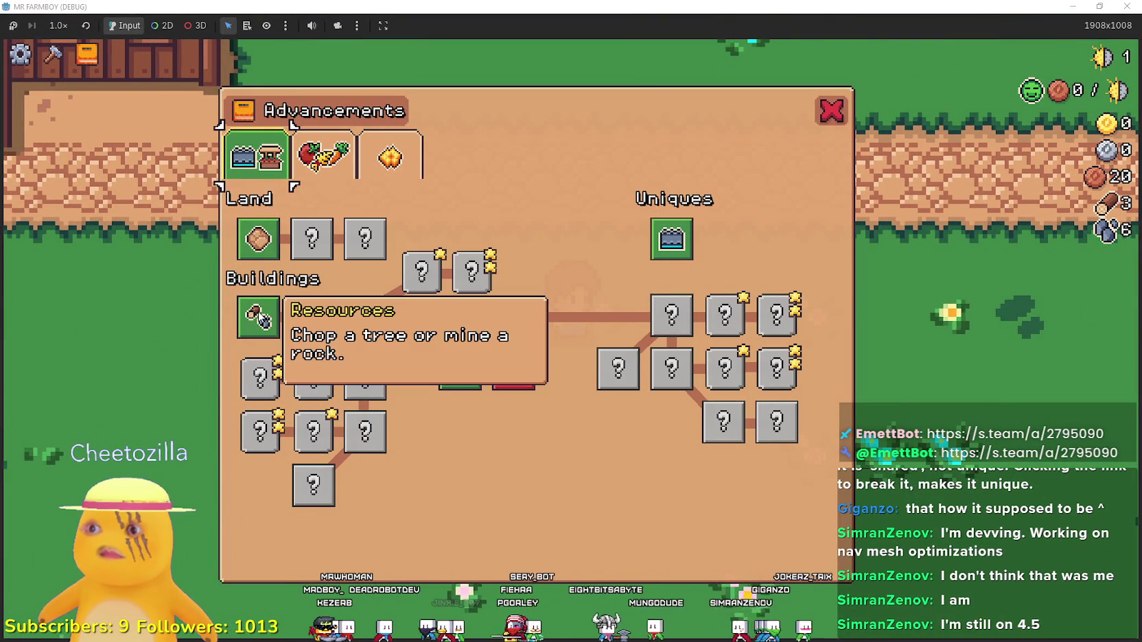
View the crops, Decorations and Land and Buildings advancement tabs, then close the panel.
left_click(322, 156)
left_click(390, 156)
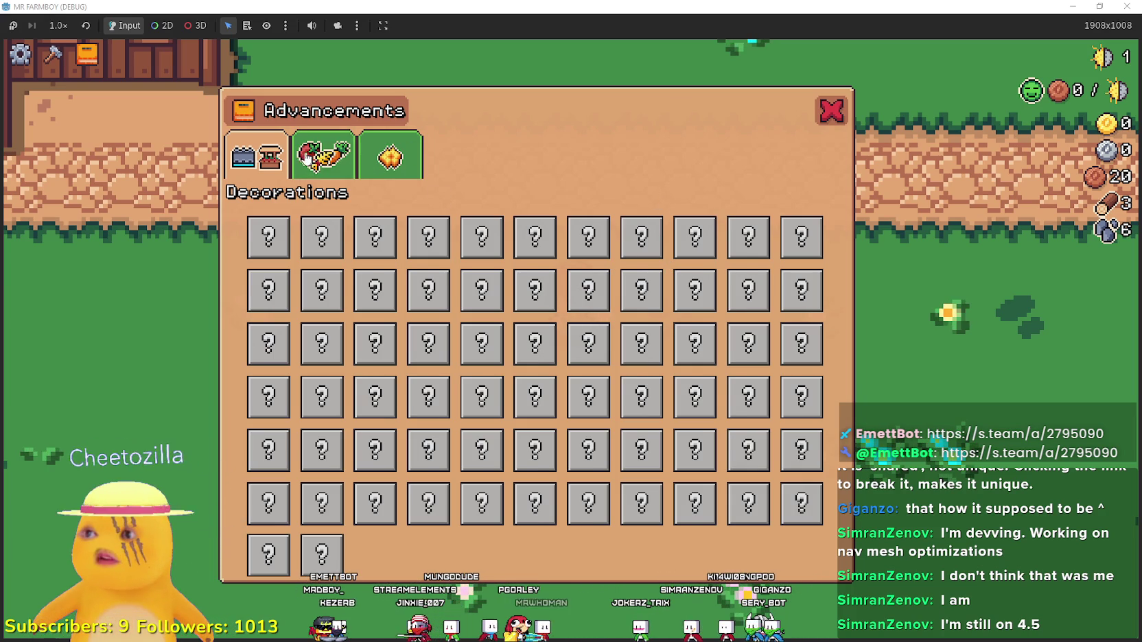
left_click(273, 159)
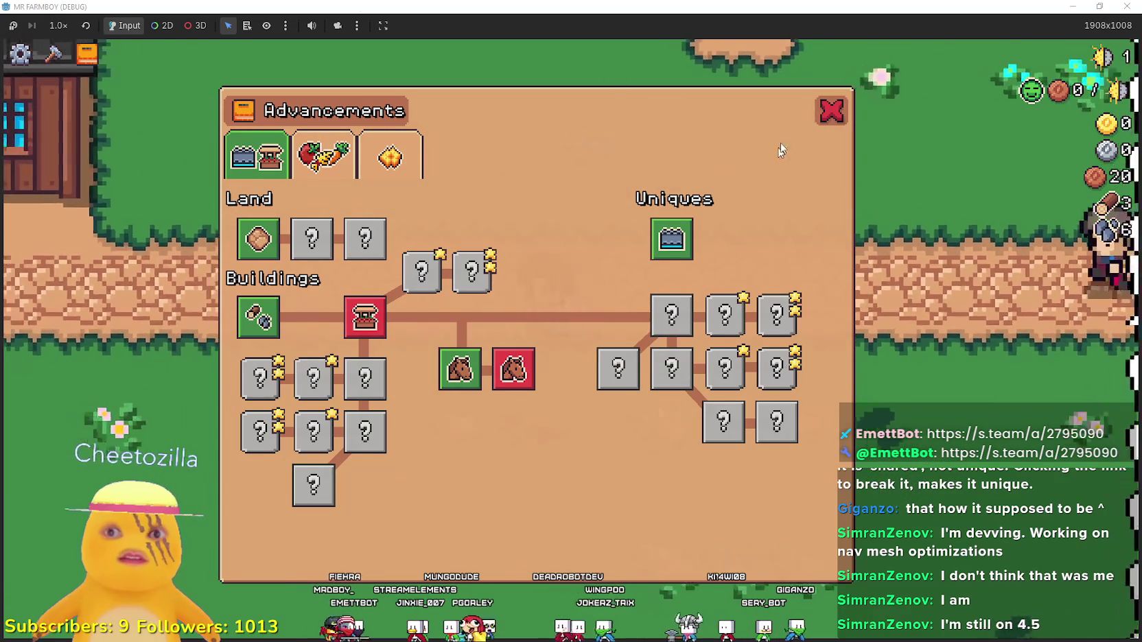
left_click(827, 110)
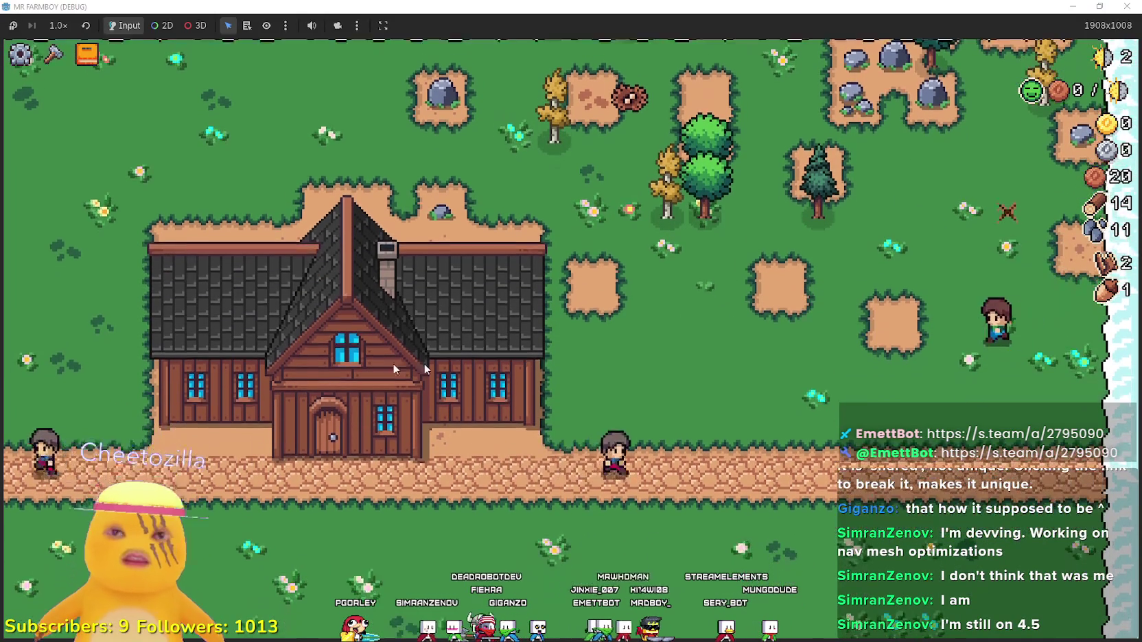
Pick the Grass Tile from the Land, Seeds and Buildings crafting recipes.
left_click(53, 54)
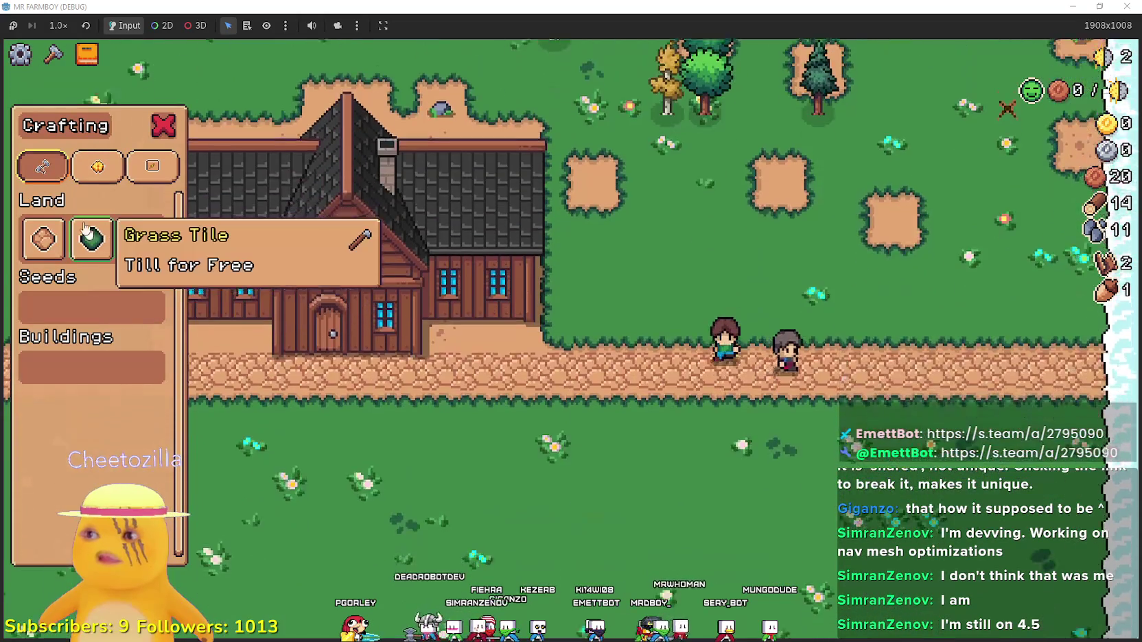
left_click(110, 171)
left_click(42, 167)
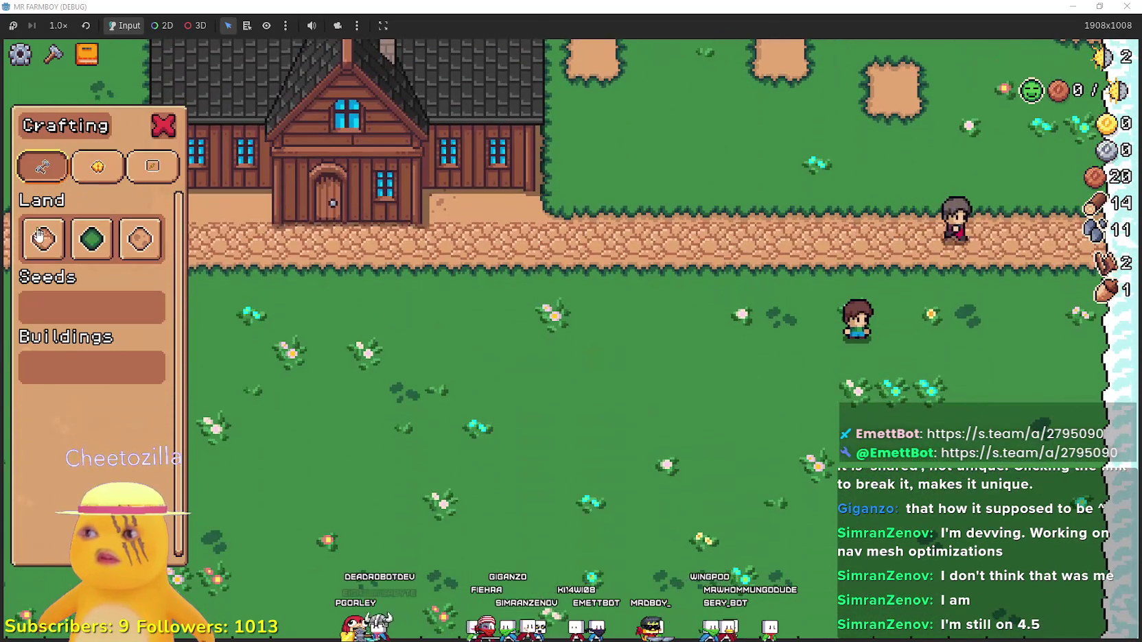
left_click(100, 248)
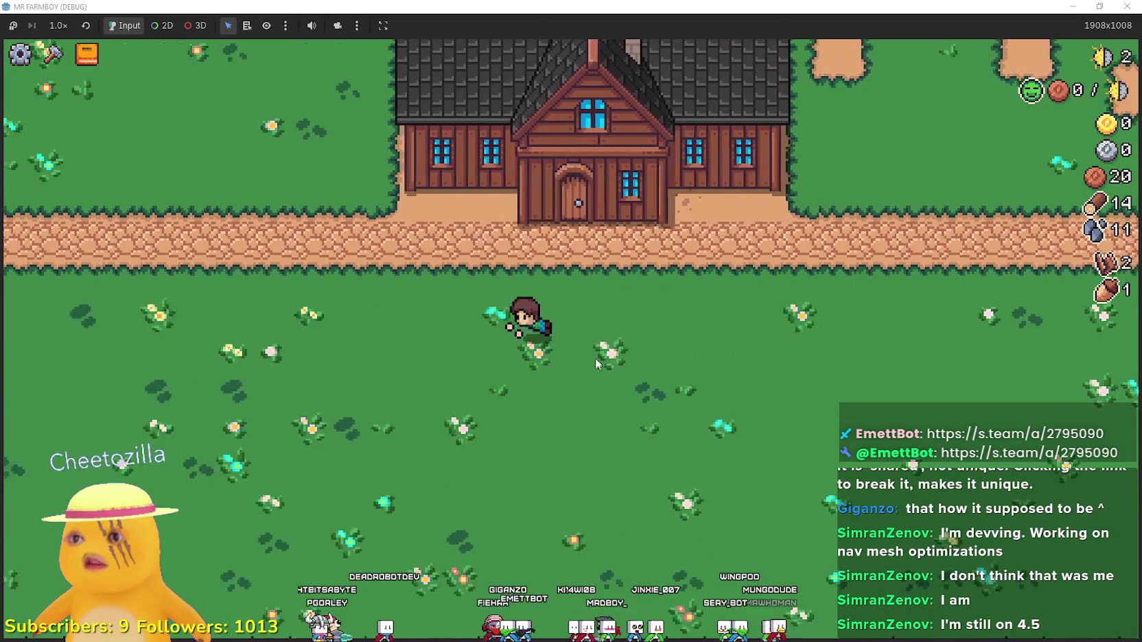
Walk the farmer toward the house door until the debugger halts in player_house.gd.
key("a")
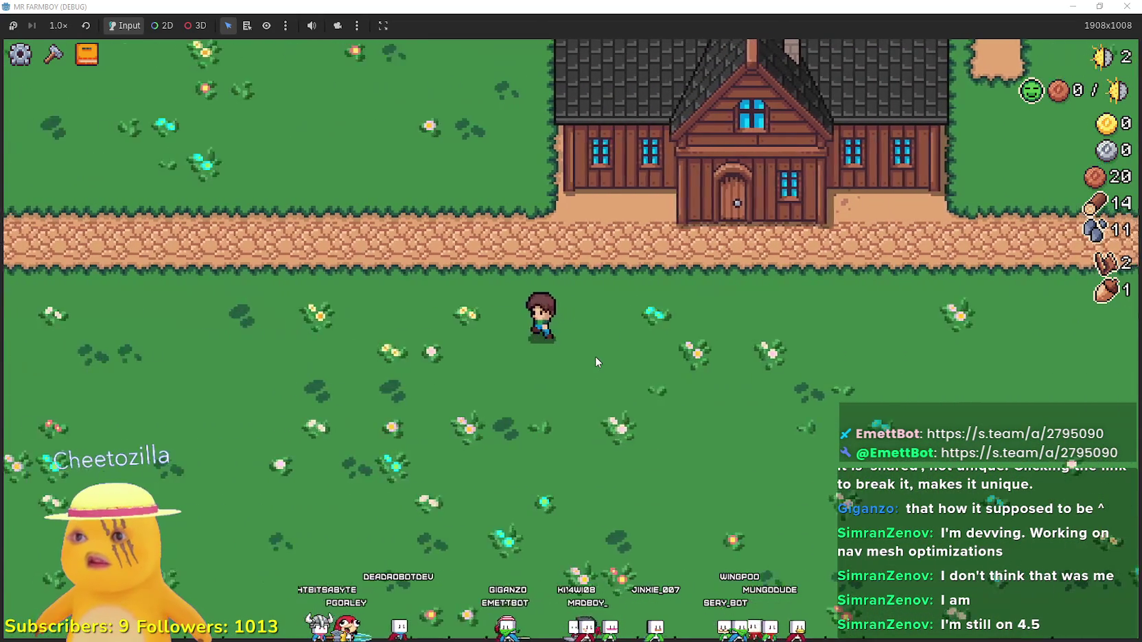
key("d")
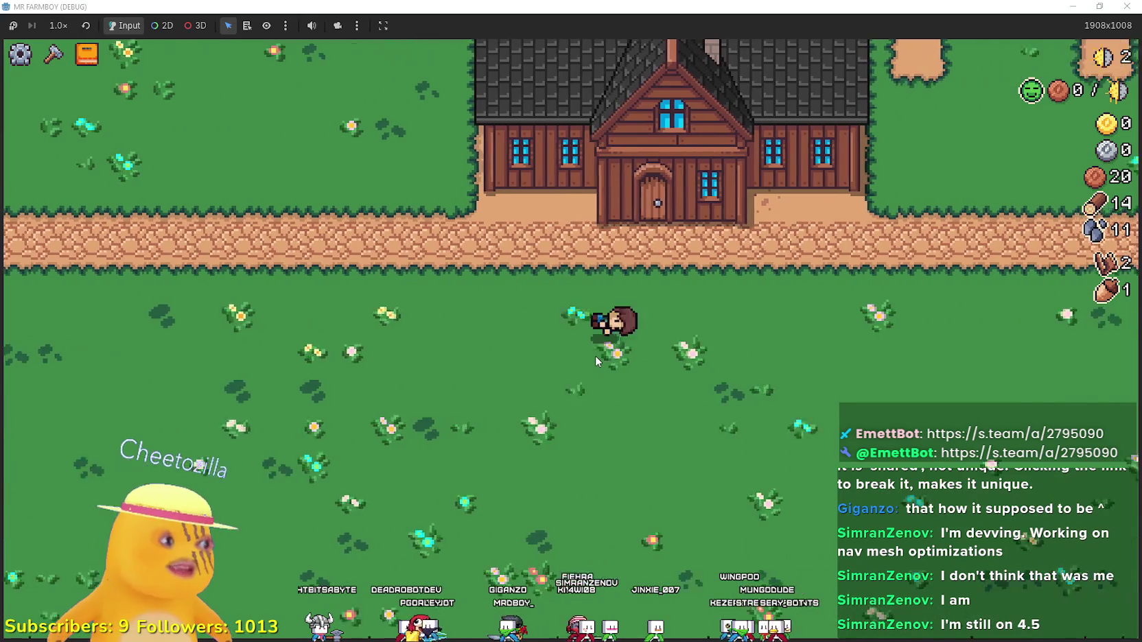
scroll(595, 355, "down", 1)
scroll(759, 156, "up", 2)
scroll(758, 162, "down", 1)
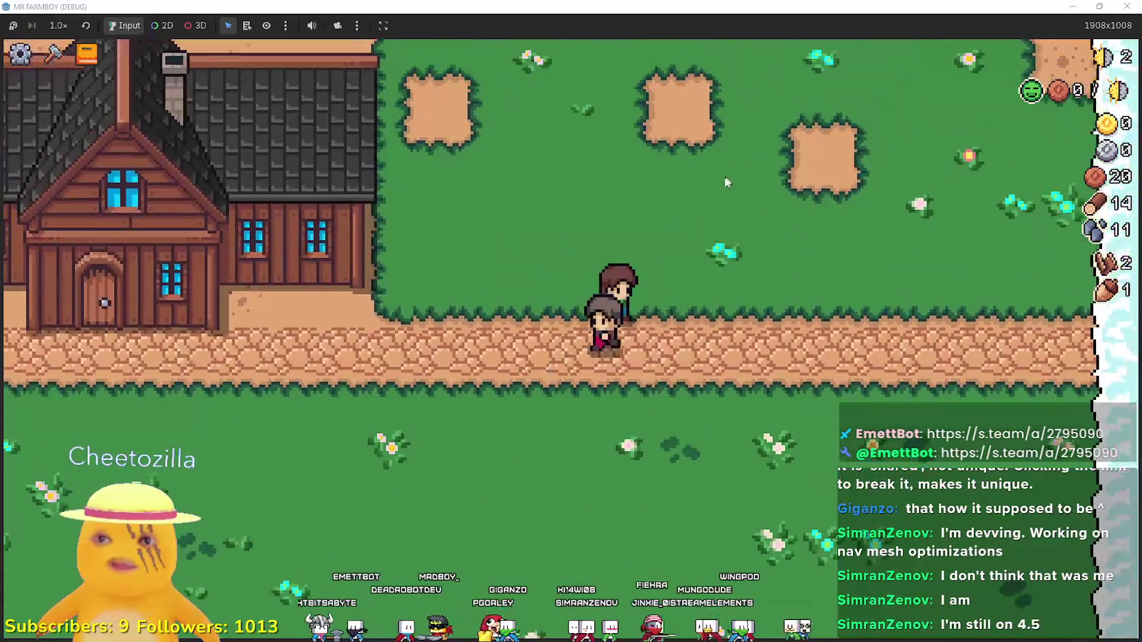
scroll(722, 181, "up", 2)
key("d")
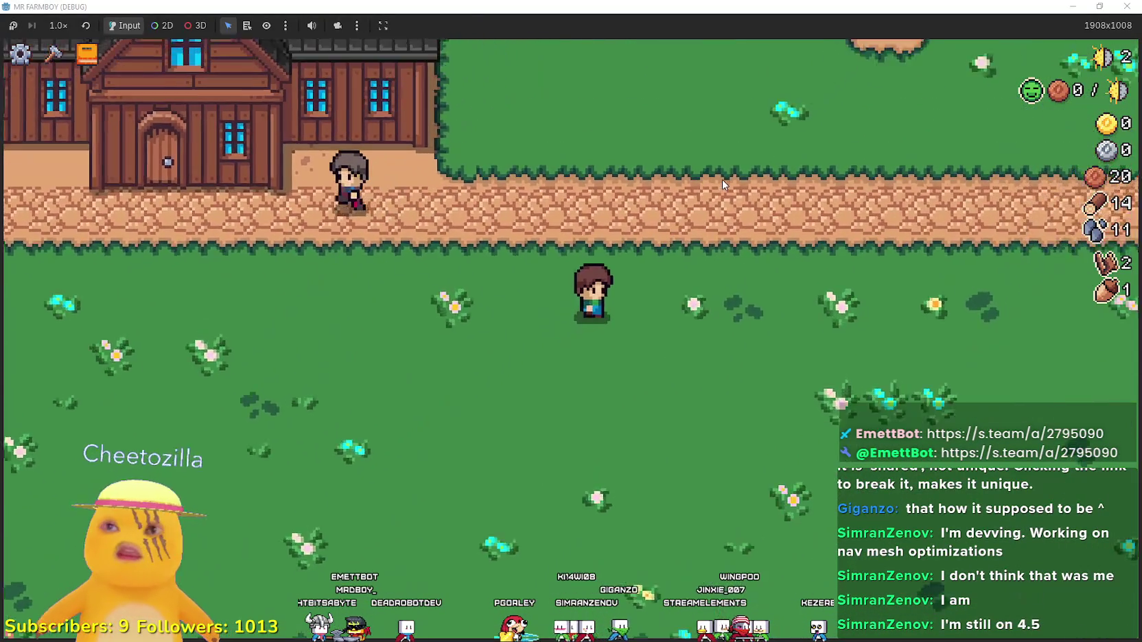
scroll(722, 179, "down", 1)
key("a")
scroll(722, 179, "up", 1)
key("d")
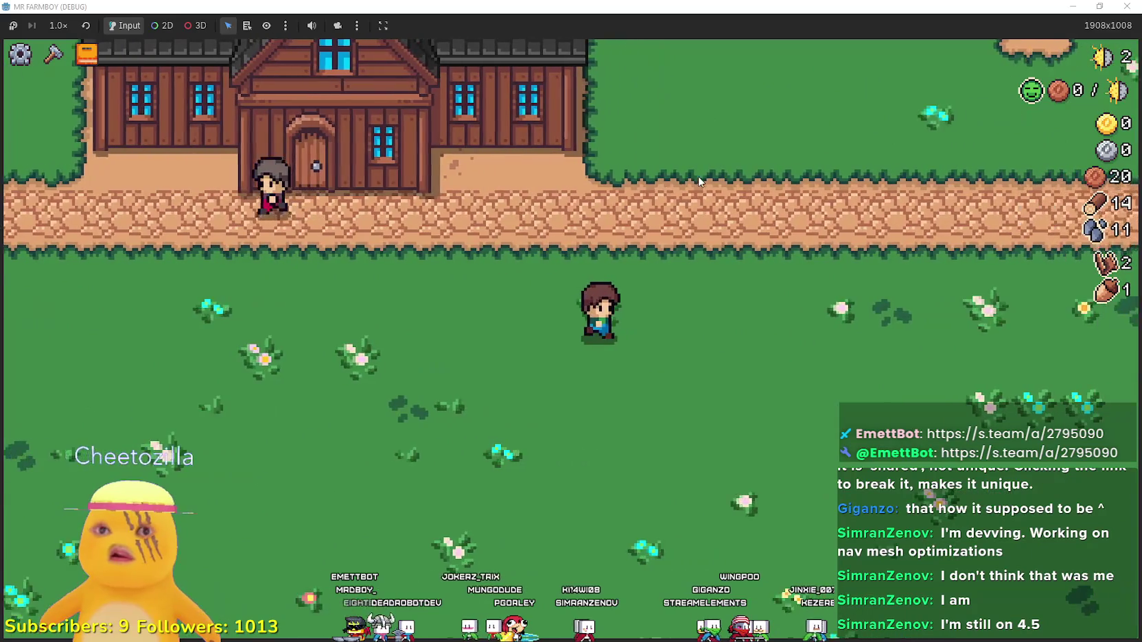
key("w")
key("a")
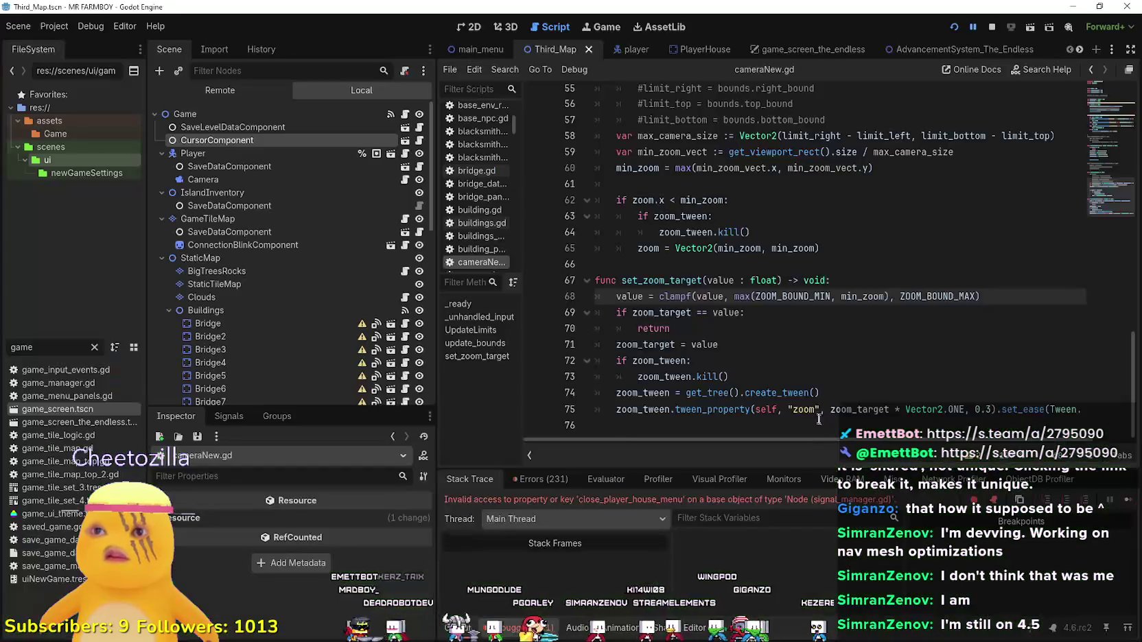
Resume the game after the break and walk the farmer along the path.
left_click(1129, 505)
key("s")
key("c")
key("c")
key("w")
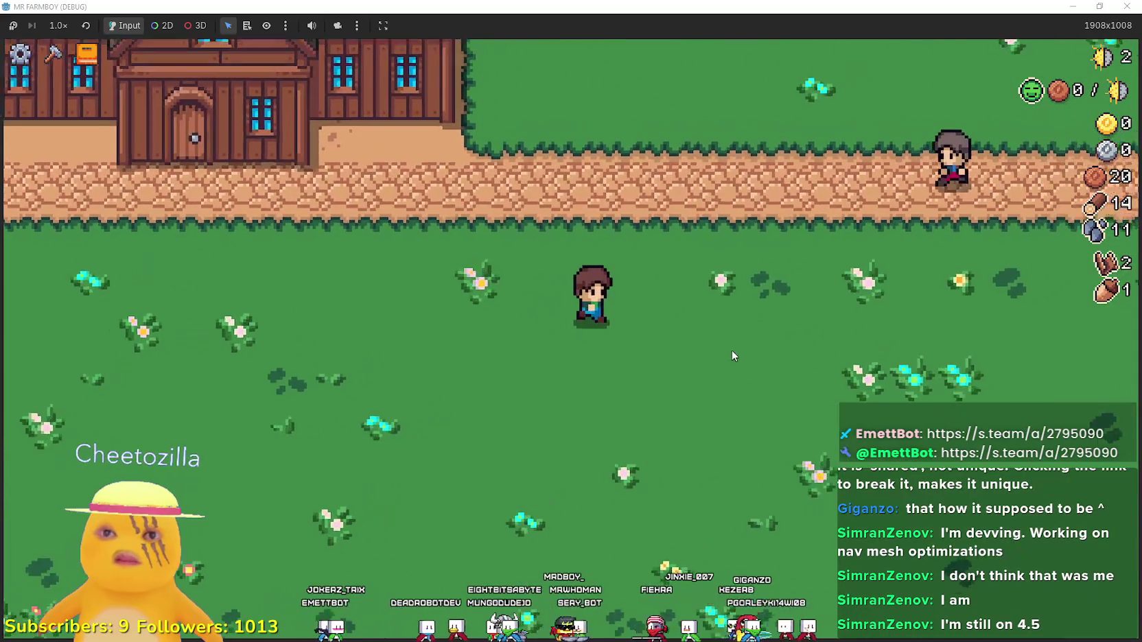
key("d")
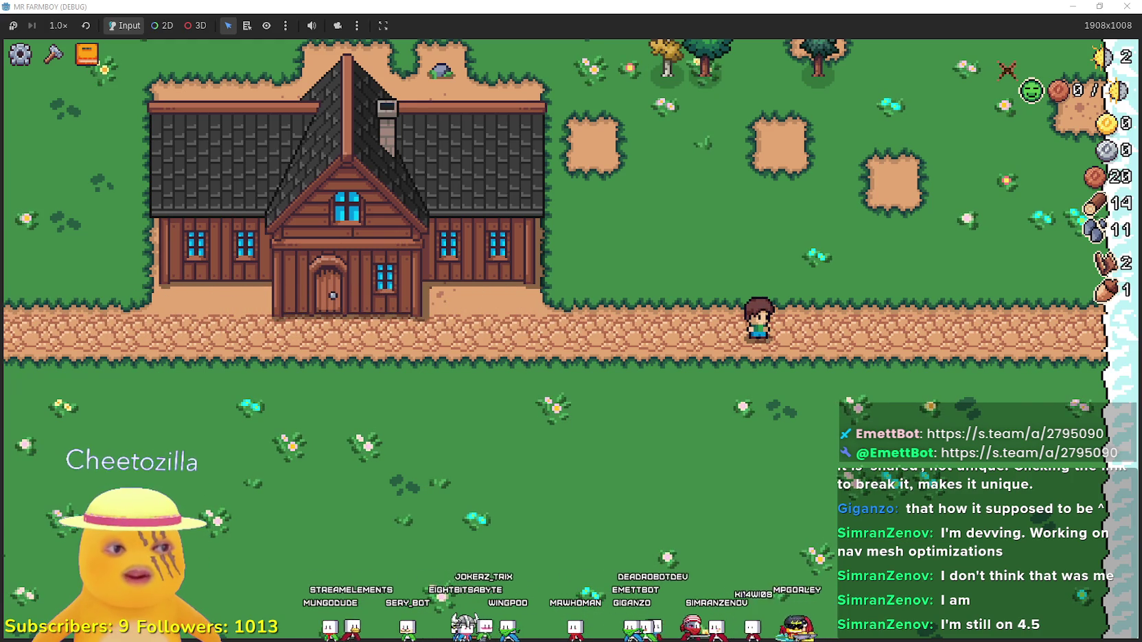
Check line 71 of player_house.gd, then reopen the game's Advancements panel.
key("alt+Tab")
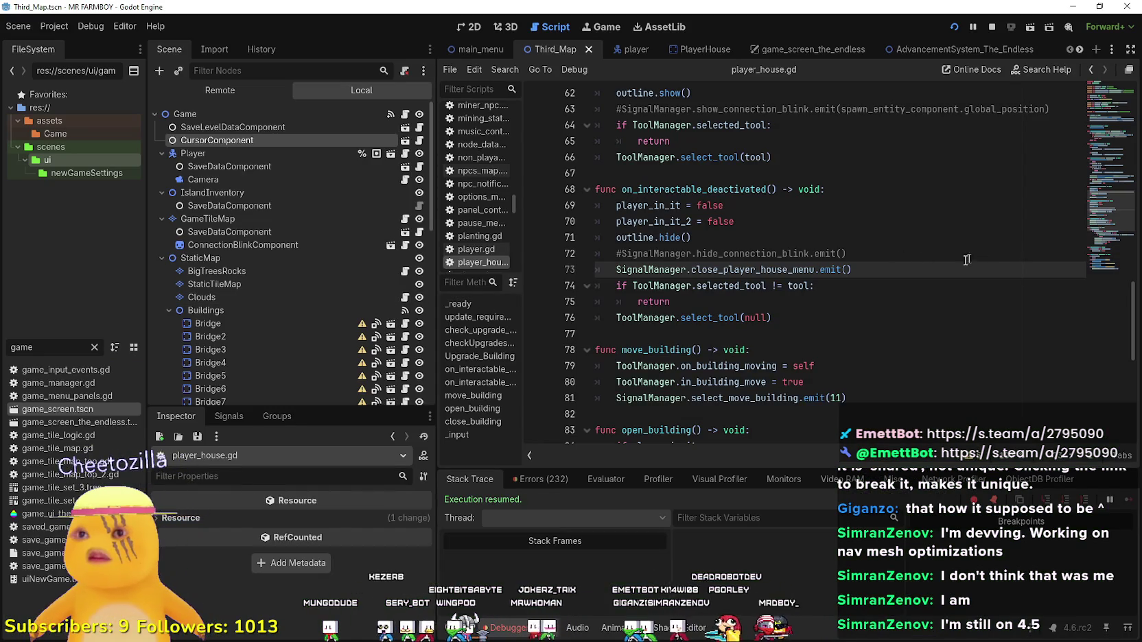
left_click(914, 236)
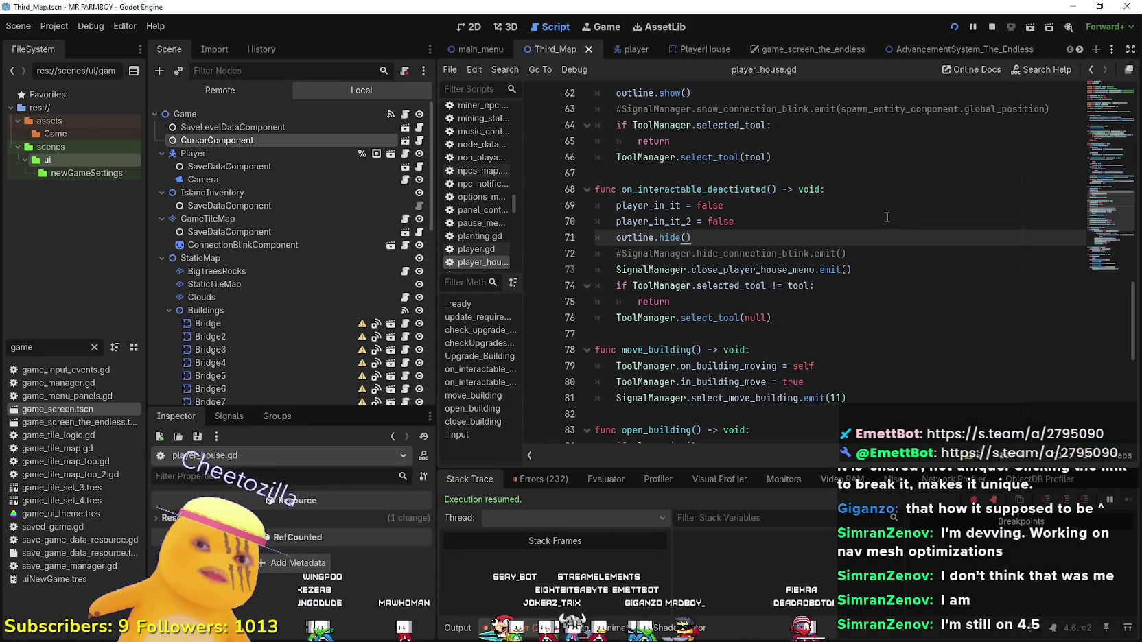
key("alt+Tab")
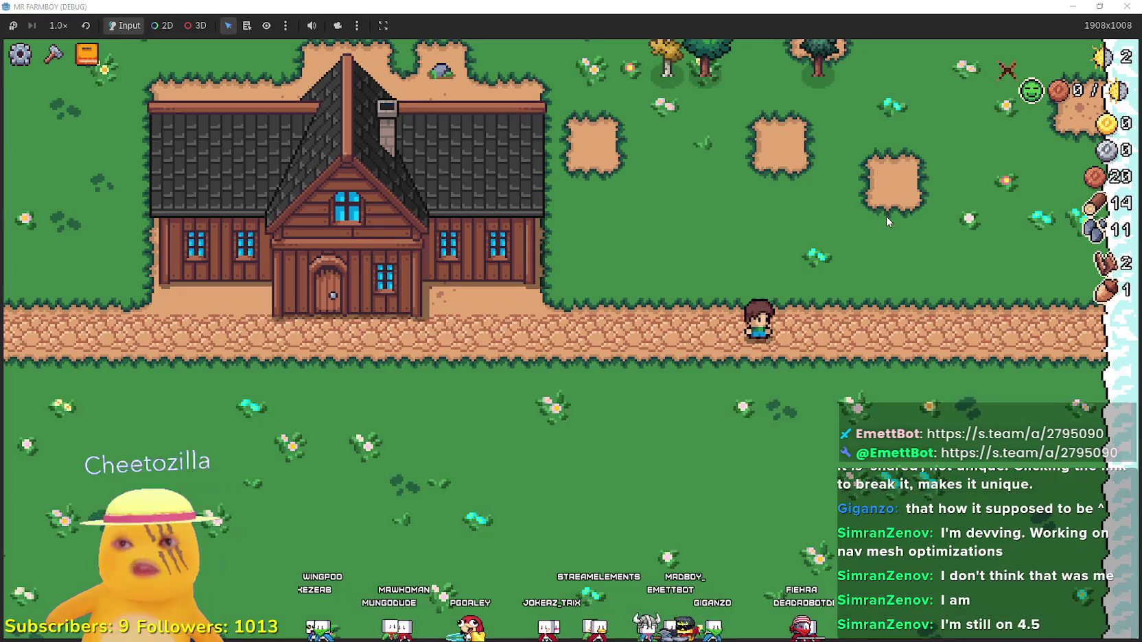
key("Tab")
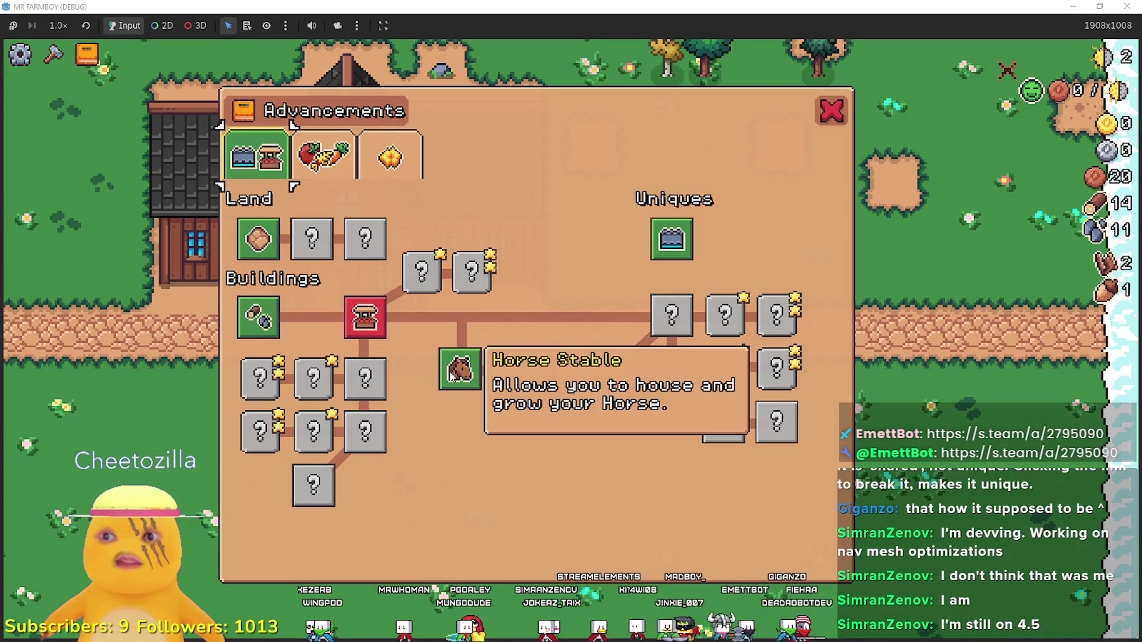
Read the Market advancement's cost card, then close the panel and return to the editor.
mouse_move(358, 329)
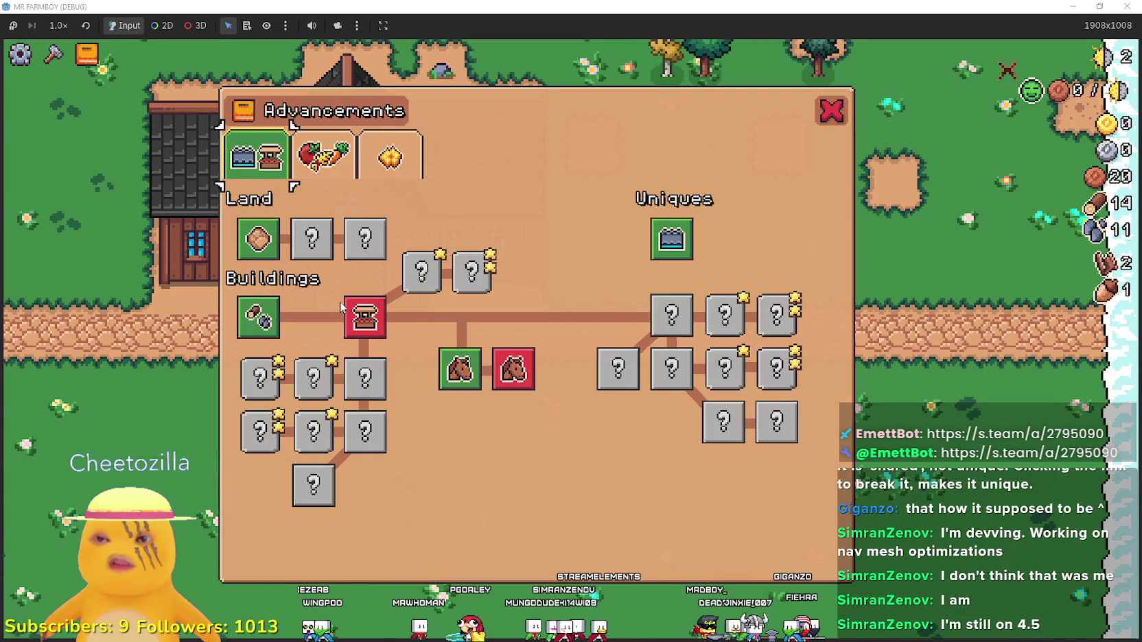
mouse_move(364, 306)
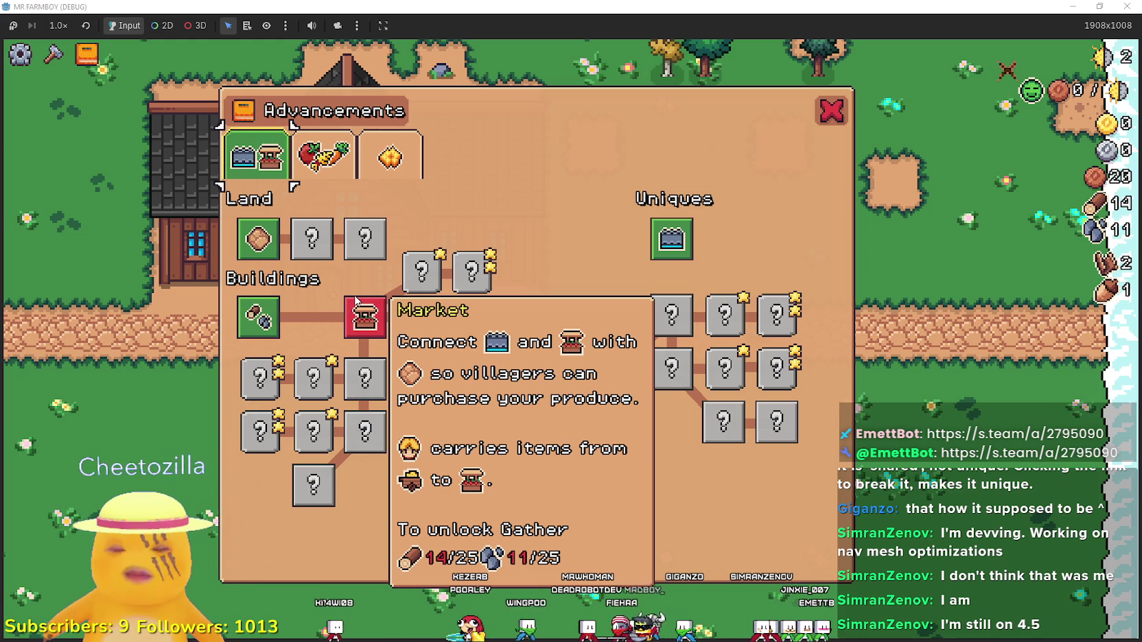
key("Escape")
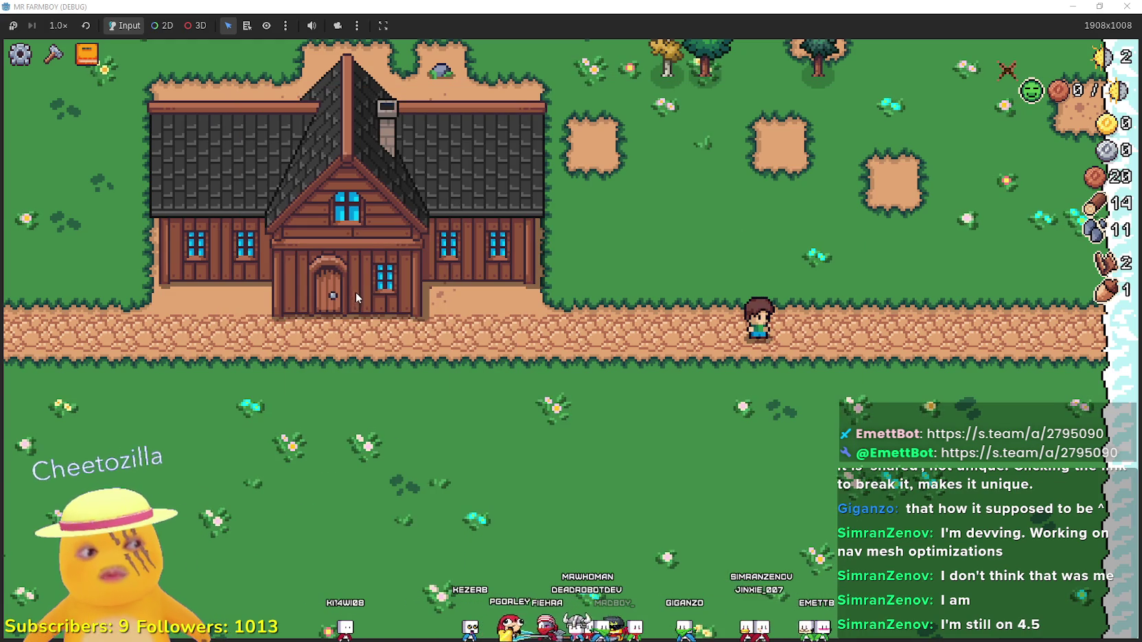
key("alt+Tab")
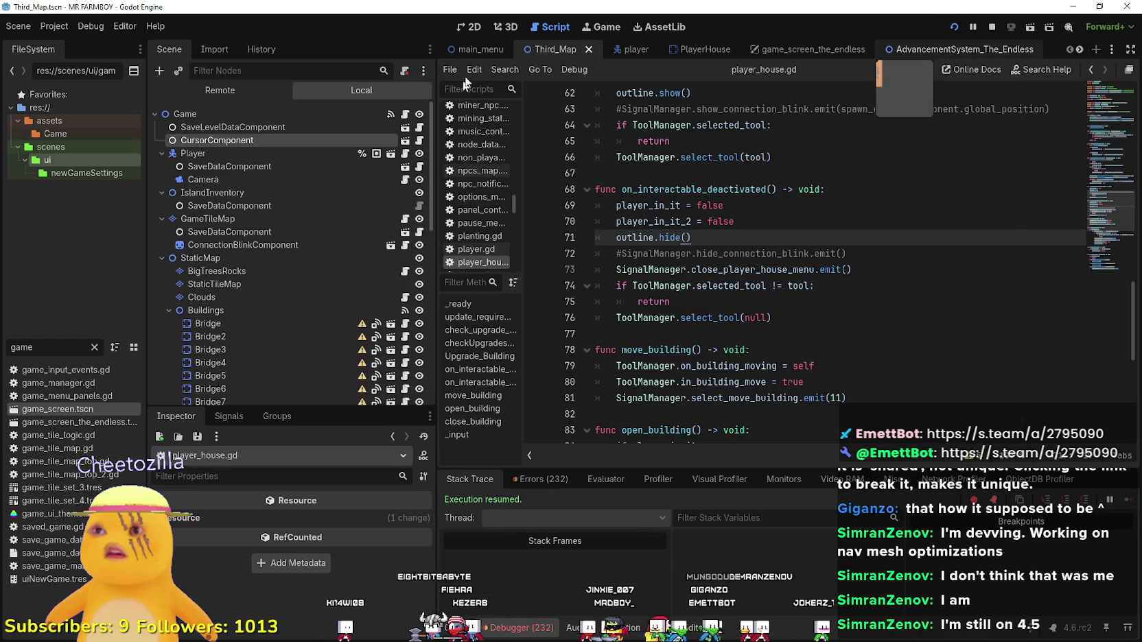
In the 2D view, select MarketAdvButton and inspect its first requirement.
left_click(468, 32)
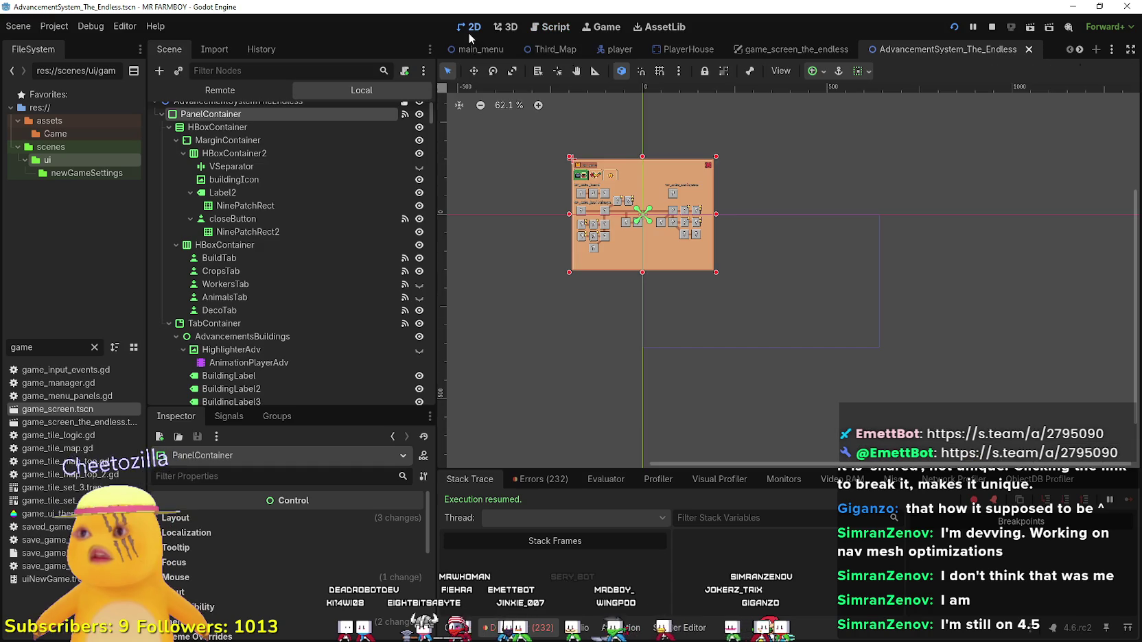
scroll(271, 231, "down", 5)
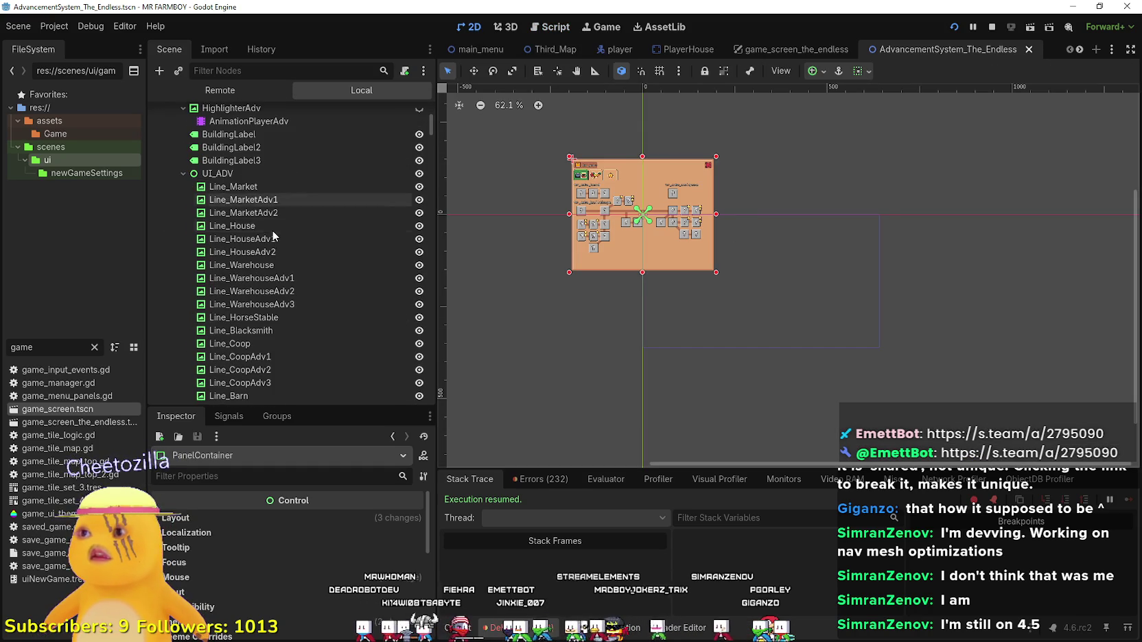
scroll(573, 167, "up", 5)
scroll(664, 279, "up", 5)
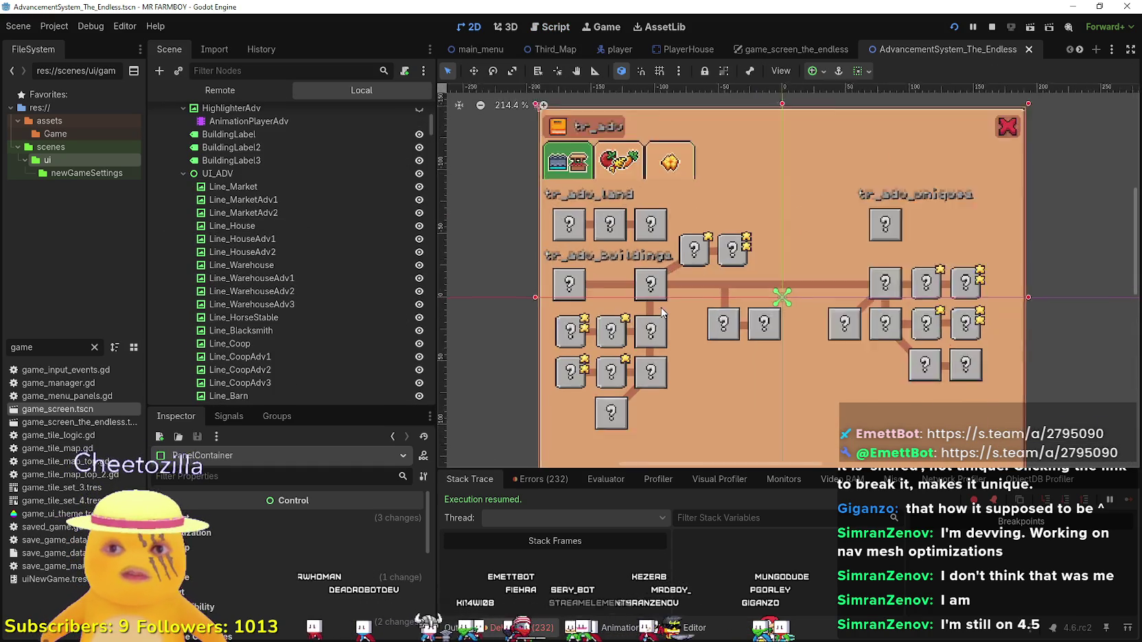
left_click(648, 278)
scroll(314, 603, "down", 1)
scroll(339, 554, "down", 5)
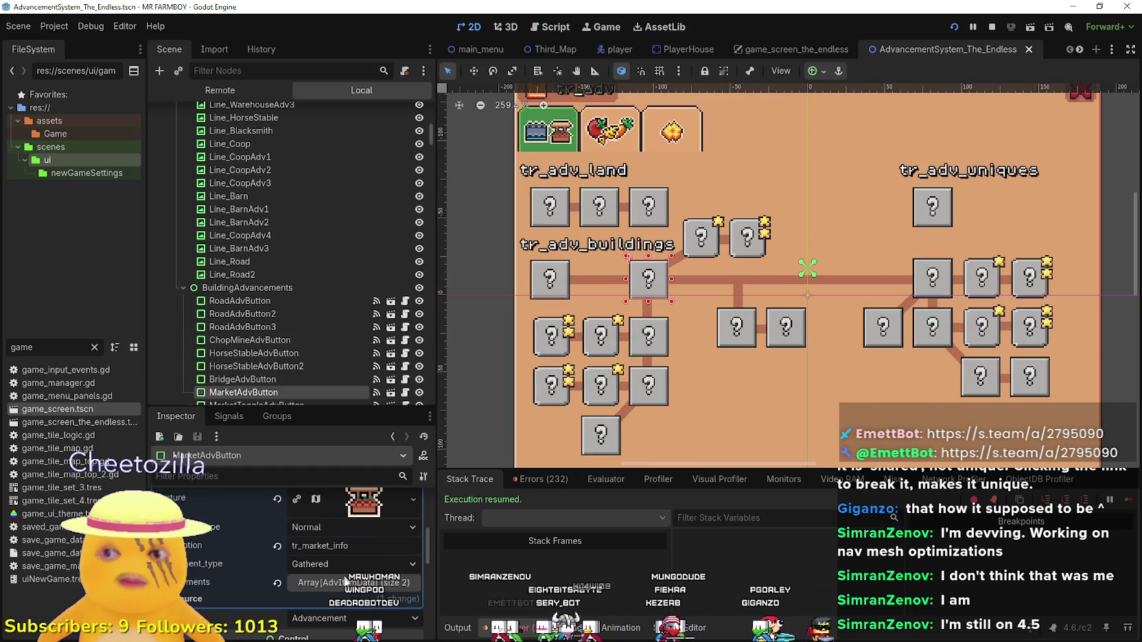
scroll(349, 569, "down", 4)
left_click(351, 549)
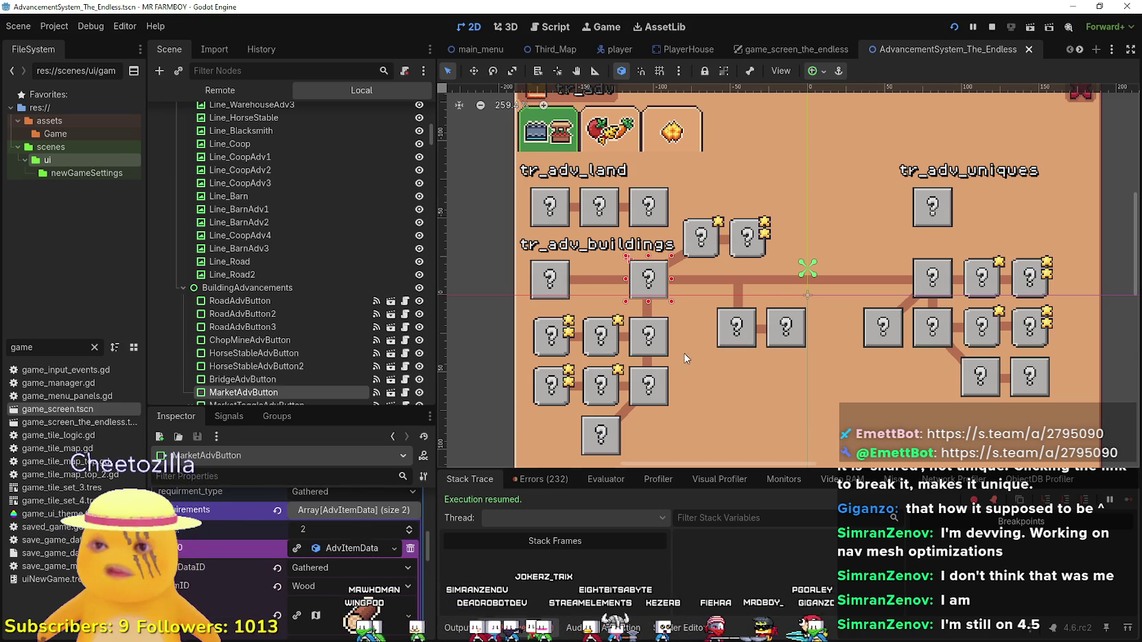
scroll(357, 607, "up", 2)
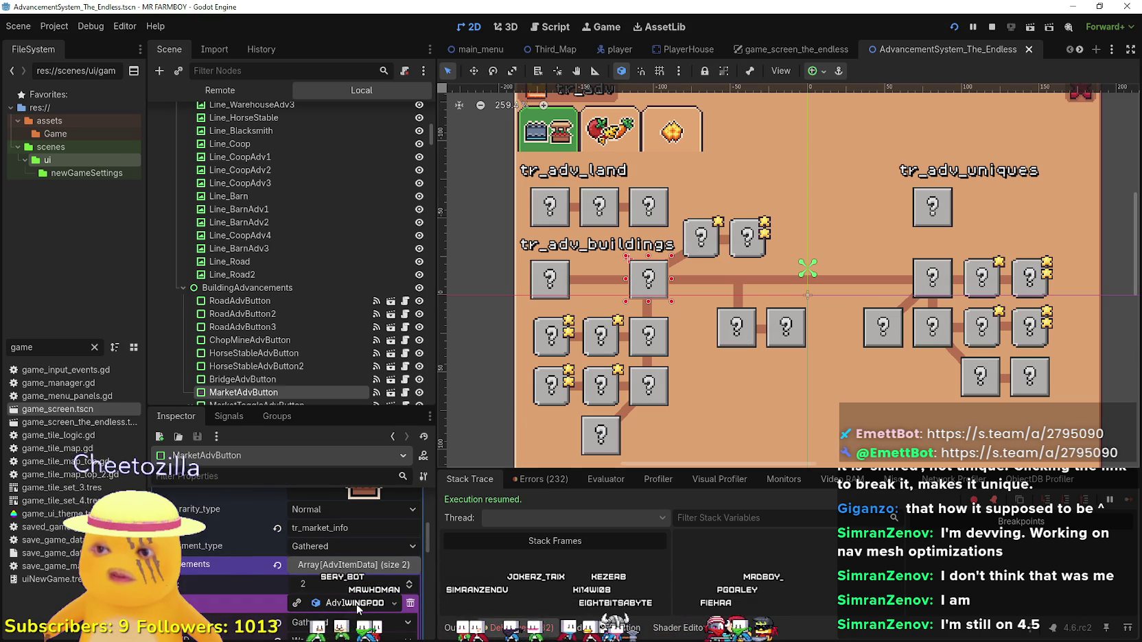
scroll(356, 608, "up", 5)
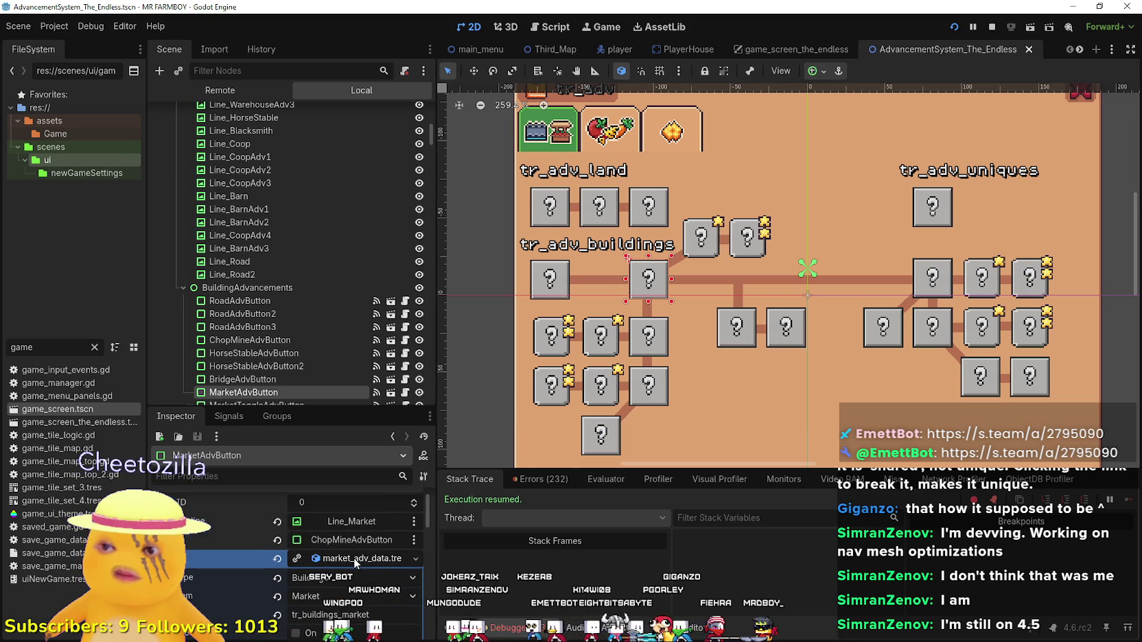
Make the Market's advancement data unique and expand its requirements, showing 25 Wood.
left_click(371, 594)
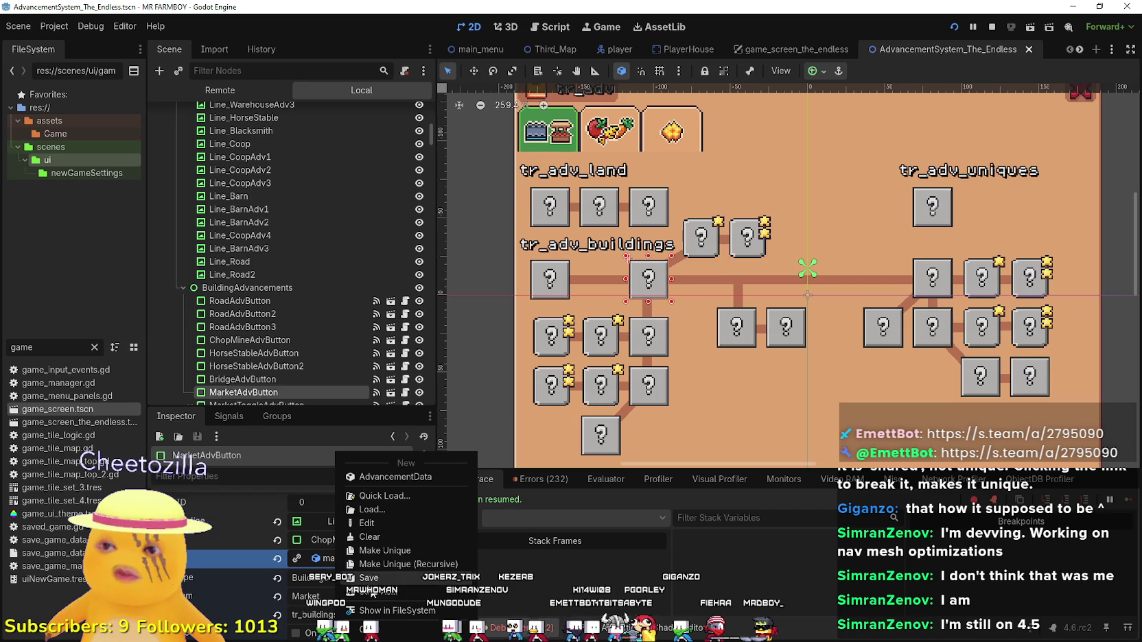
left_click(426, 548)
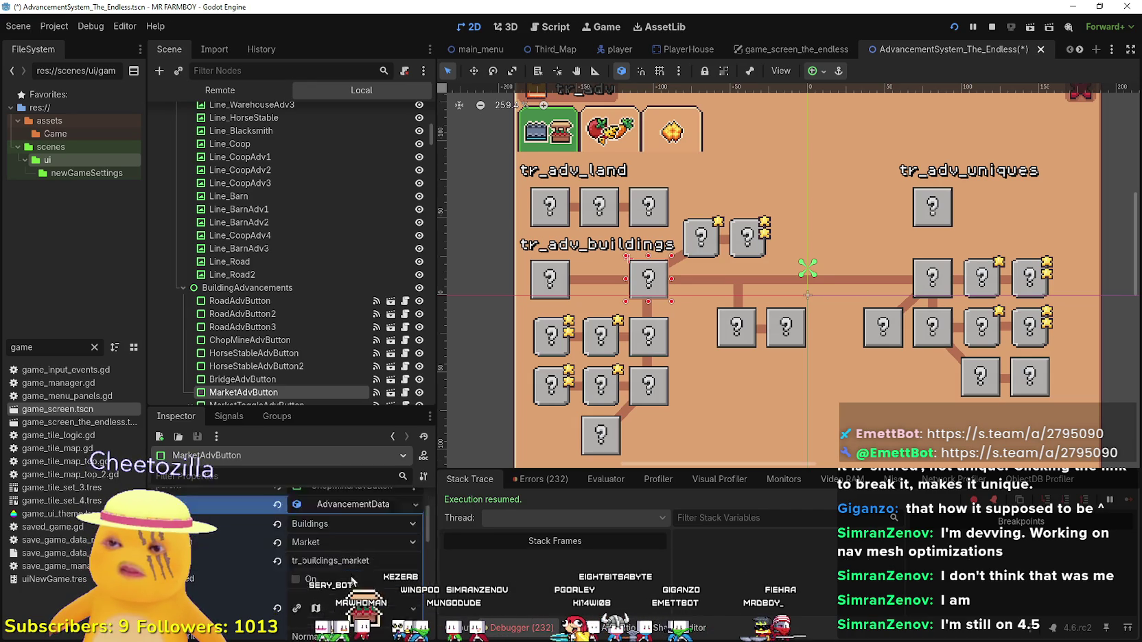
left_click(353, 601)
scroll(361, 568, "down", 2)
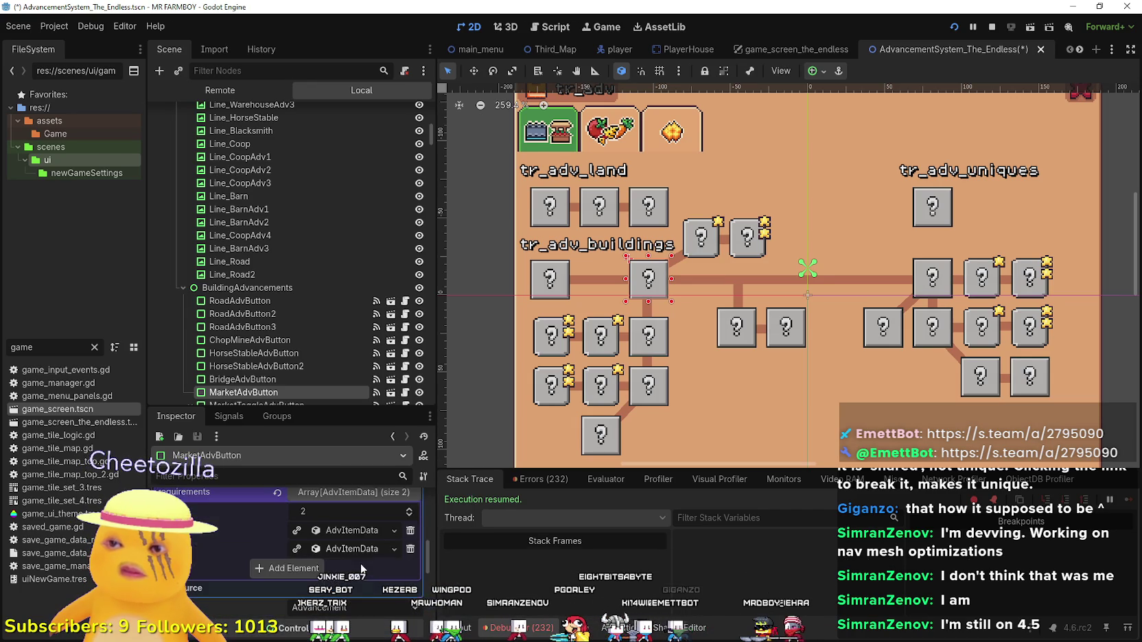
left_click(362, 532)
scroll(350, 542, "down", 1)
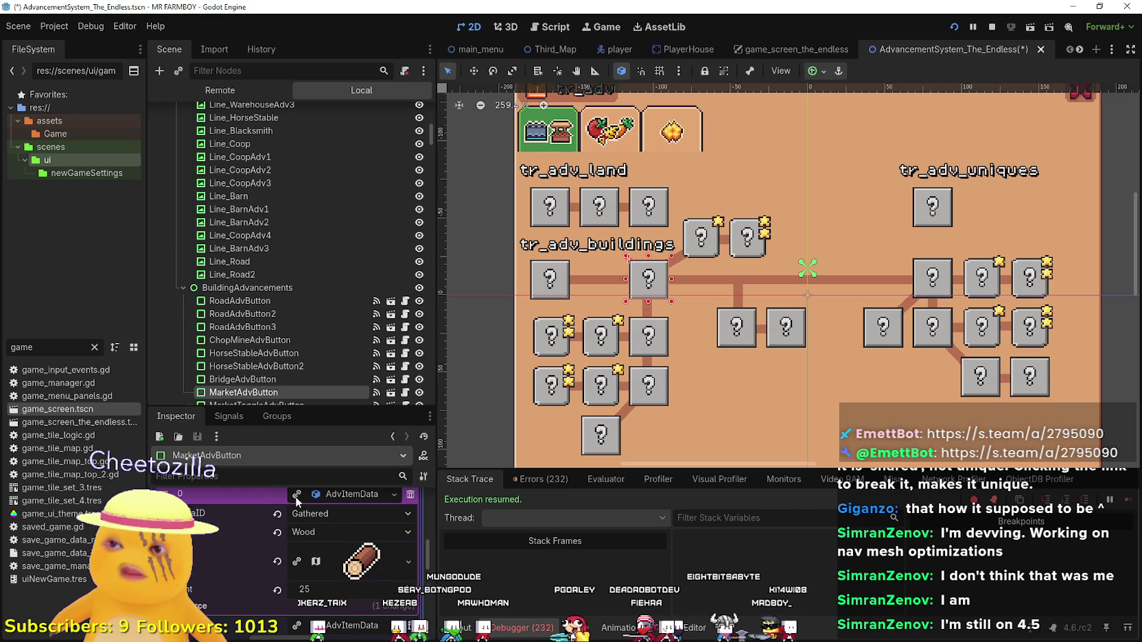
mouse_move(297, 501)
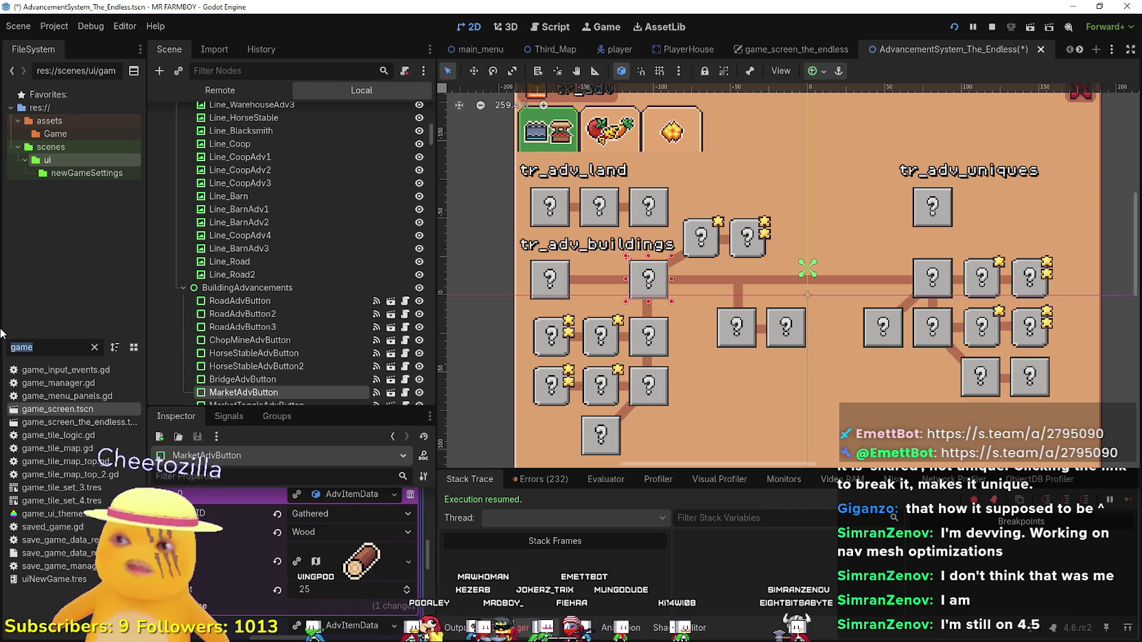
Open AdvancementSystem.tscn via the 'adva' filter and show its buildings advancement tree.
key("ctrl+a")
type("adva")
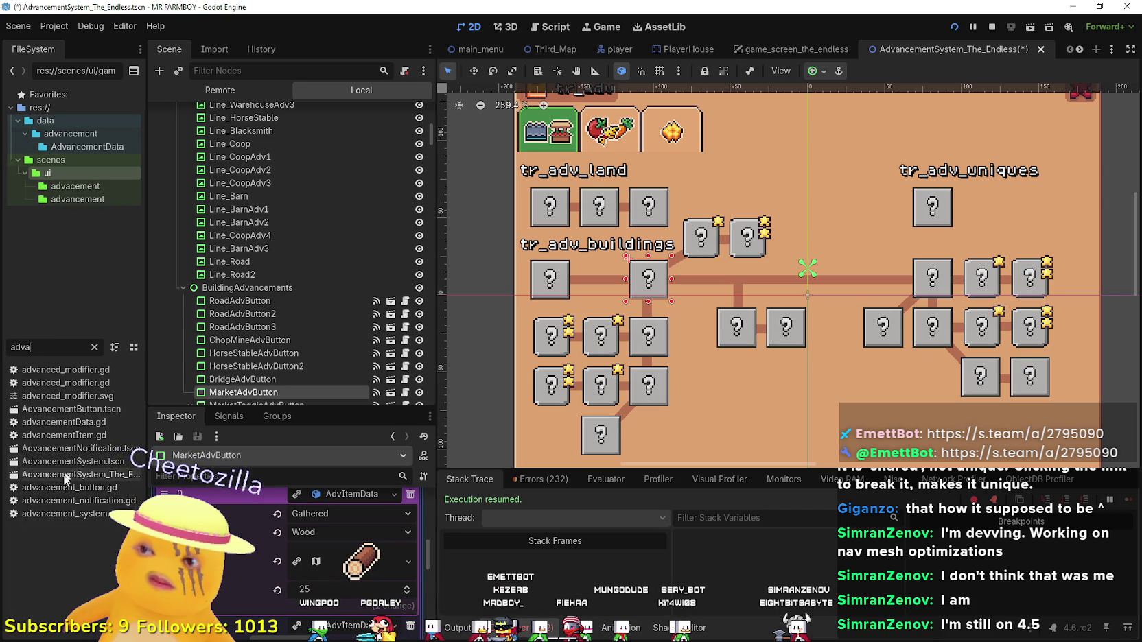
double_click(70, 466)
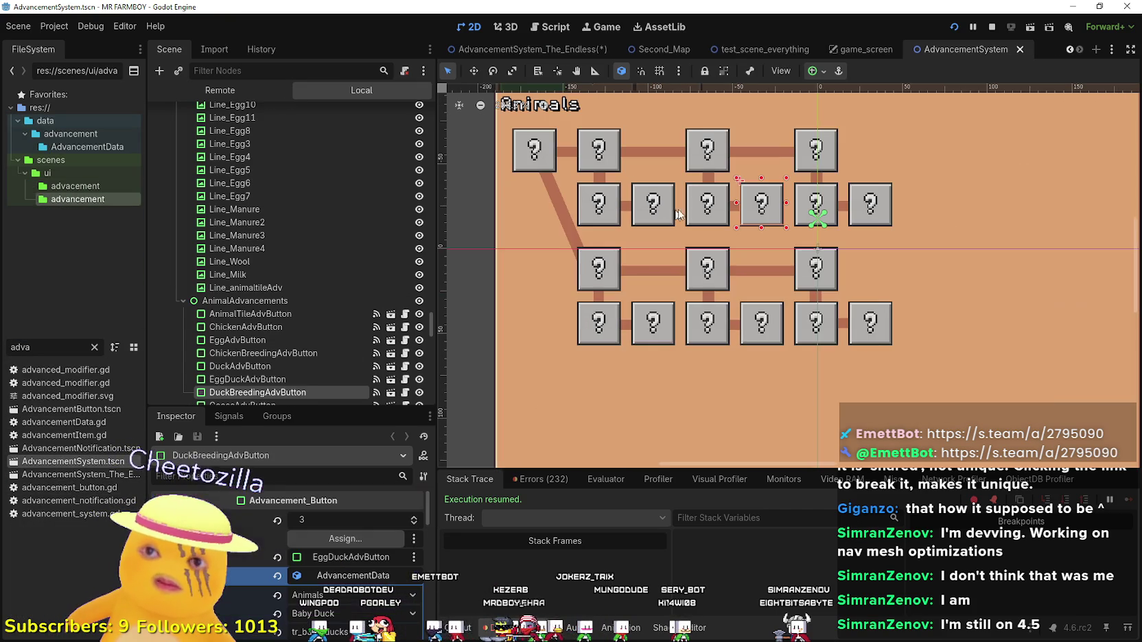
scroll(618, 199, "down", 2)
scroll(402, 277, "down", 10)
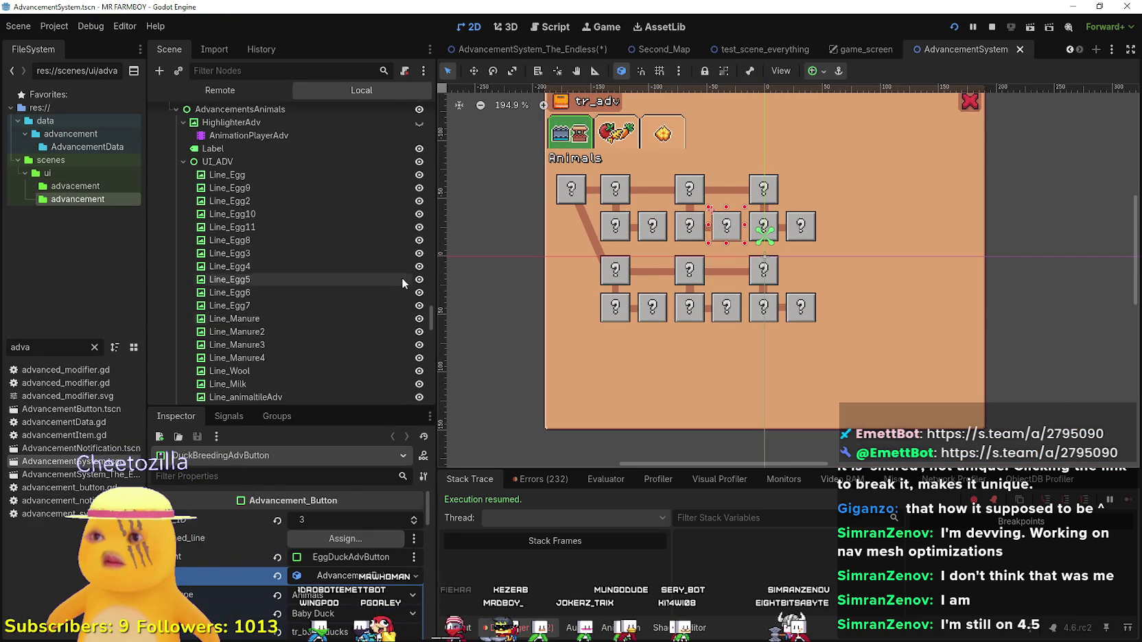
scroll(410, 274, "up", 10)
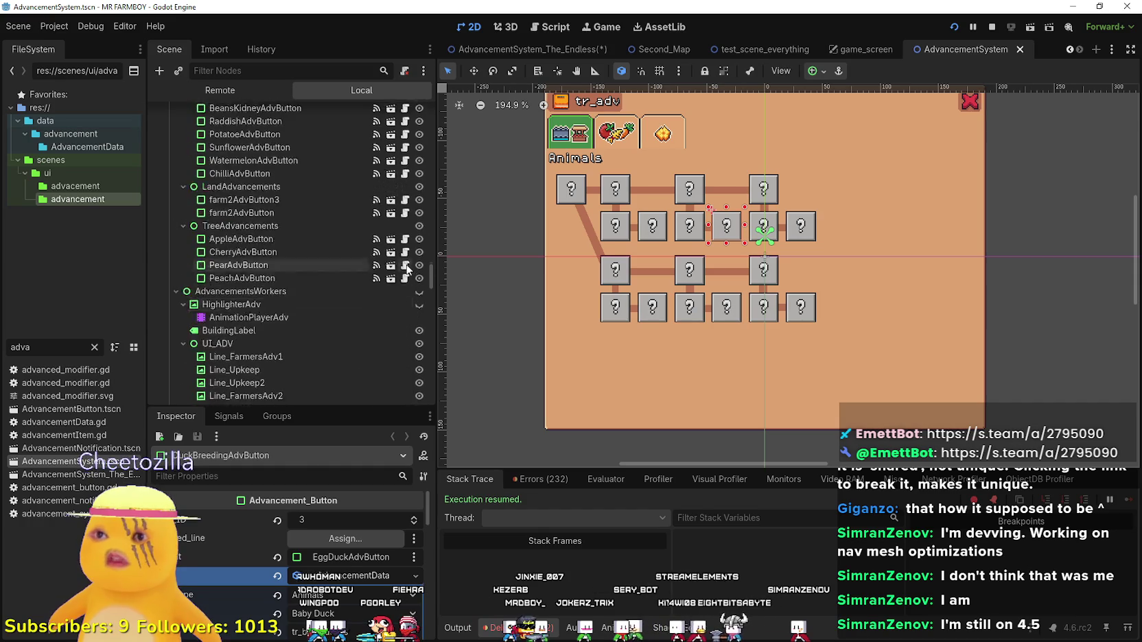
scroll(427, 246, "up", 5)
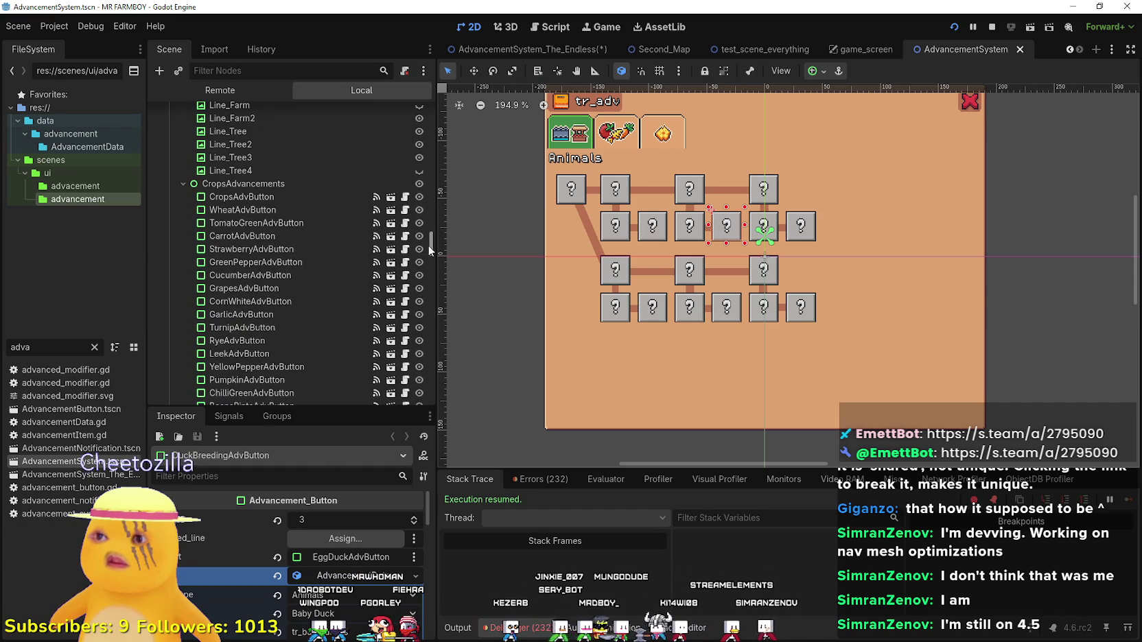
scroll(428, 245, "up", 5)
scroll(420, 206, "up", 10)
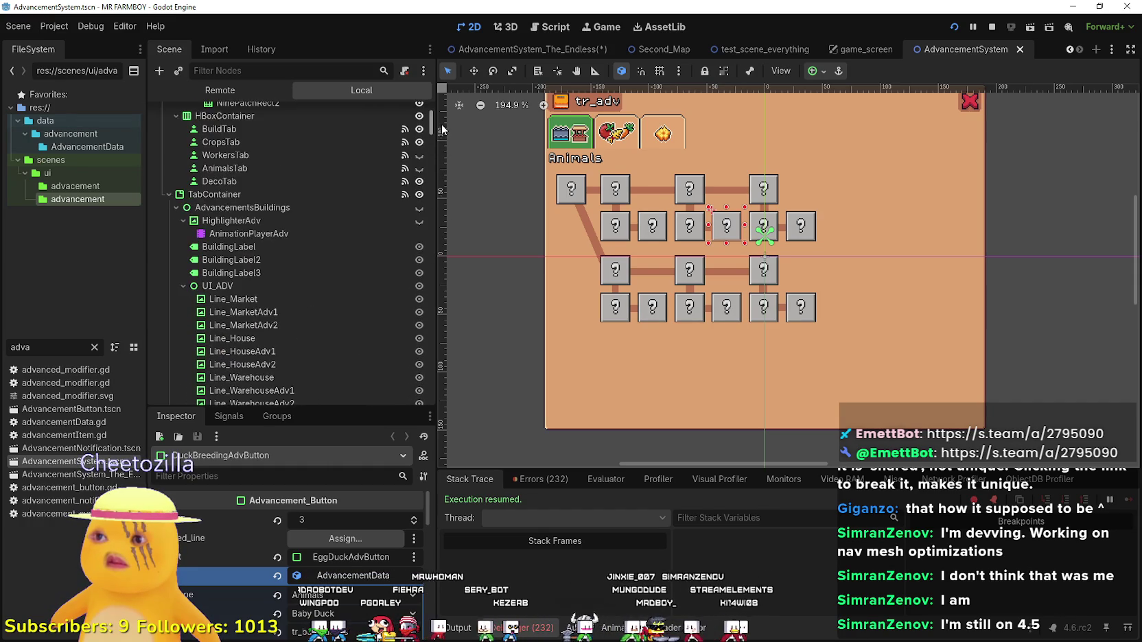
left_click(419, 217)
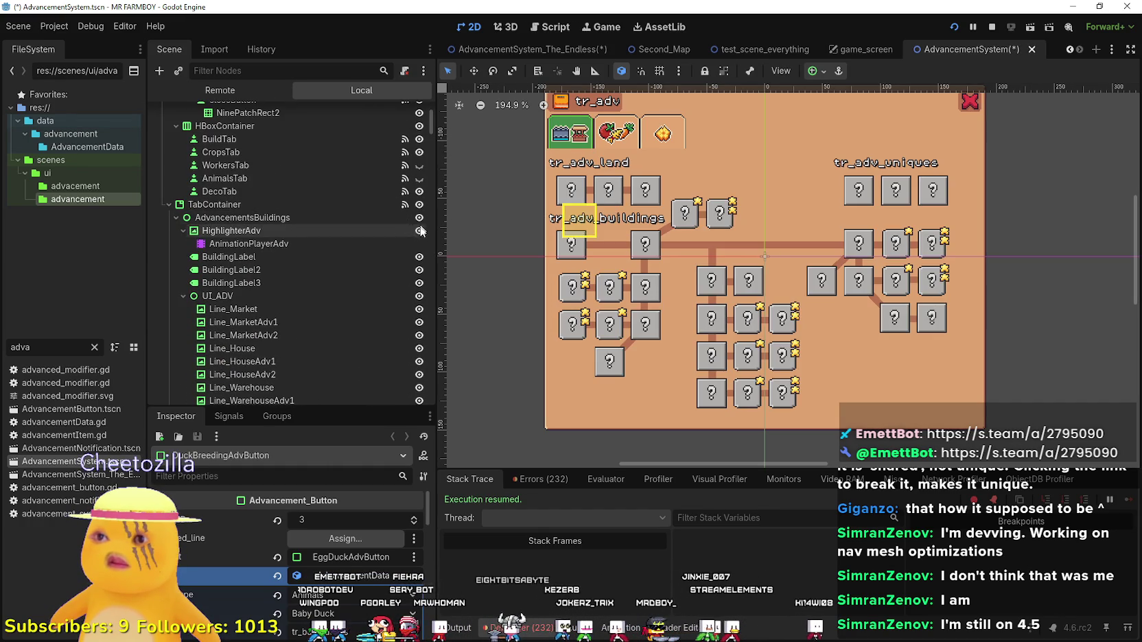
scroll(580, 199, "up", 1)
Inspect the Market's requirements and lower its wood requirement from 25 to 10.
left_click(653, 248)
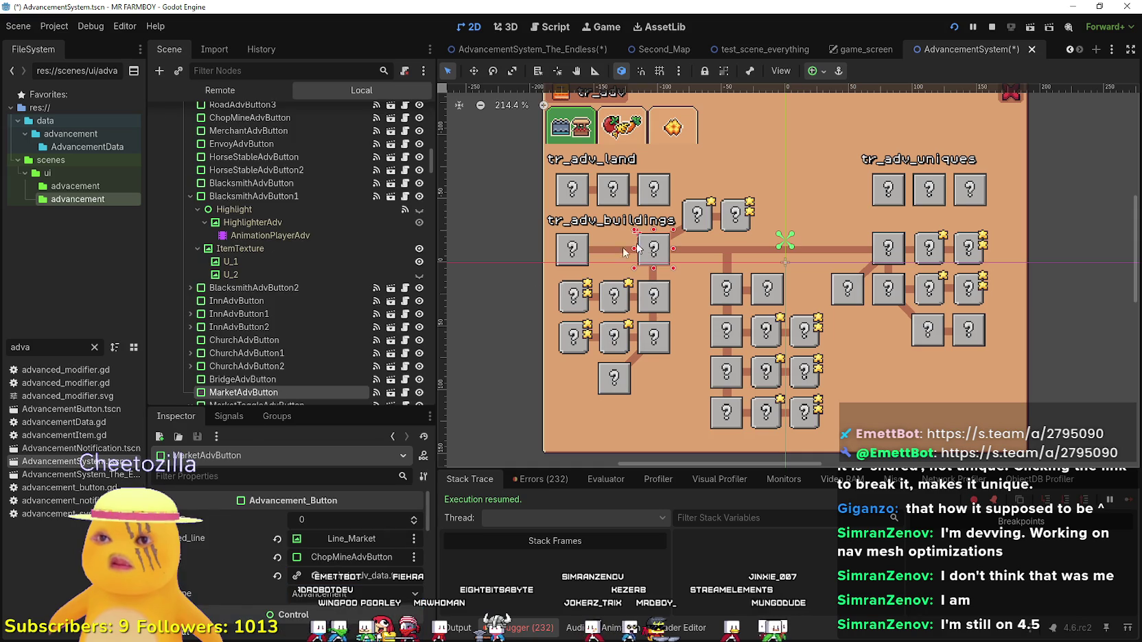
left_click(348, 523)
scroll(320, 569, "down", 3)
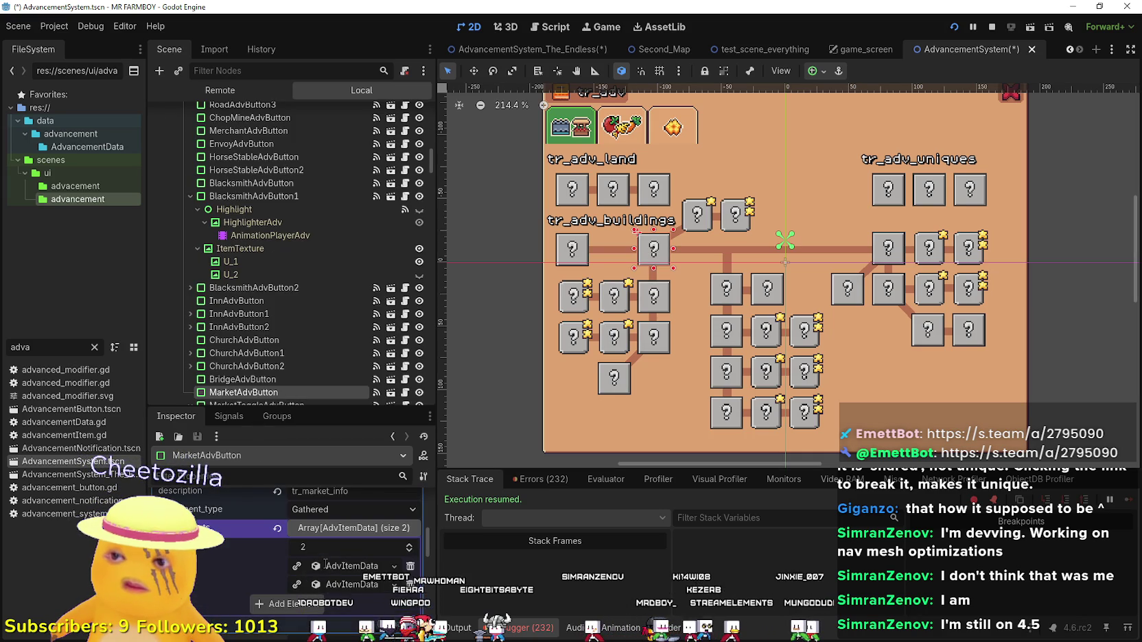
left_click(336, 567)
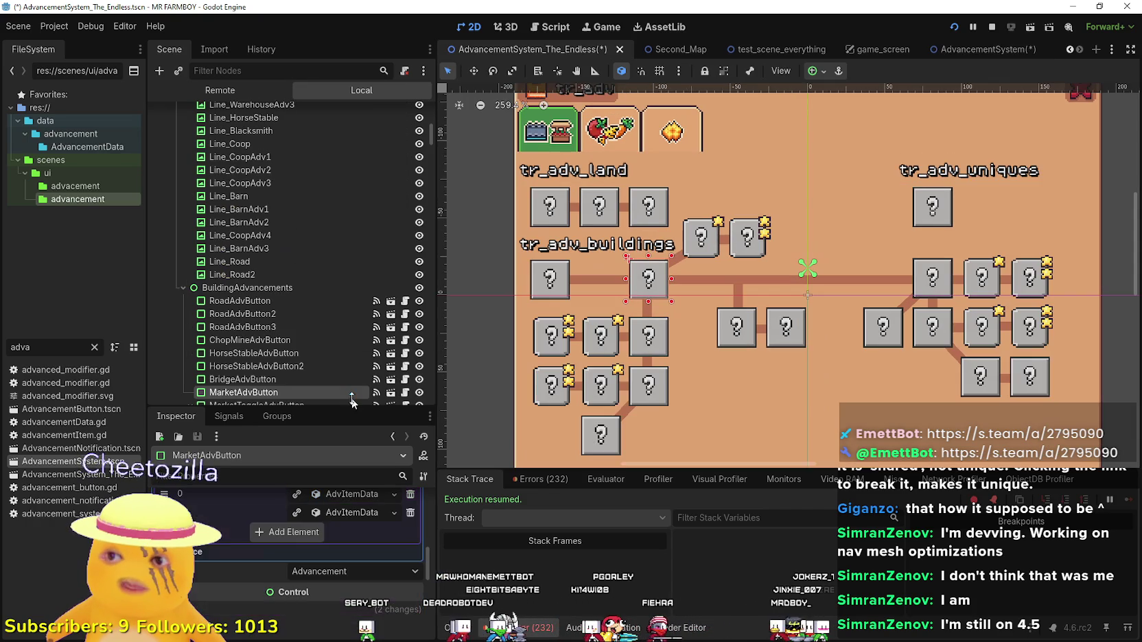
scroll(343, 552, "up", 2)
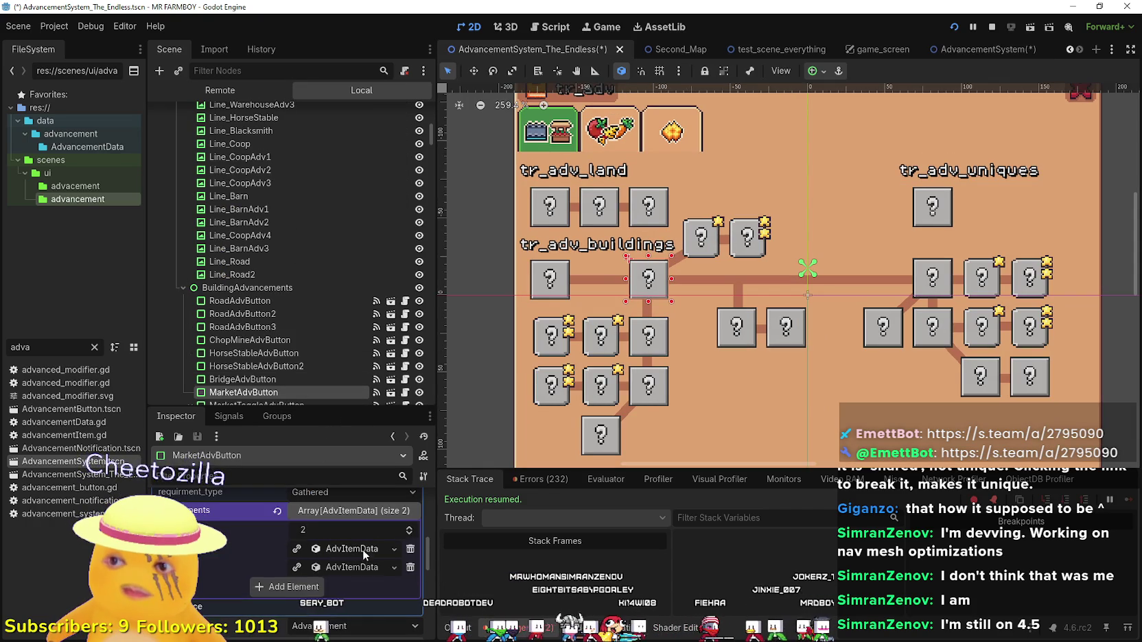
left_click(327, 519)
type("10")
key("Return")
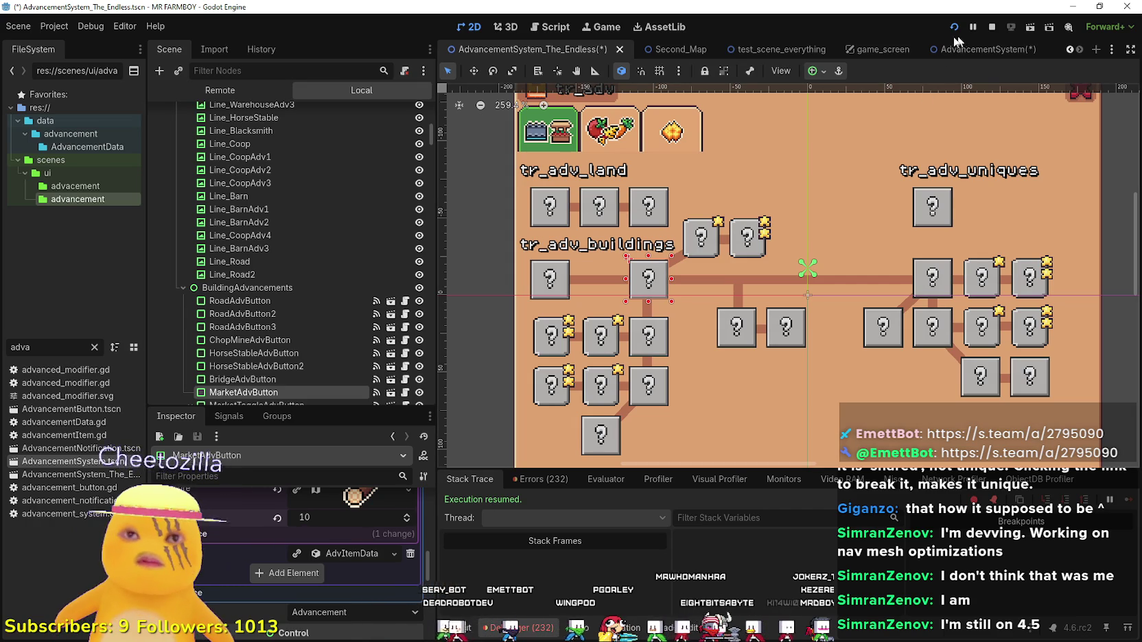
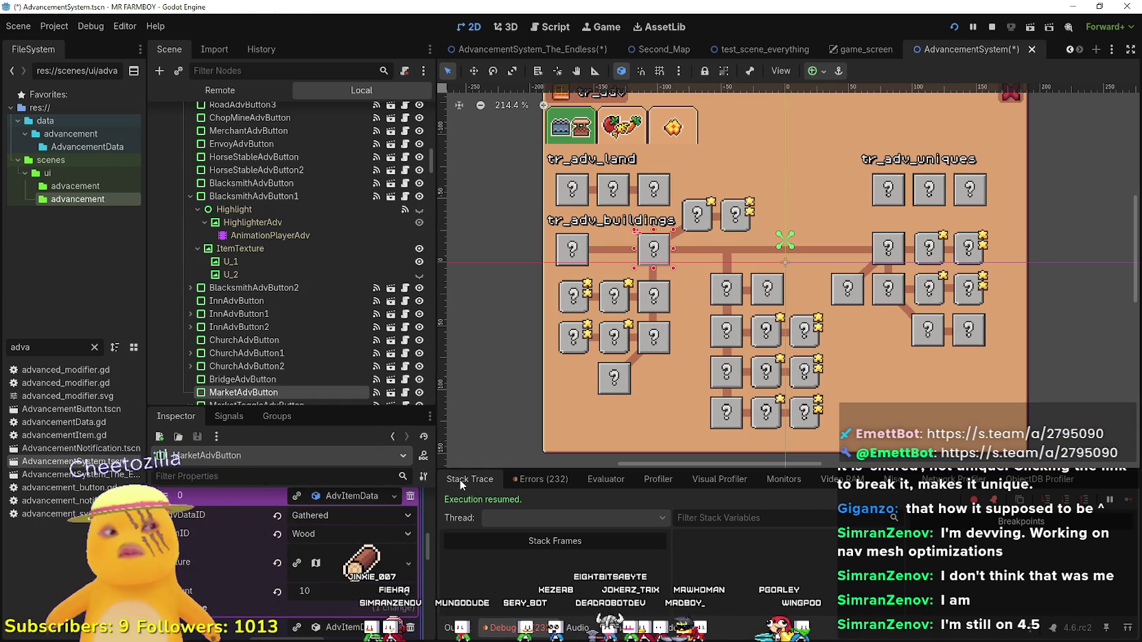
Change the Market button's Wood amount to 25, then move to the AdvancementSystem_The_Endless scene.
left_click(322, 591)
type("25")
key("Return")
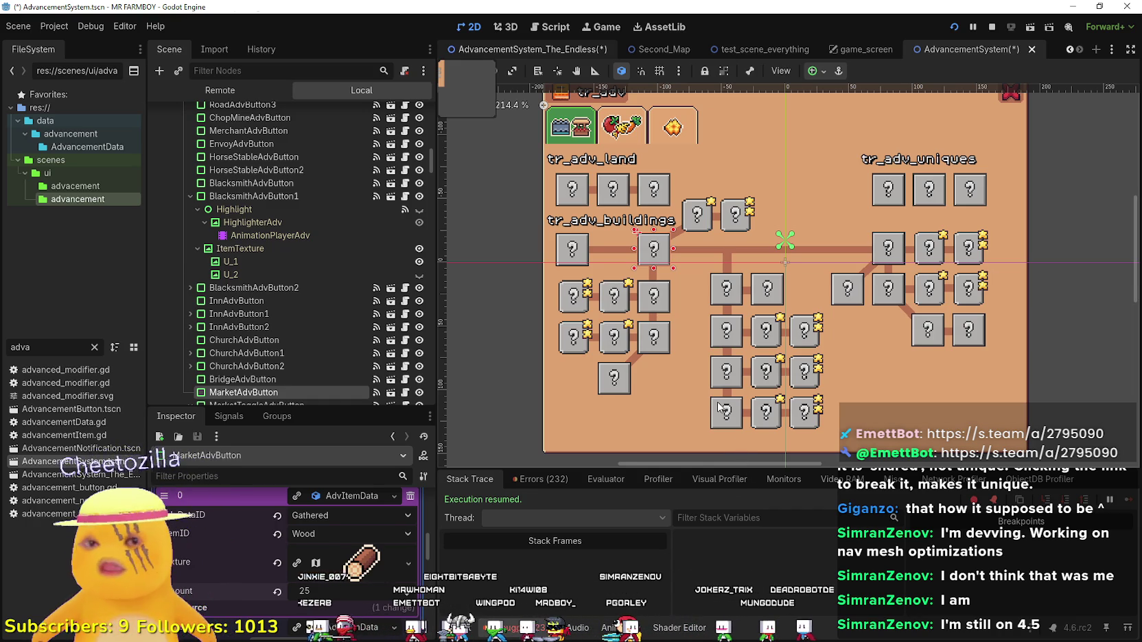
key("ctrl+Tab")
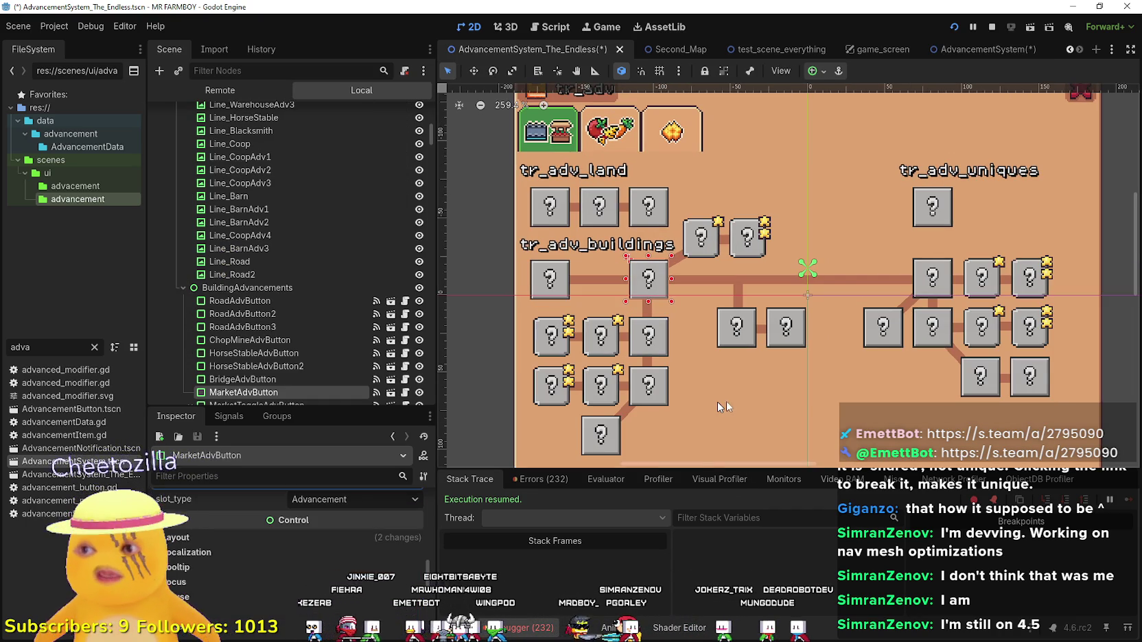
Expand the first requirement entry and inspect its resource options menu without changing anything.
scroll(254, 572, "up", 3)
left_click(347, 520)
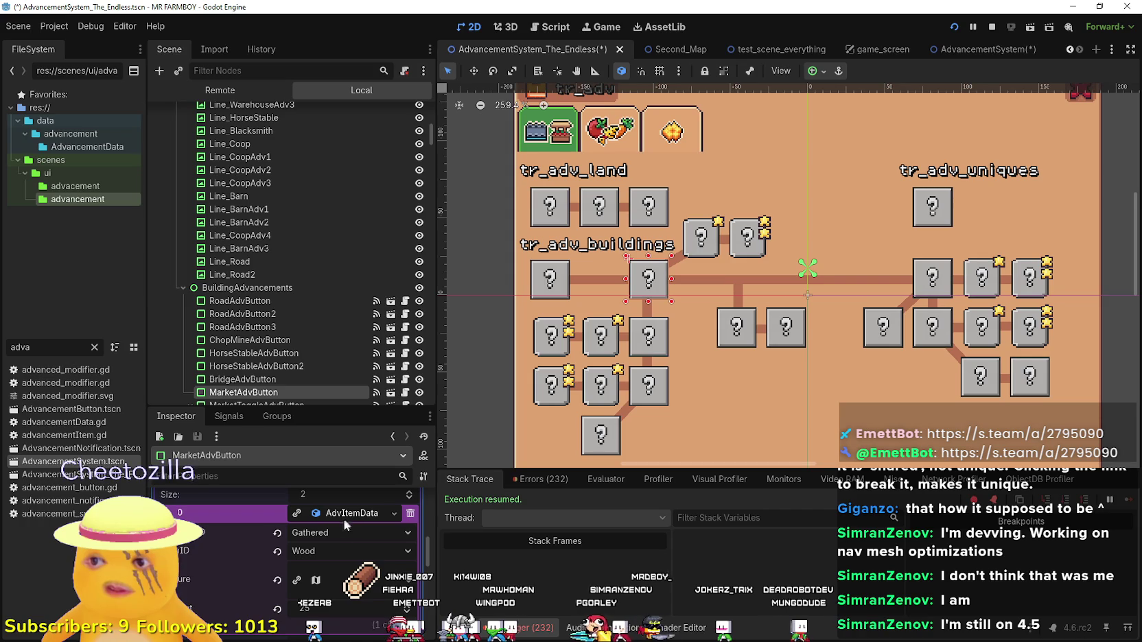
right_click(320, 513)
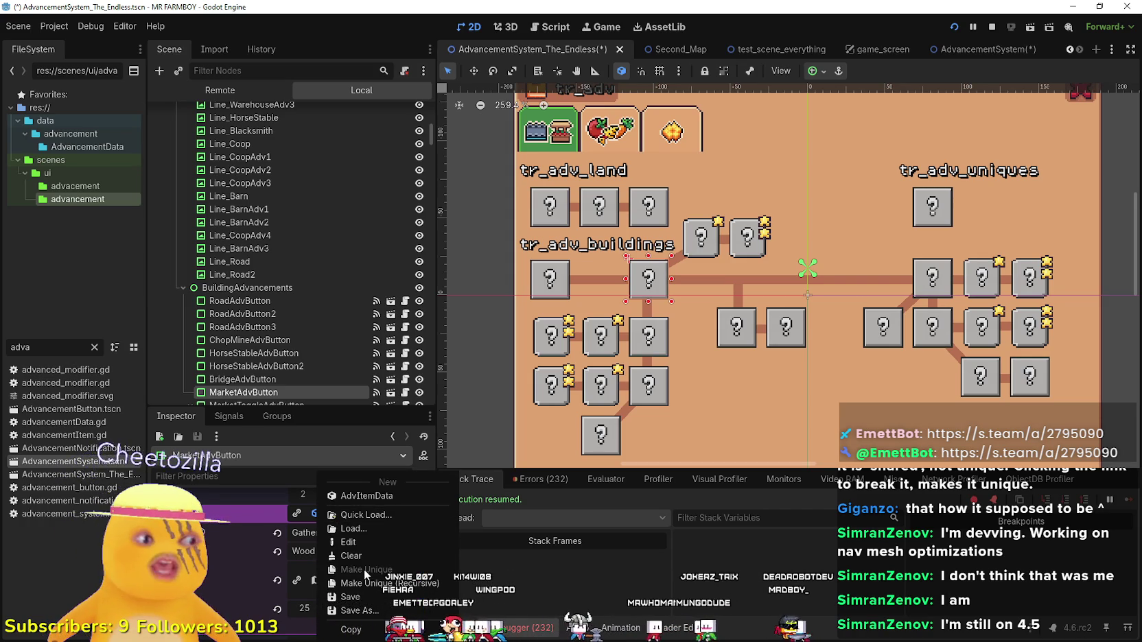
left_click(298, 520)
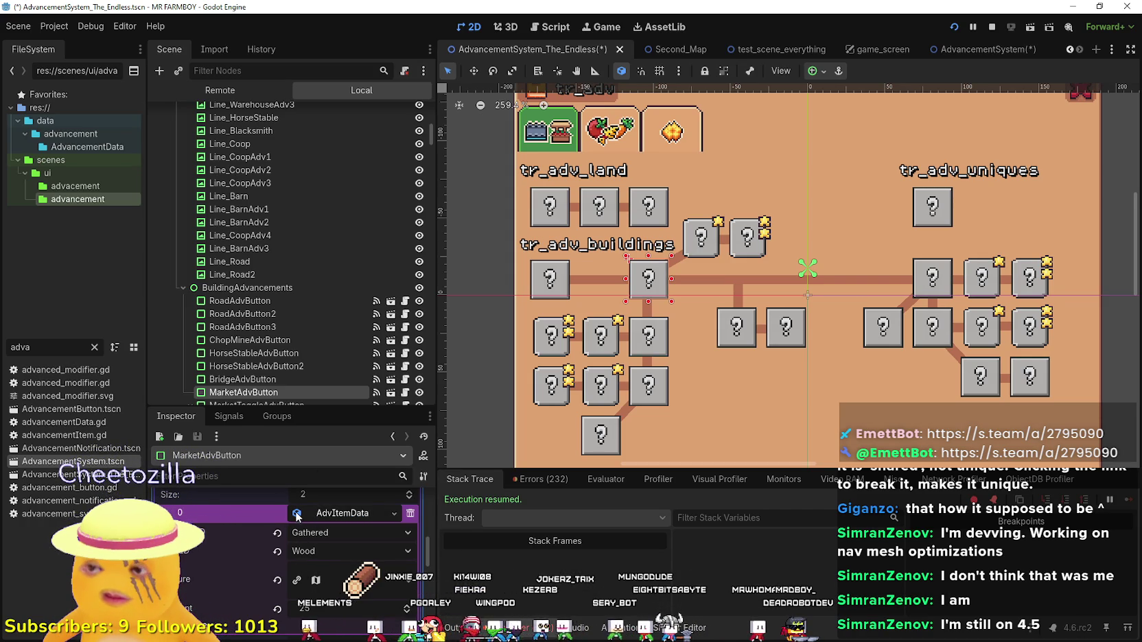
right_click(296, 514)
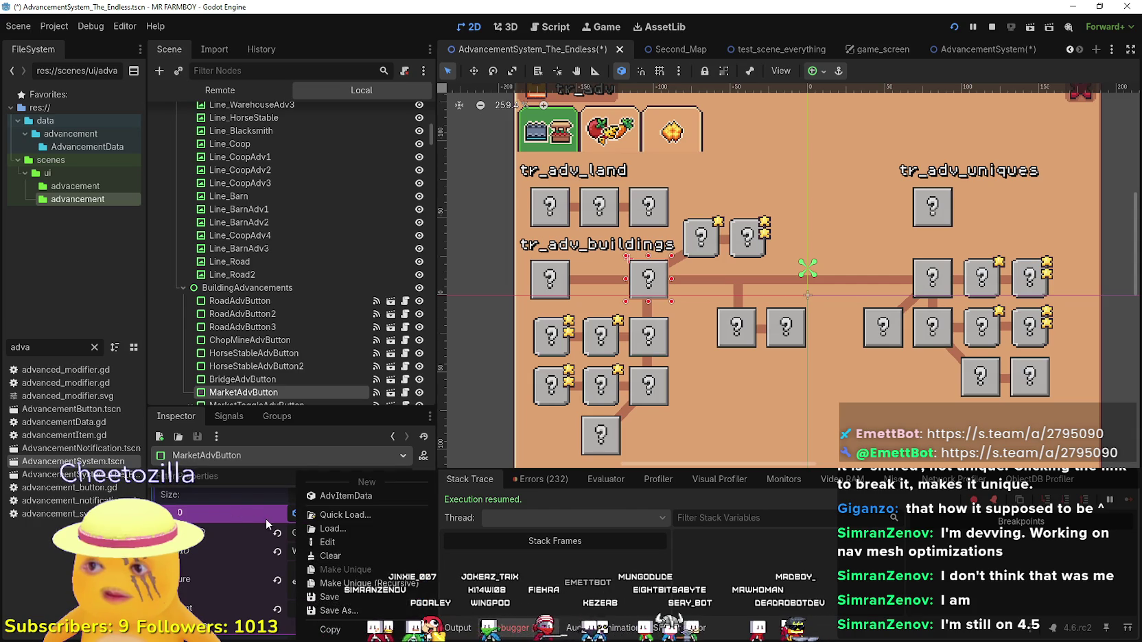
left_click(288, 520)
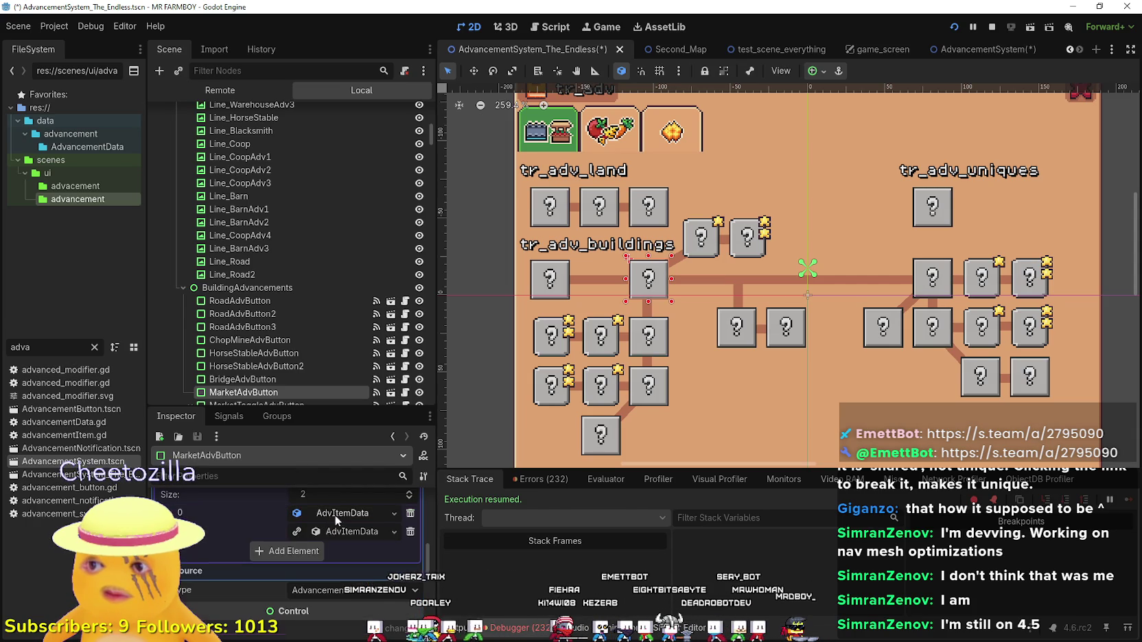
right_click(297, 515)
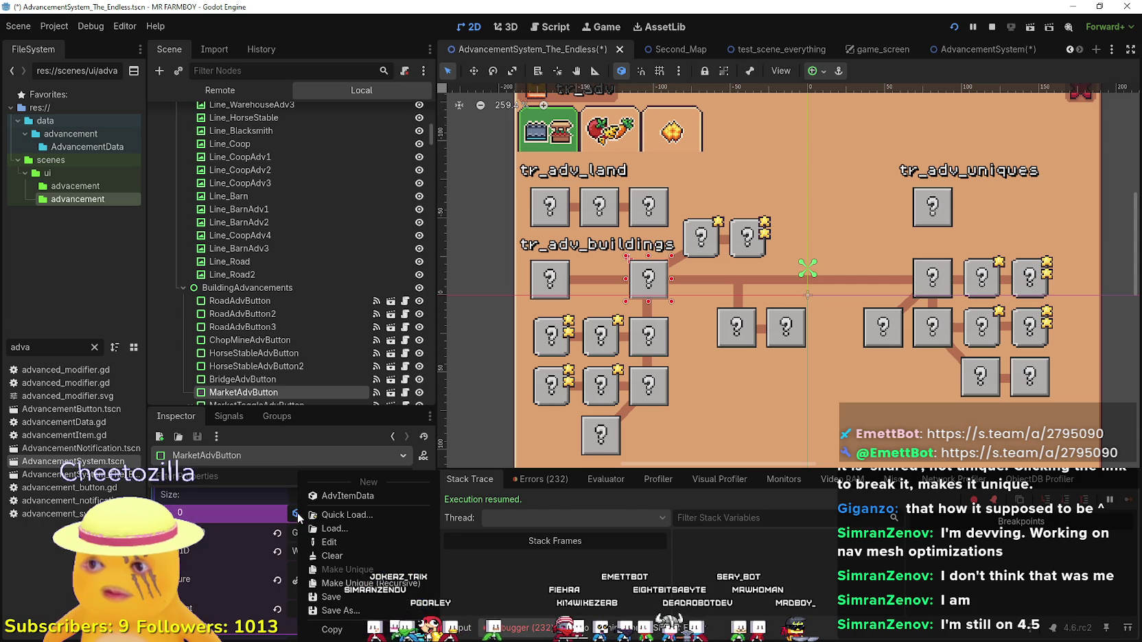
left_click(323, 583)
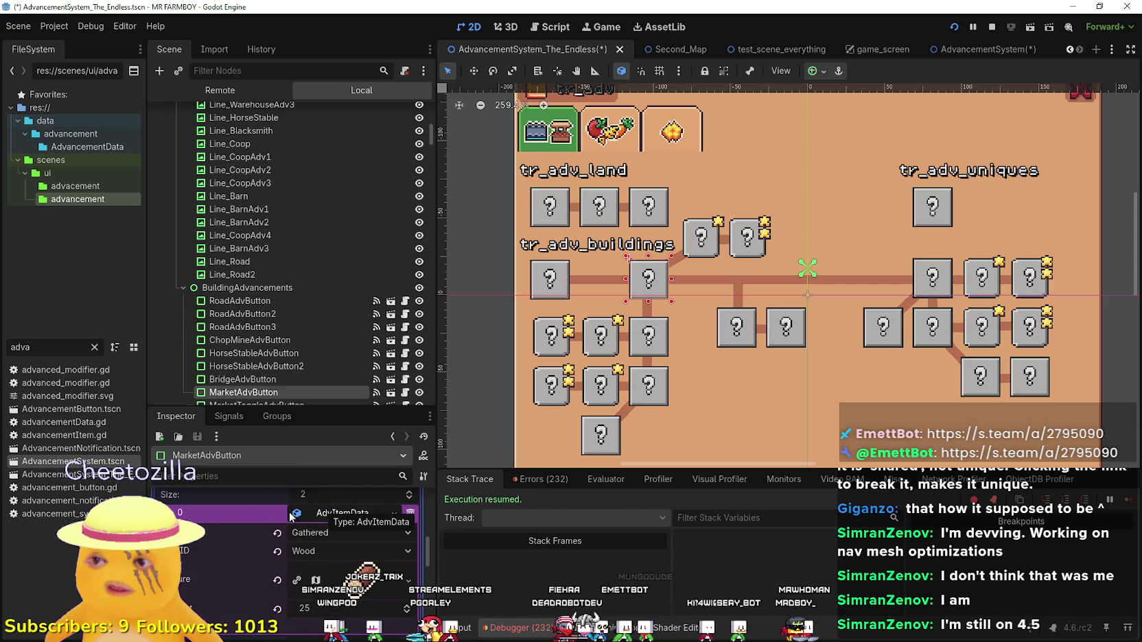
right_click(297, 514)
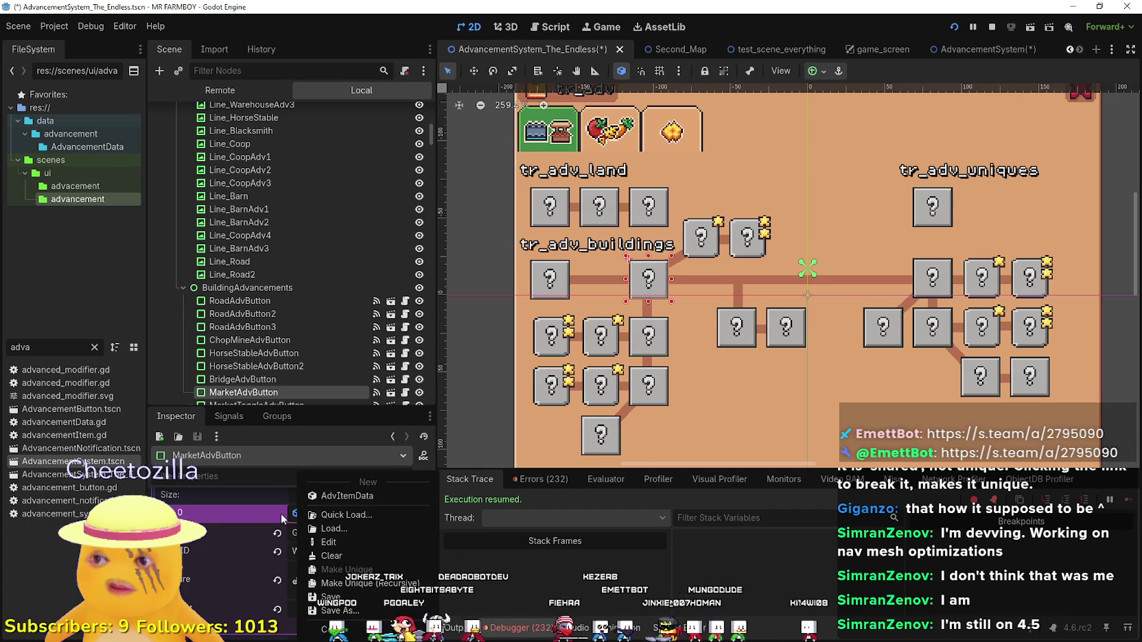
left_click(282, 520)
Set the Endless scene's Wood requirement amount to 10.
left_click(344, 615)
type("10")
key("Return")
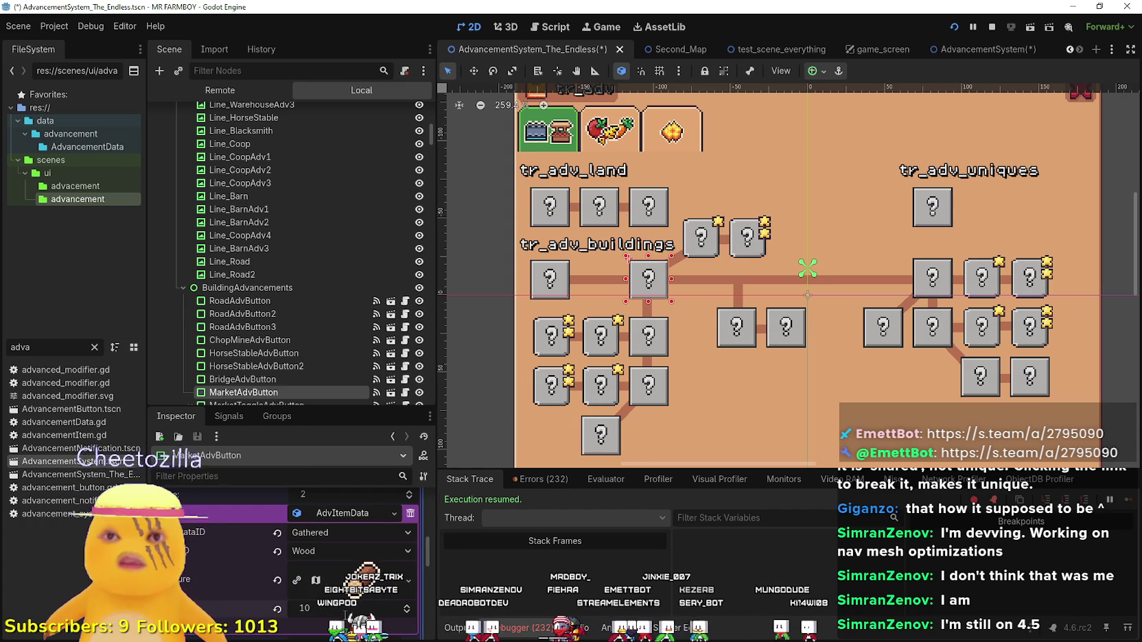
mouse_move(974, 49)
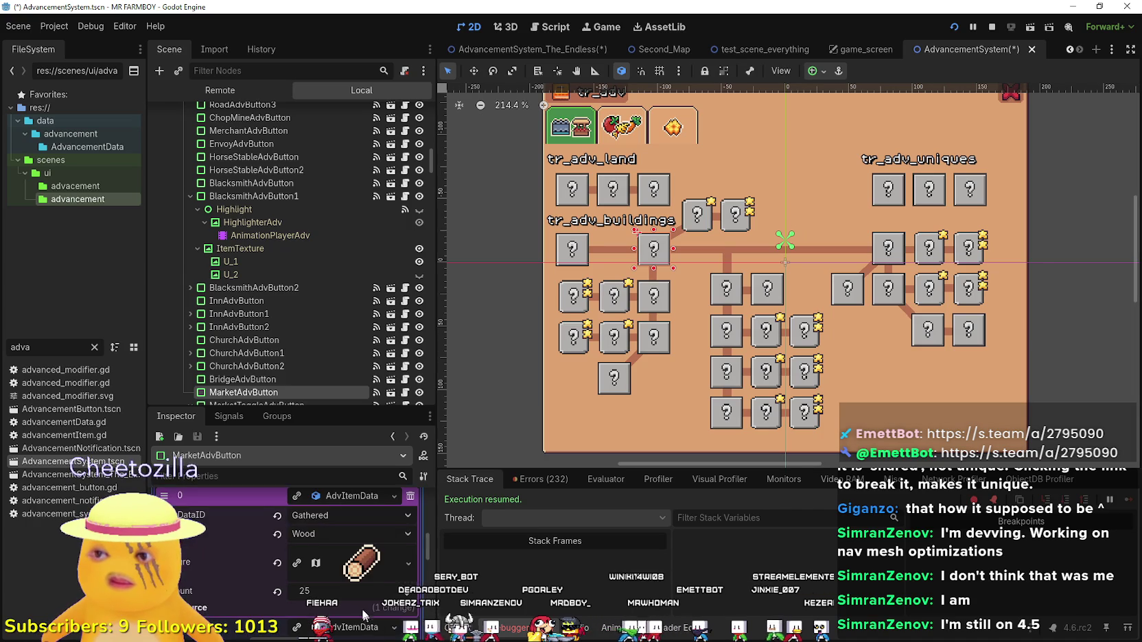
Review both AdvItemData requirements, save AdvancementSystem_The_Endless, and go to the test run.
scroll(360, 606, "down", 1)
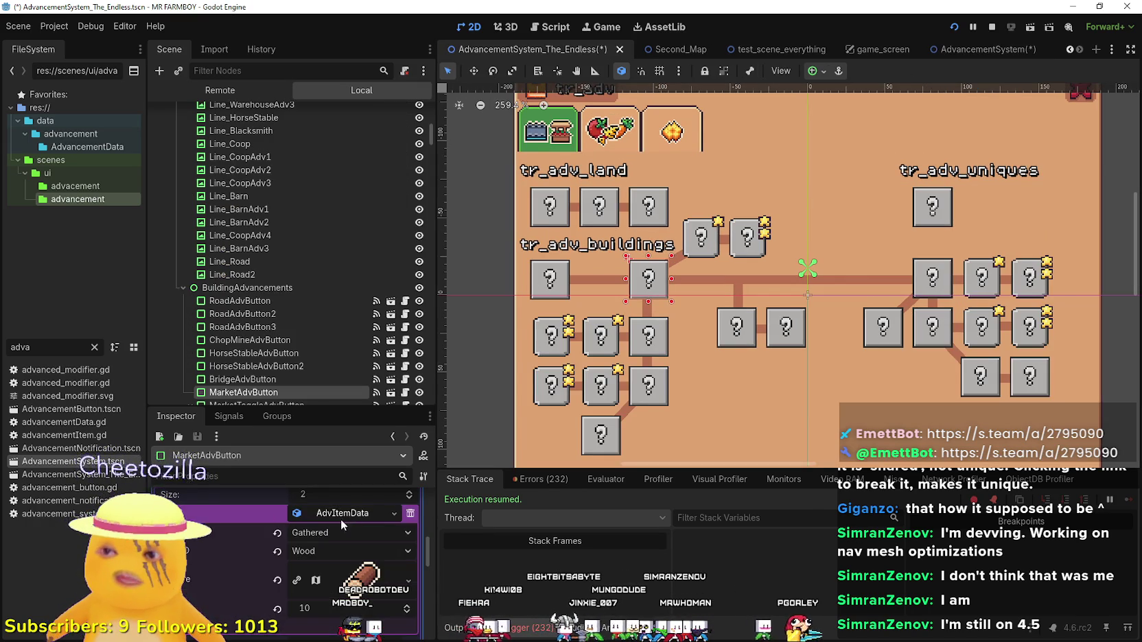
scroll(341, 573, "down", 3)
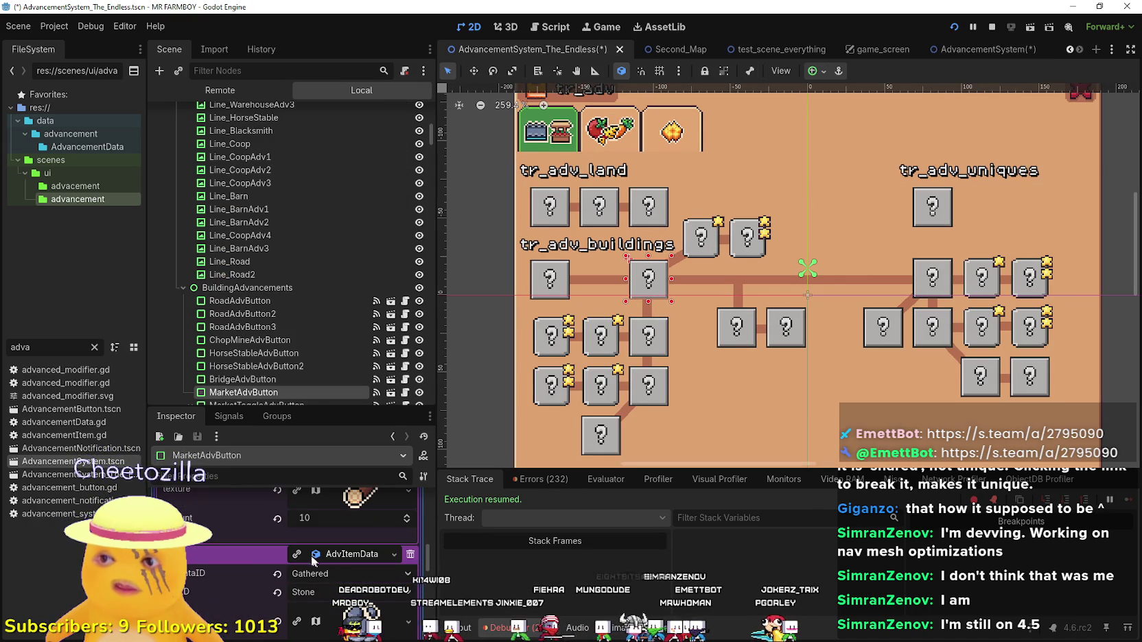
scroll(318, 591, "down", 1)
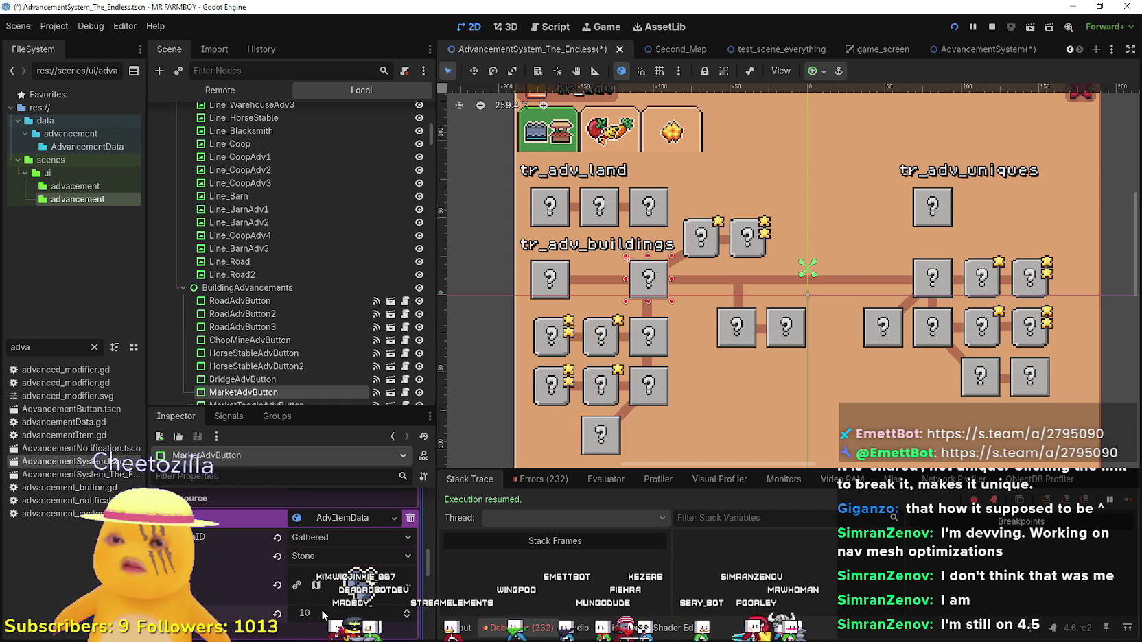
key("ctrl+s")
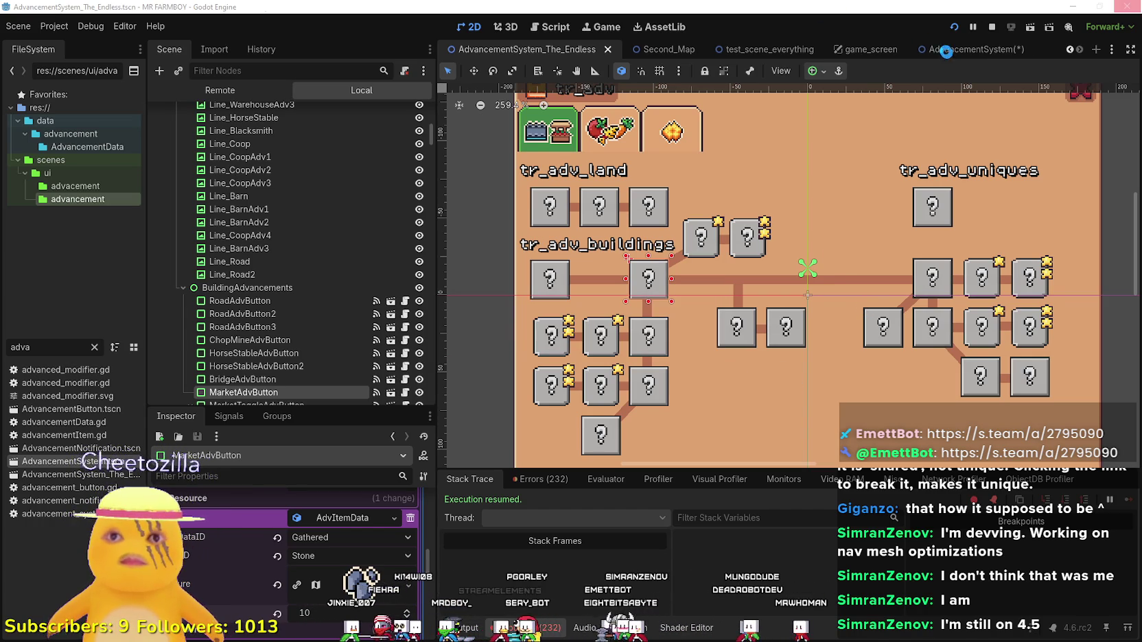
key("alt+Tab")
Check the Market cost in the game's Advancements panel, then quit the game.
key("Tab")
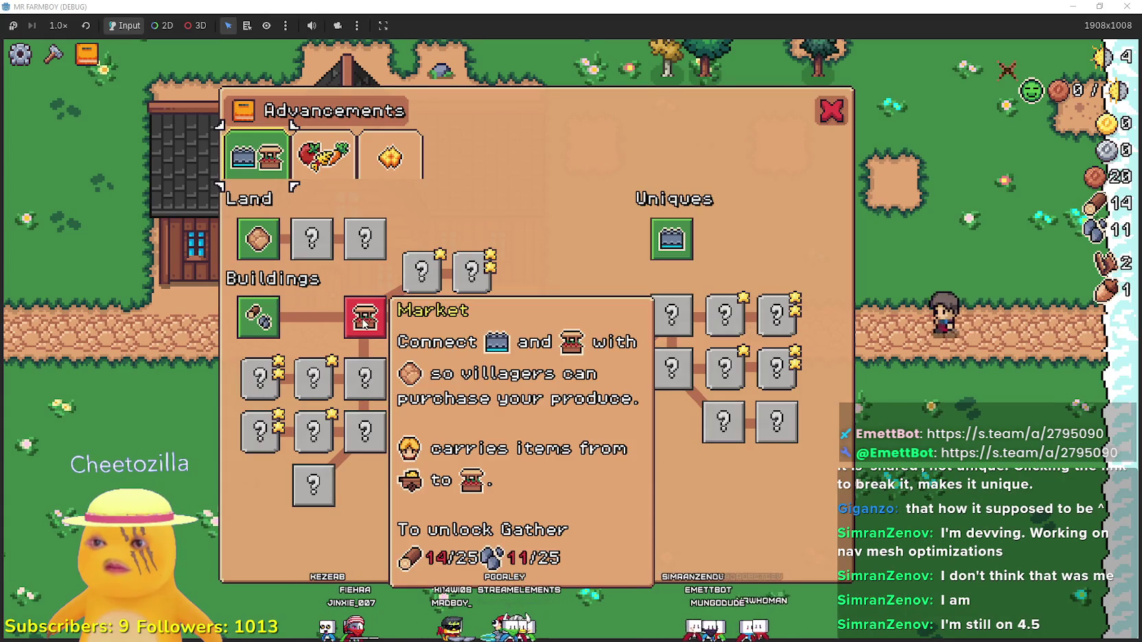
key("Escape")
left_click(602, 454)
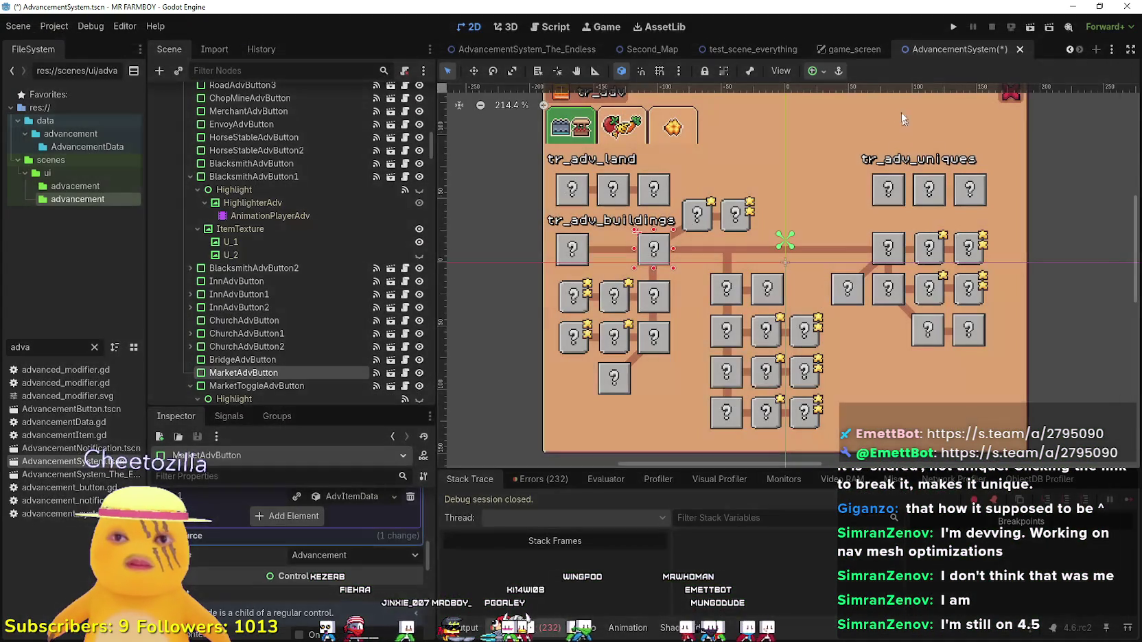
Add a second requirement element, check its Stone 25 entry, and save AdvancementSystem.
left_click(315, 519)
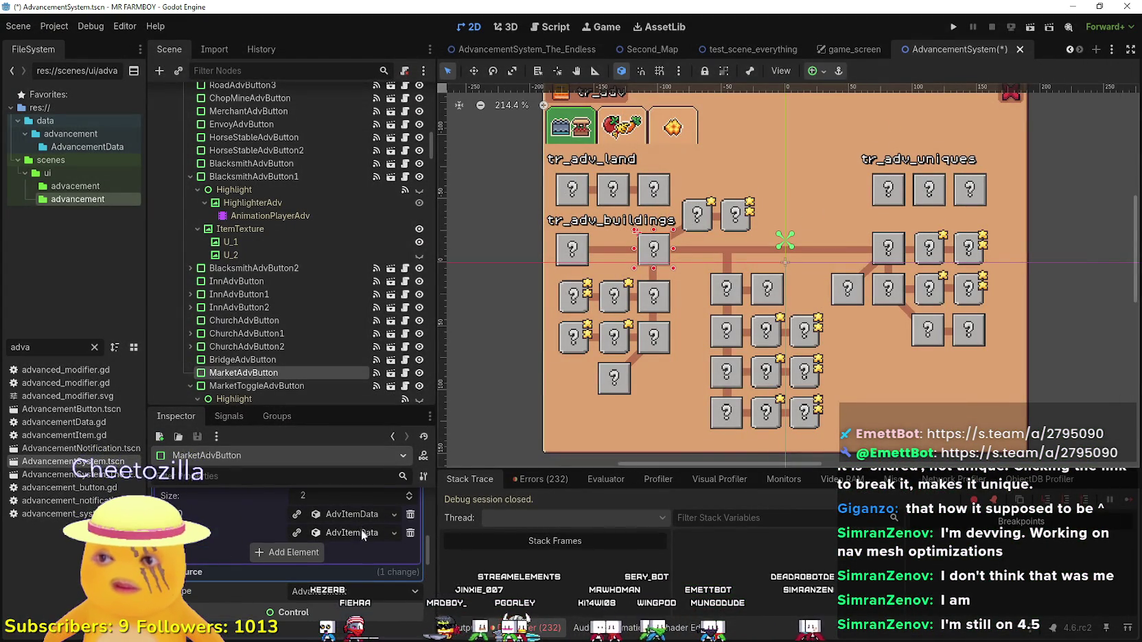
left_click(361, 516)
left_click(356, 521)
left_click(353, 533)
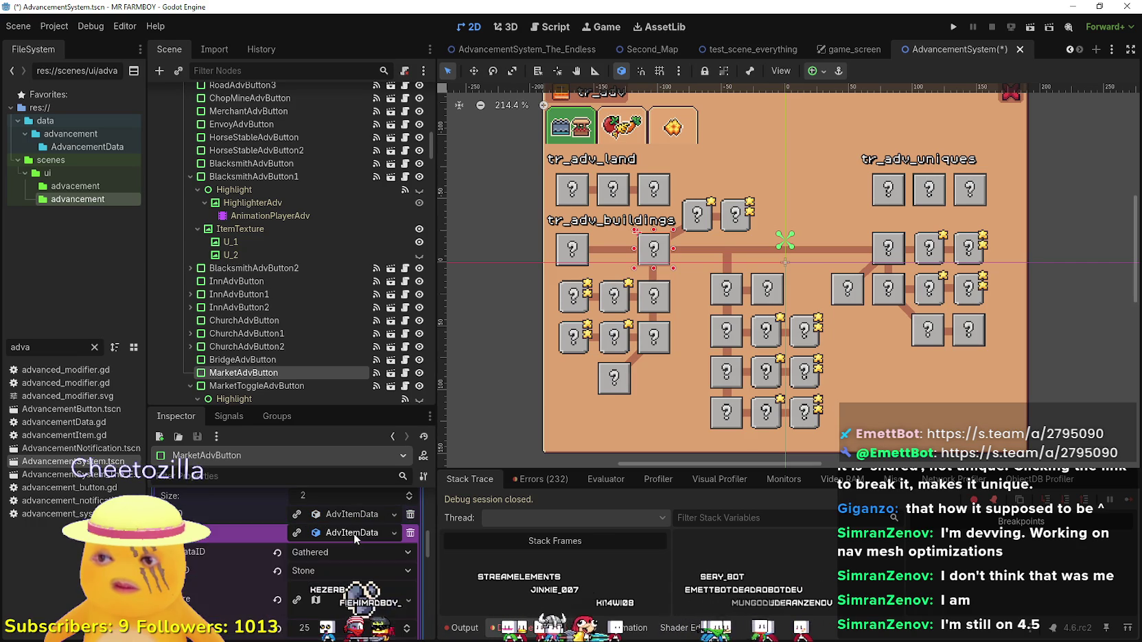
left_click(353, 533)
key("ctrl+s")
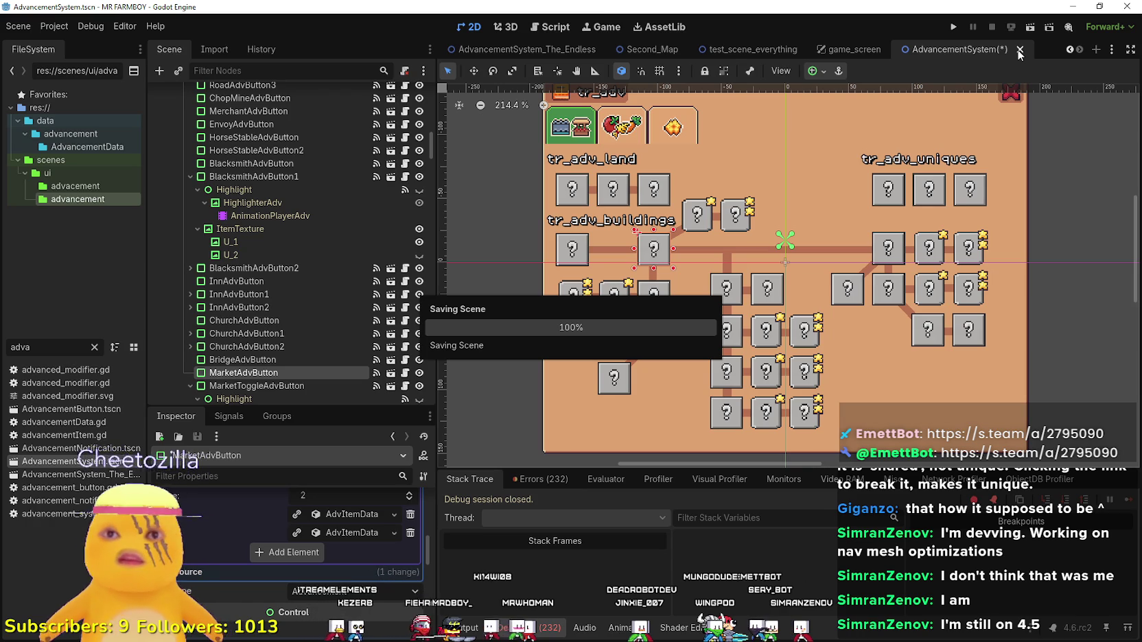
Reopen AdvancementSystem and make both Market AdvItemData requirements unique.
left_click(1007, 50)
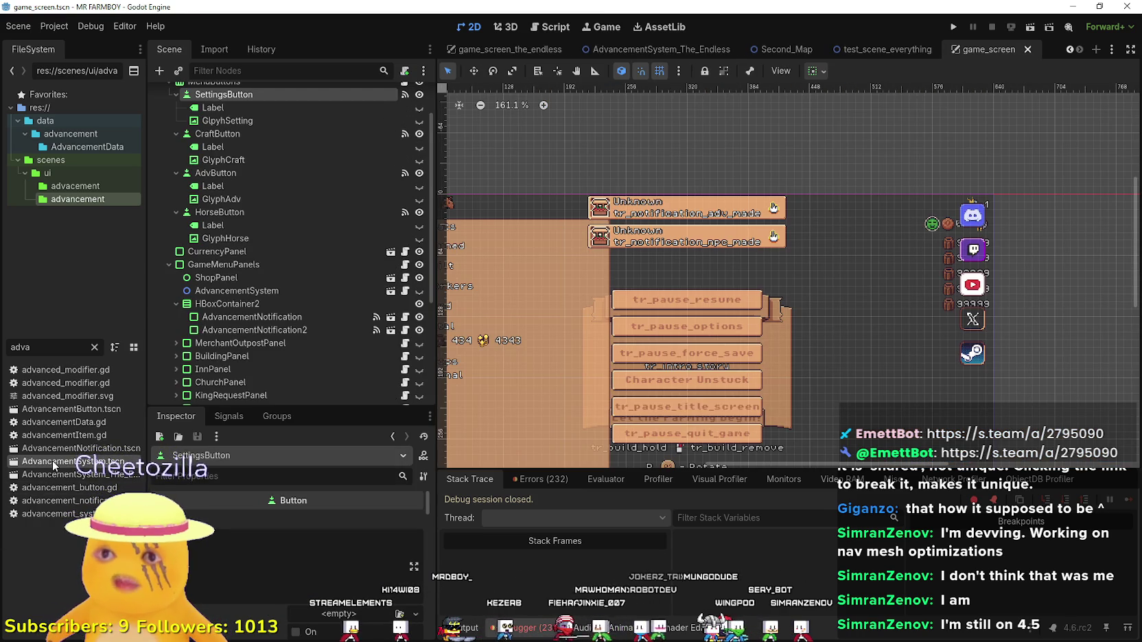
double_click(52, 461)
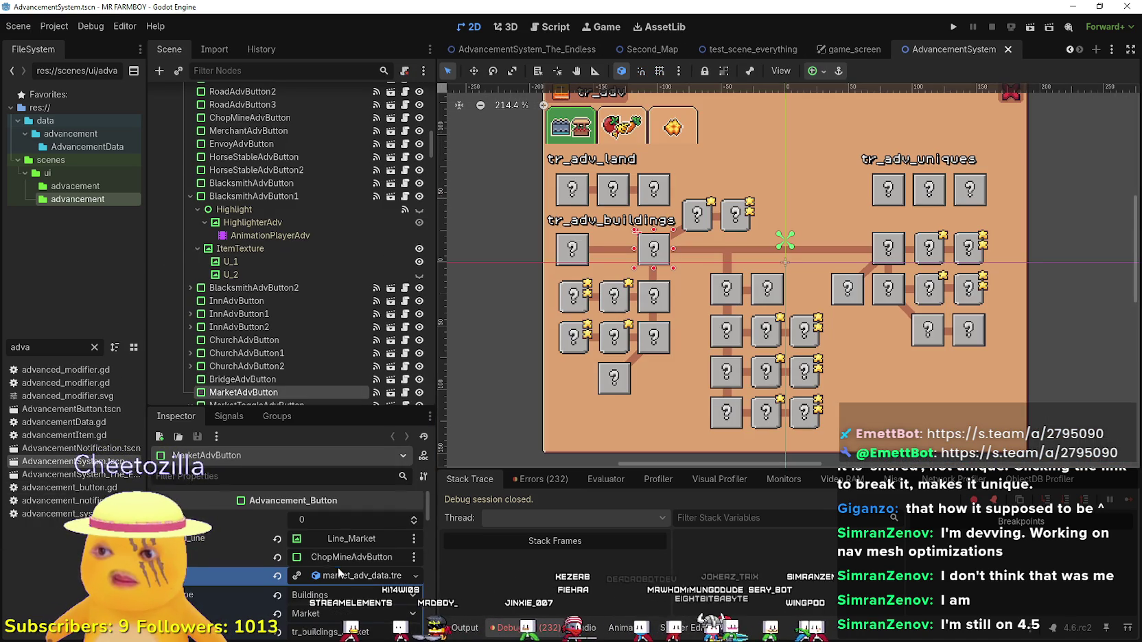
scroll(352, 590, "down", 5)
left_click(348, 532)
left_click(348, 533)
left_click(350, 549)
left_click(350, 549)
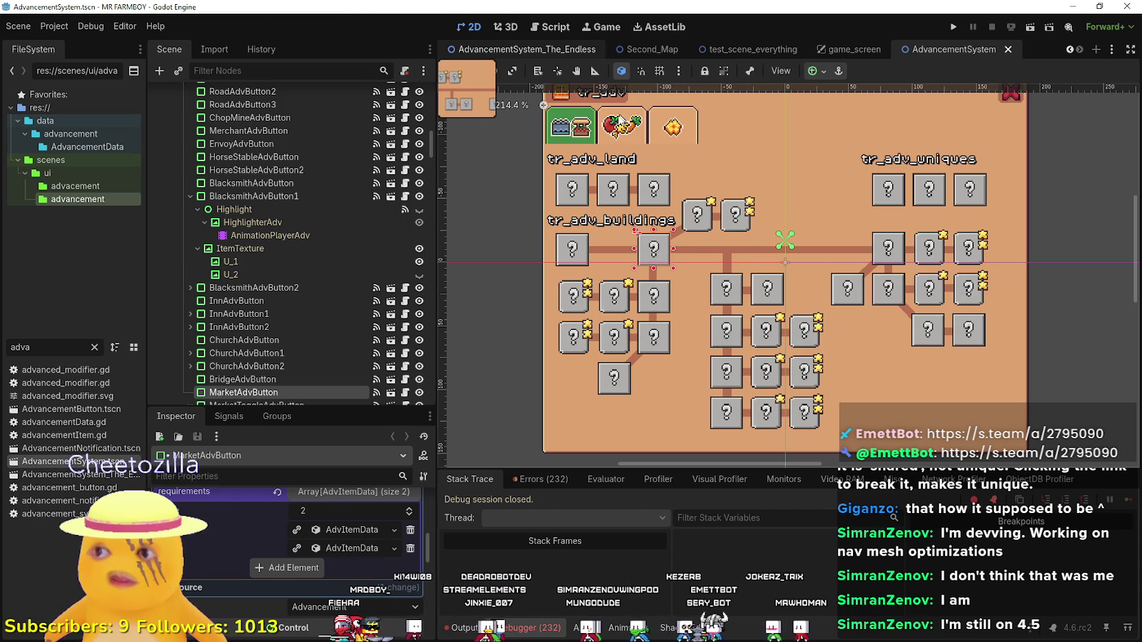
Inspect the Endless scene's Stone requirement, then close AdvancementSystem_The_Endless.
left_click(497, 47)
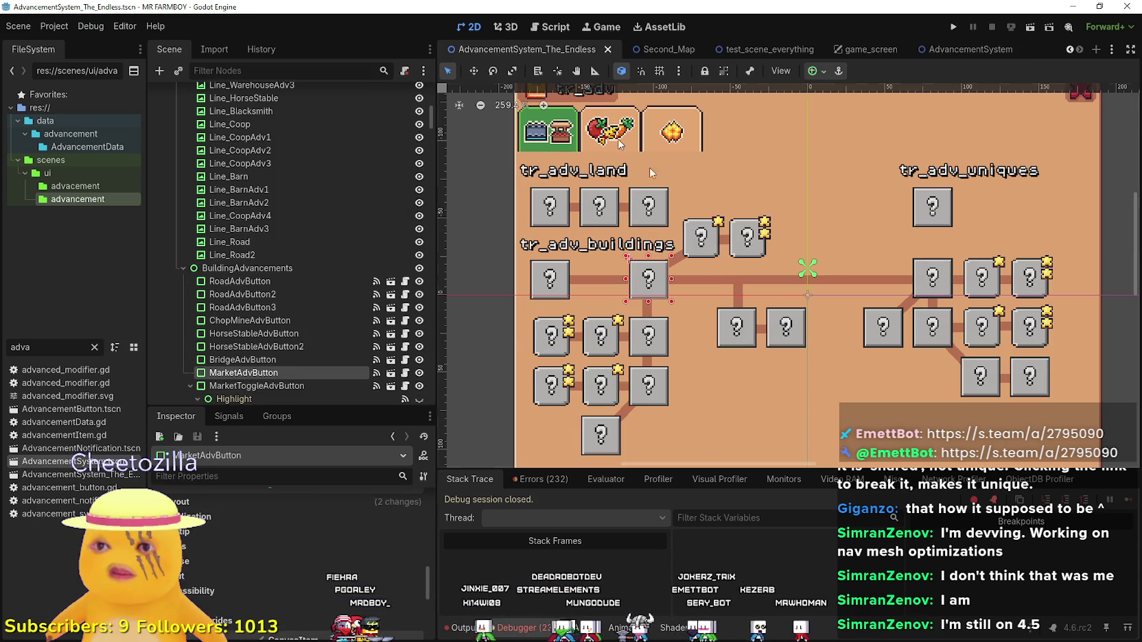
scroll(350, 569, "up", 5)
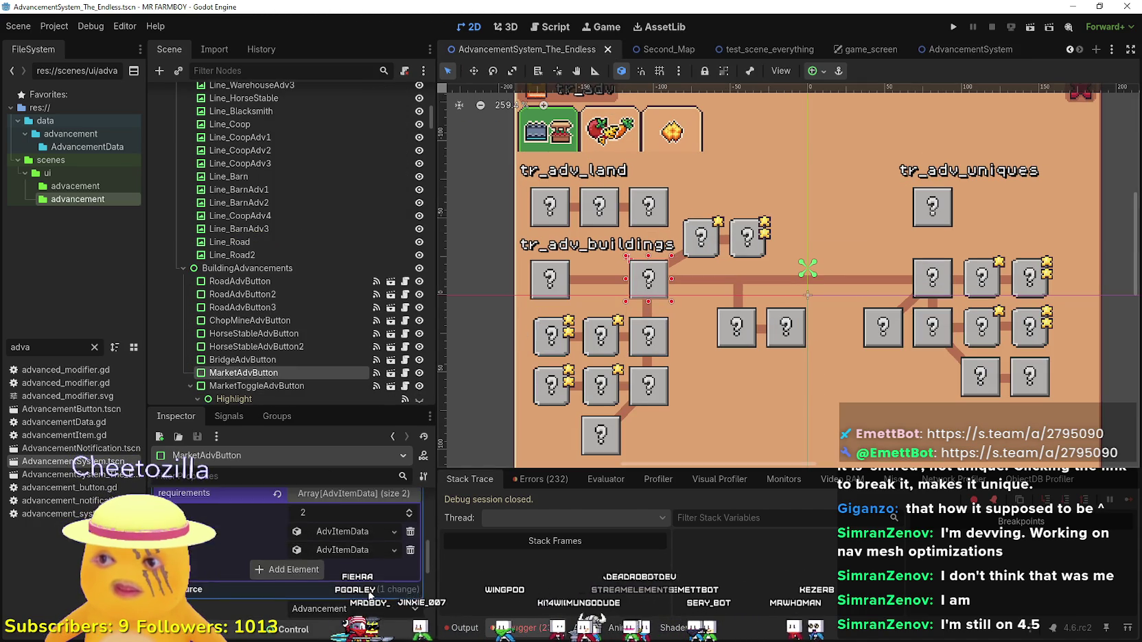
left_click(341, 586)
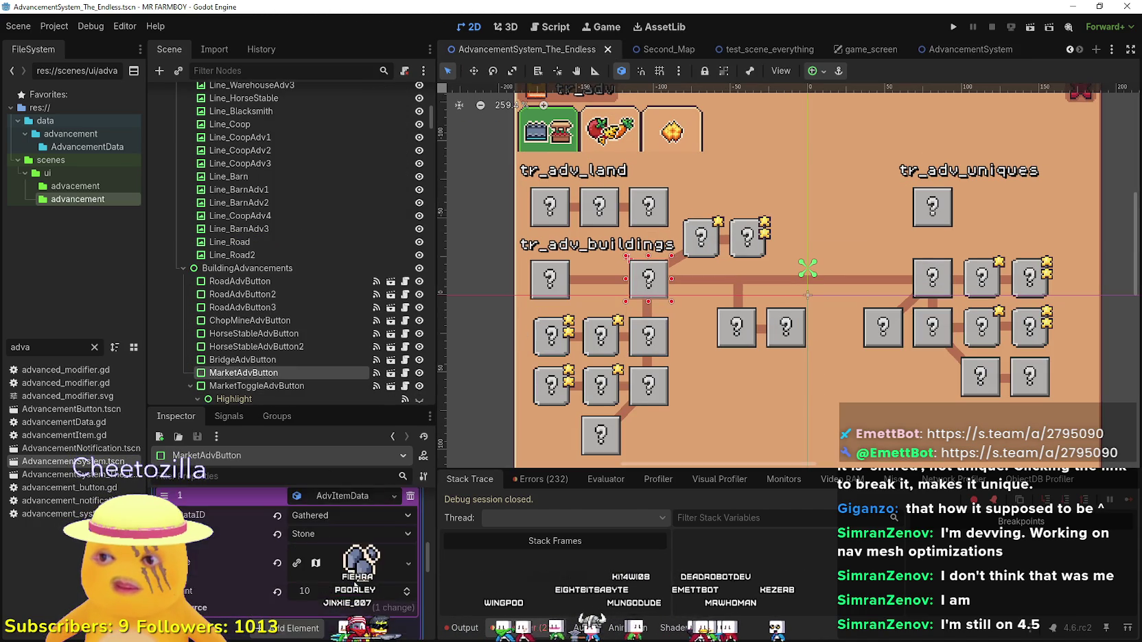
left_click(607, 50)
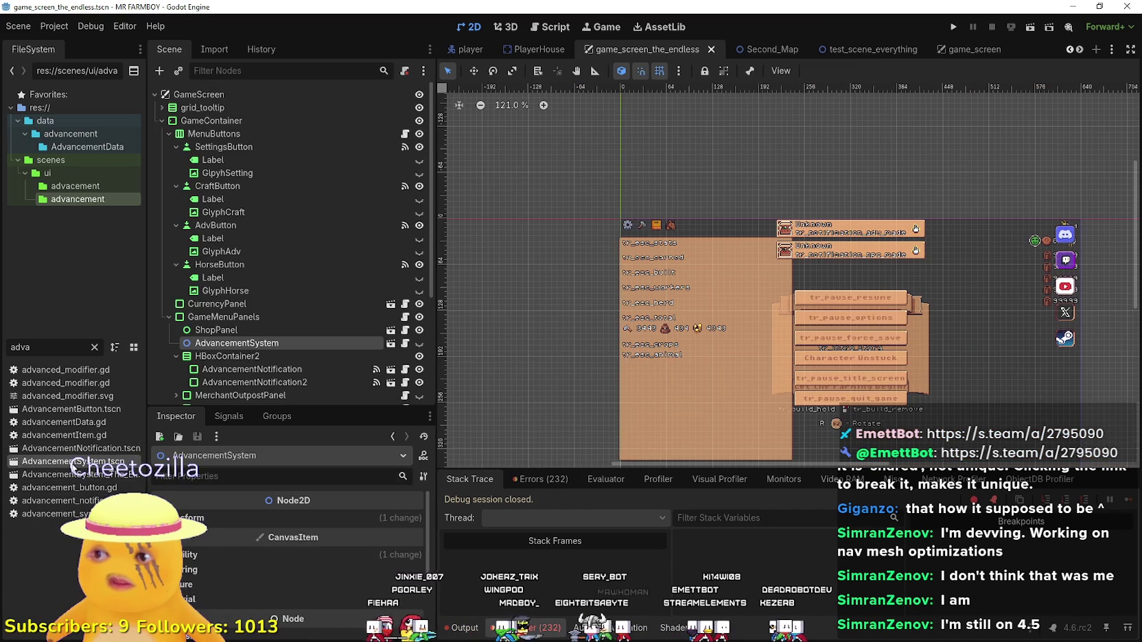
Reopen AdvancementSystem_The_Endless, verify the first requirement is 10 logs, and run the game.
double_click(69, 474)
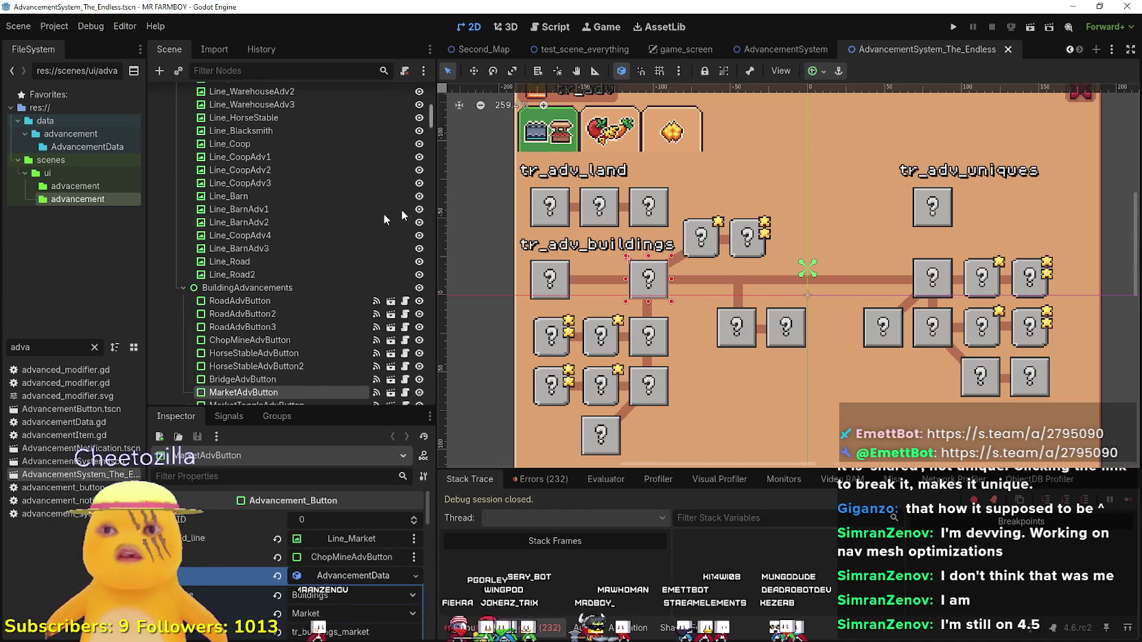
scroll(340, 563, "down", 5)
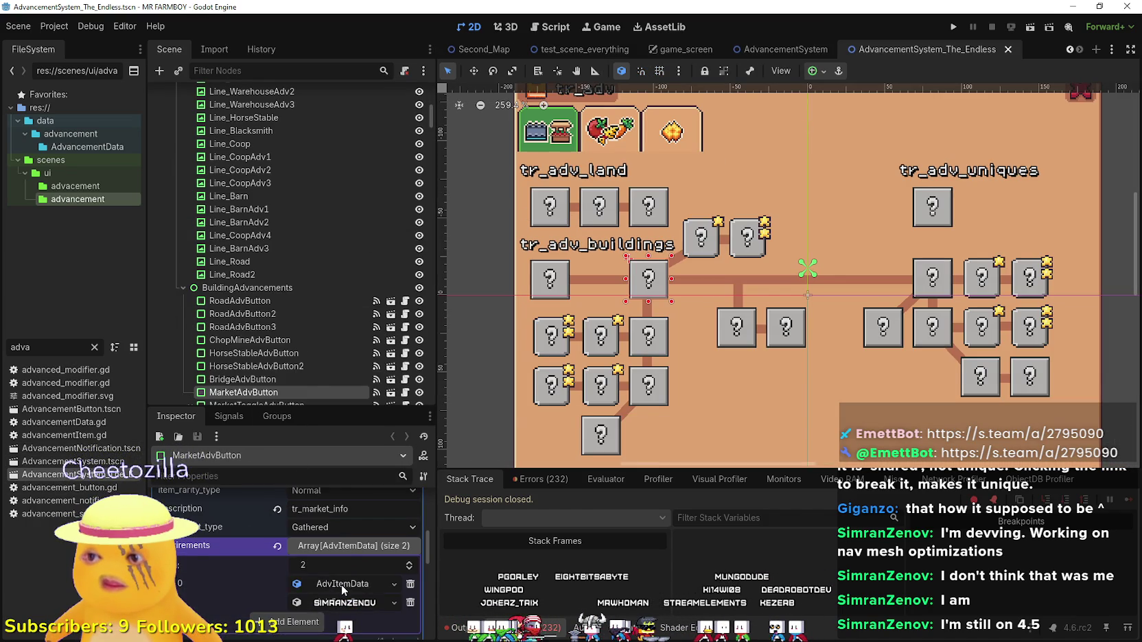
left_click(343, 587)
left_click(961, 28)
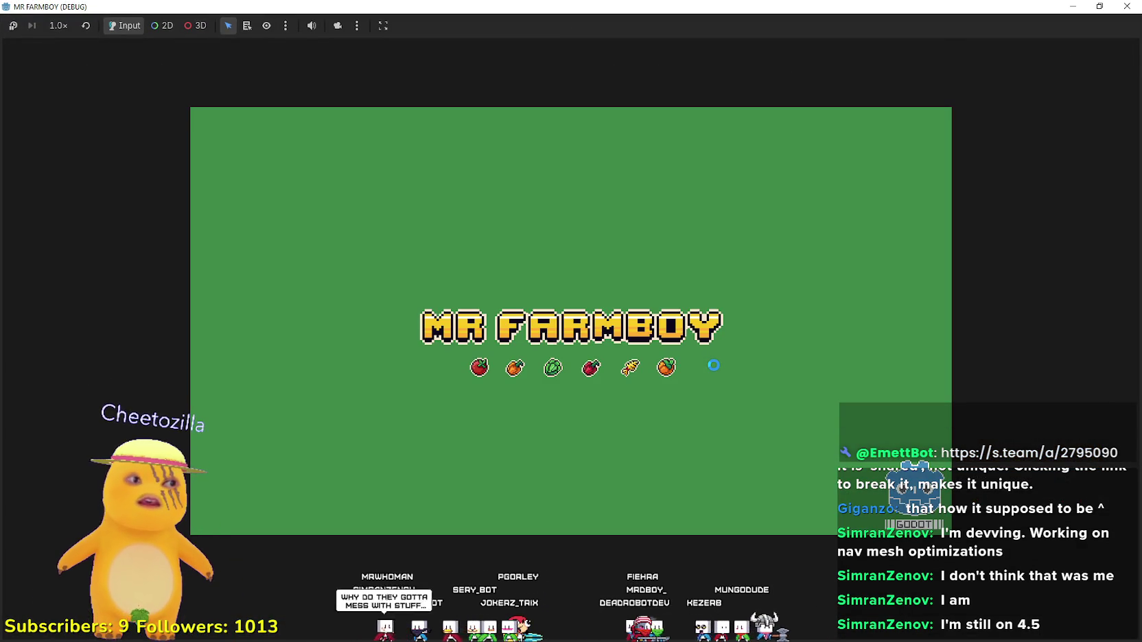
Focus the game window while it loads to the main menu.
left_click(1127, 6)
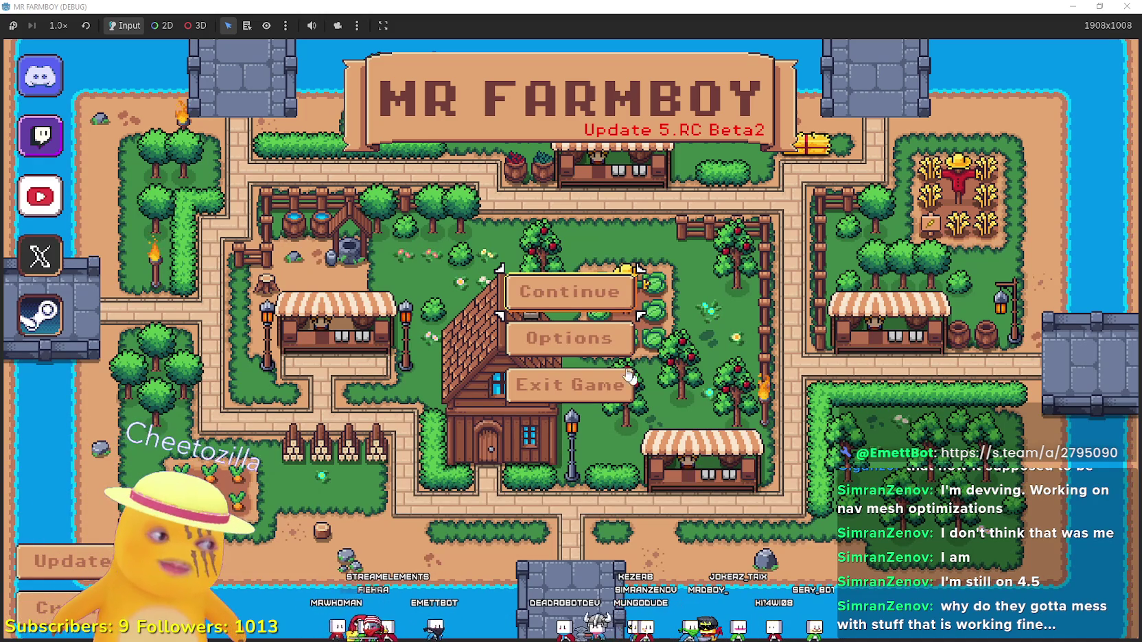
Delete Save 5 and create a new Save 5 on The Endless island.
left_click(588, 288)
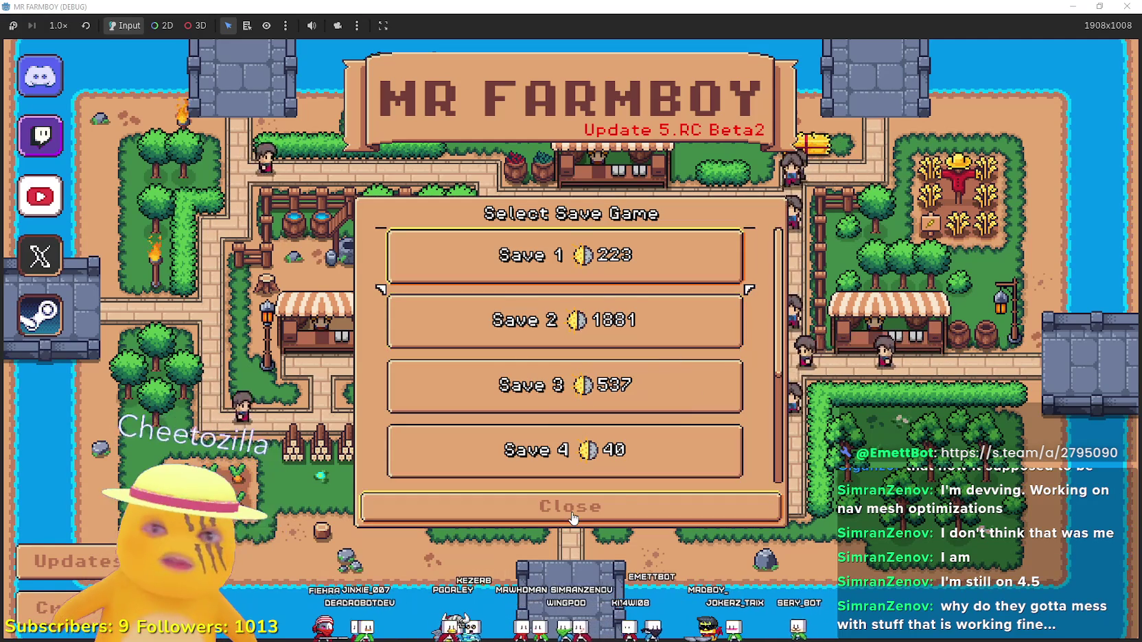
scroll(570, 343, "down", 3)
left_click(577, 329)
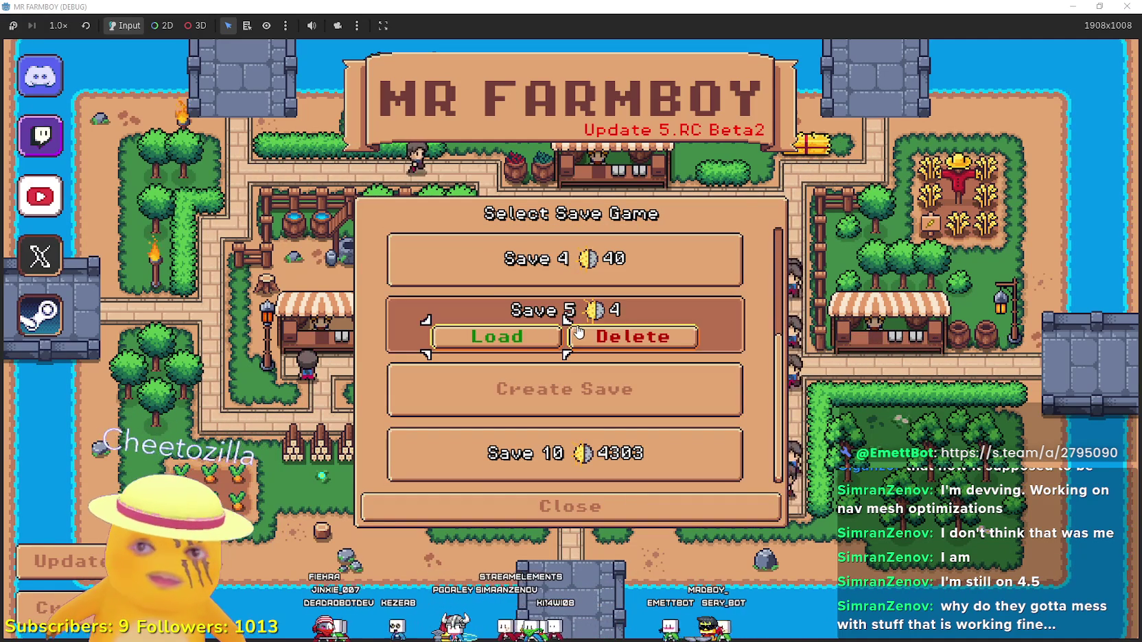
left_click(579, 334)
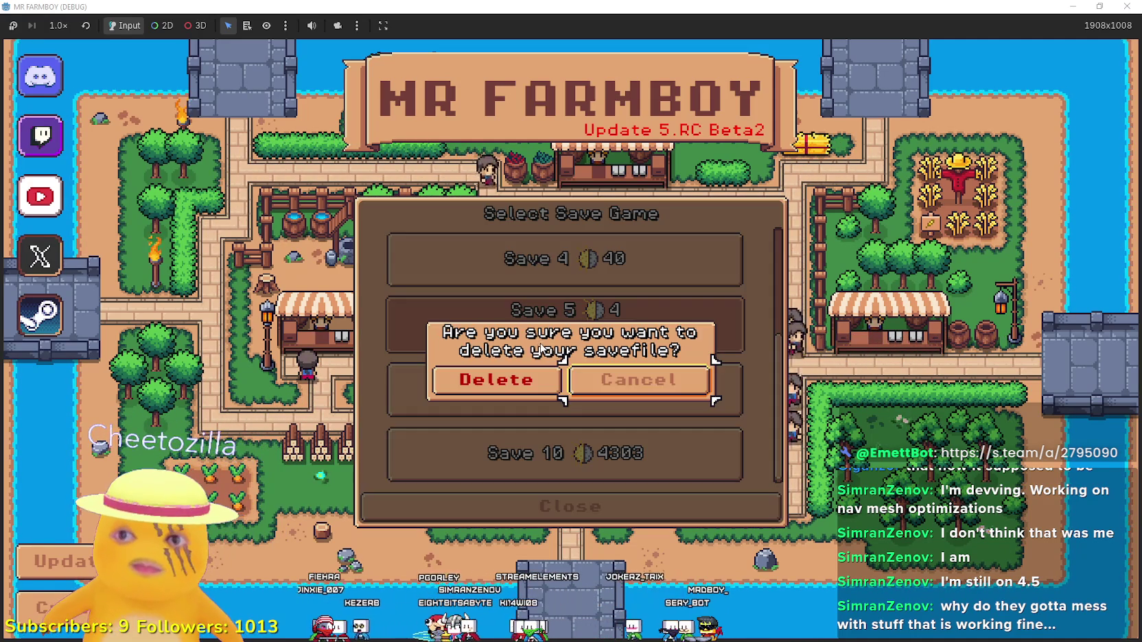
left_click(521, 378)
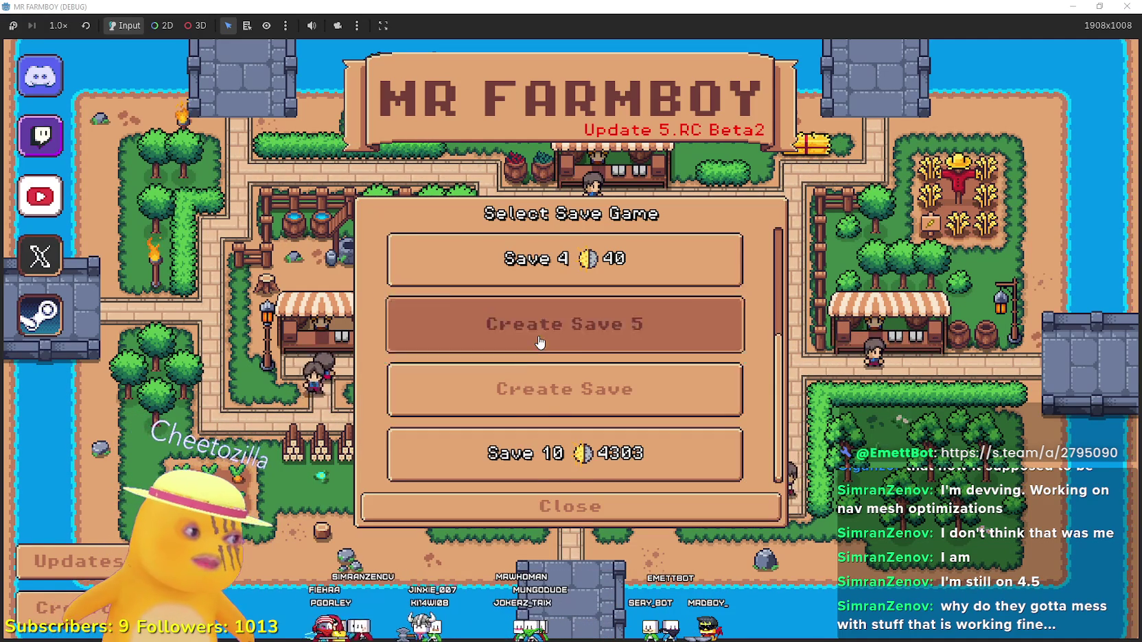
left_click(540, 342)
left_click(776, 385)
left_click(515, 494)
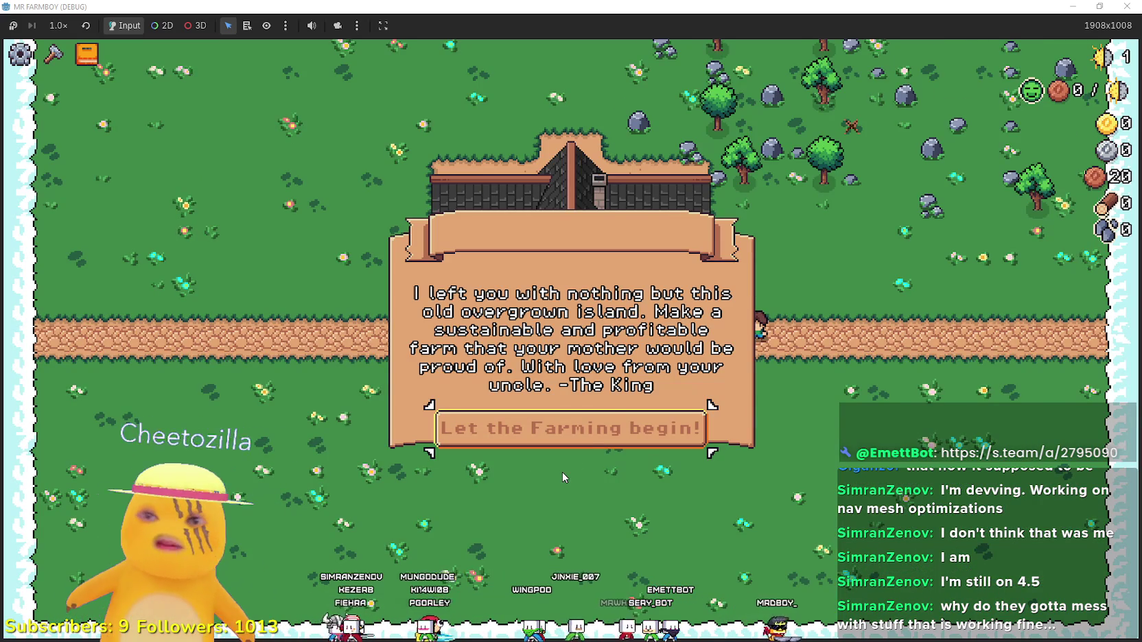
Dismiss the intro letter, view the advancements, and quit to the title screen.
left_click(598, 420)
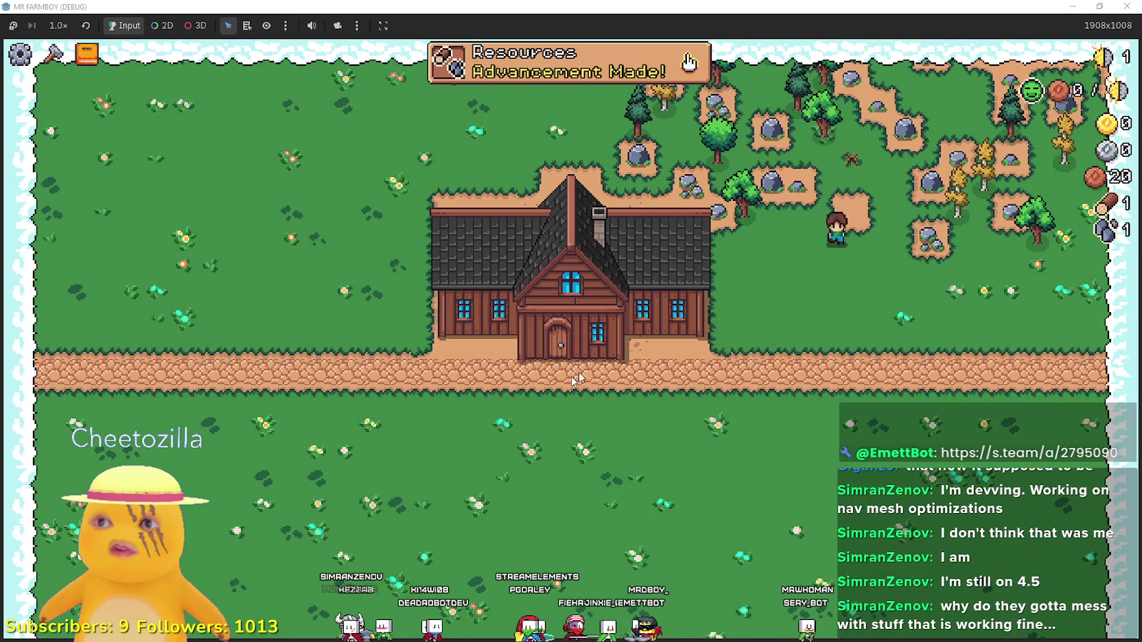
key("Escape")
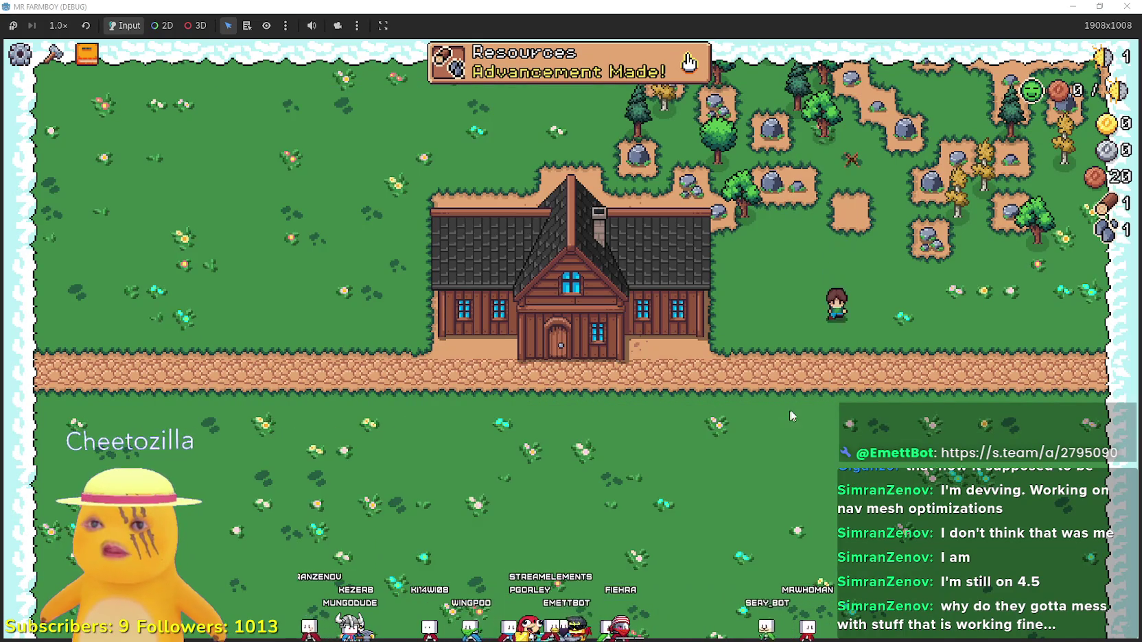
key("Escape")
left_click(621, 406)
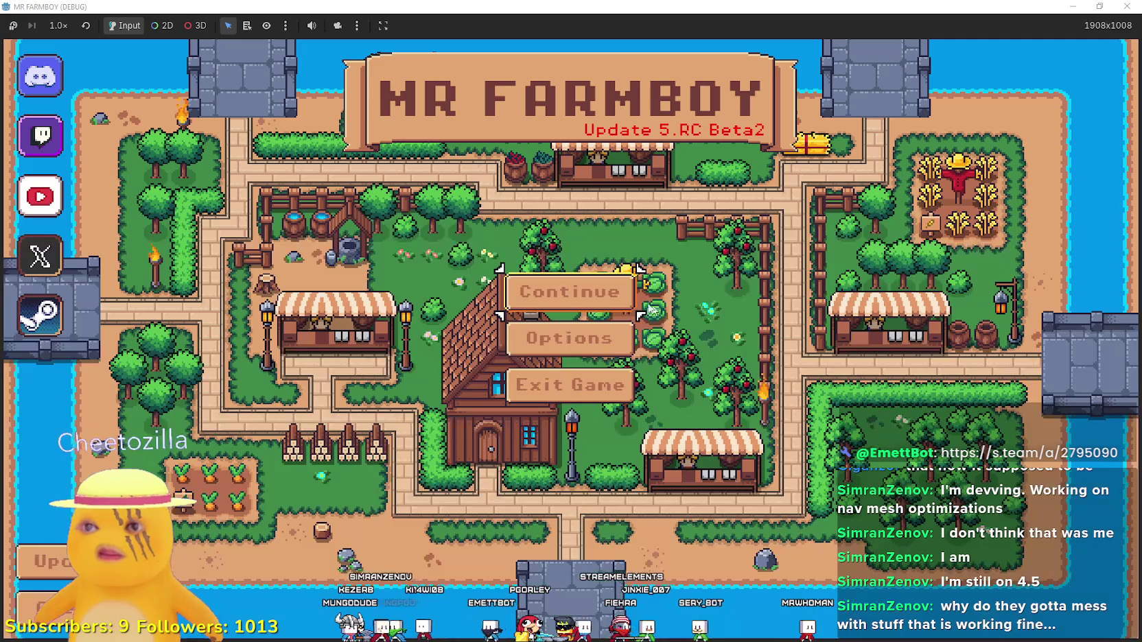
Create a new save on King's Task Variant 2 and dismiss the King's letter.
left_click(616, 302)
scroll(616, 321, "down", 3)
scroll(590, 322, "up", 1)
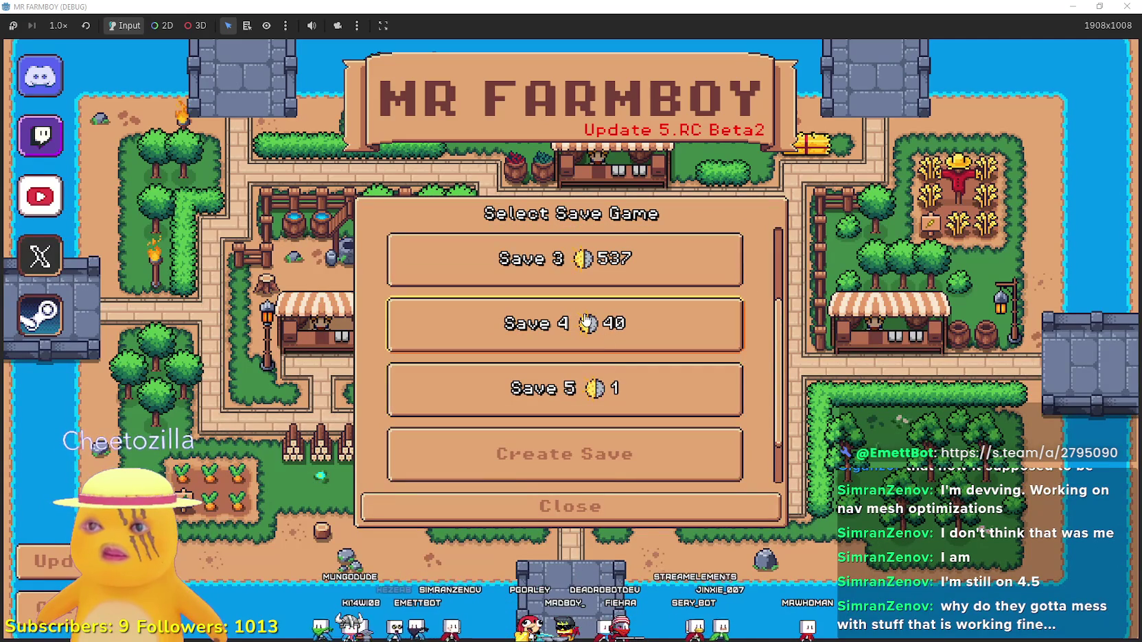
scroll(588, 328, "down", 1)
left_click(494, 389)
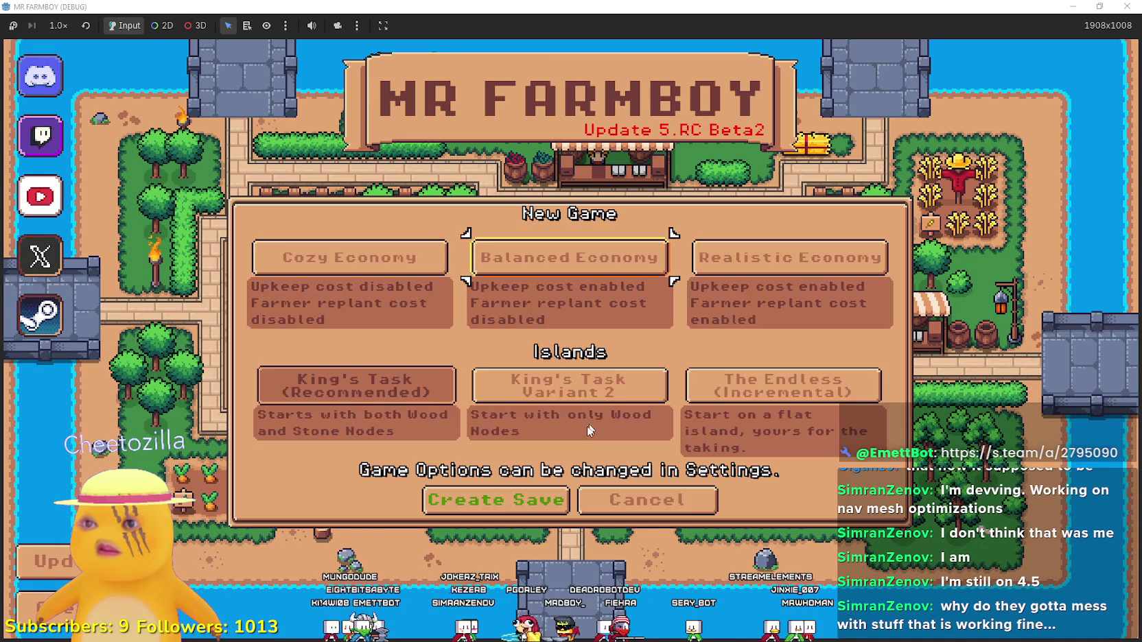
left_click(494, 390)
left_click(357, 387)
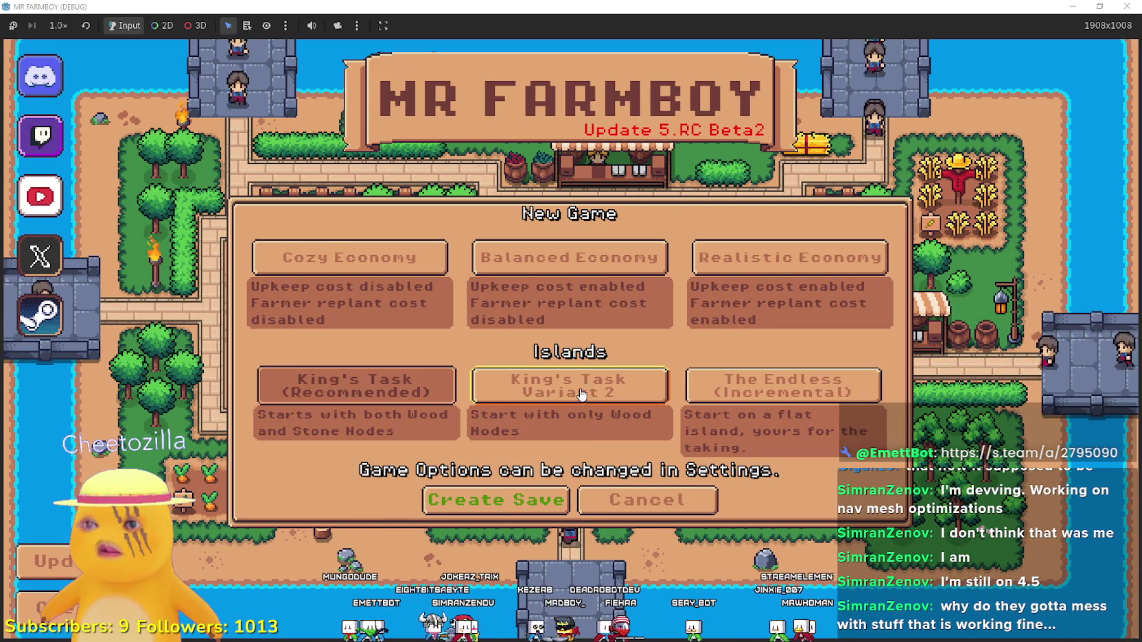
left_click(521, 388)
left_click(484, 501)
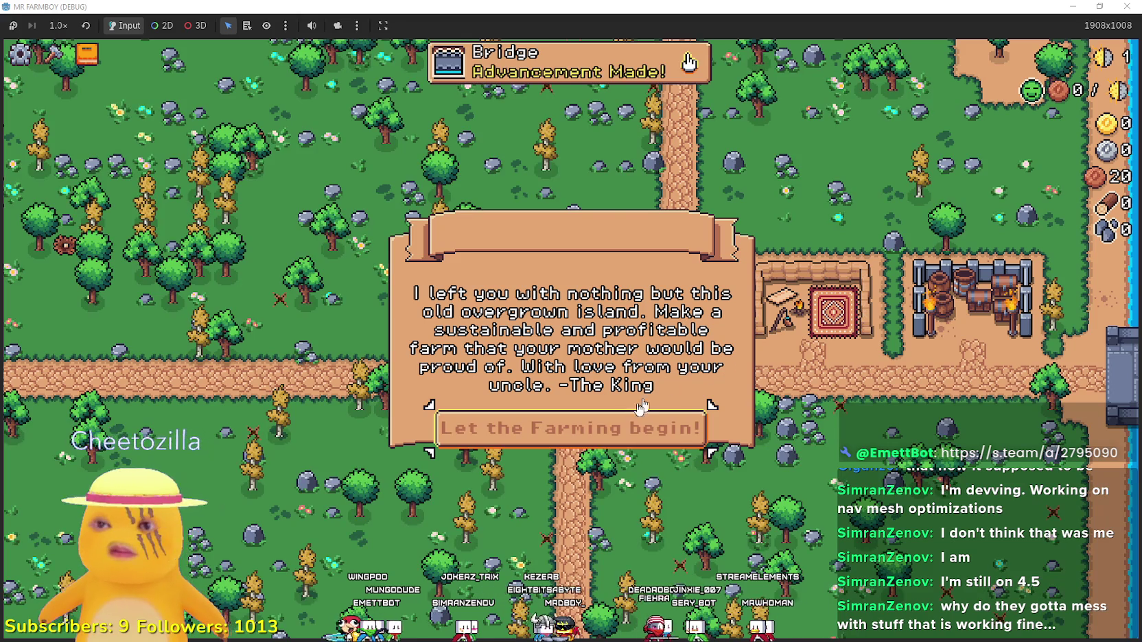
left_click(640, 406)
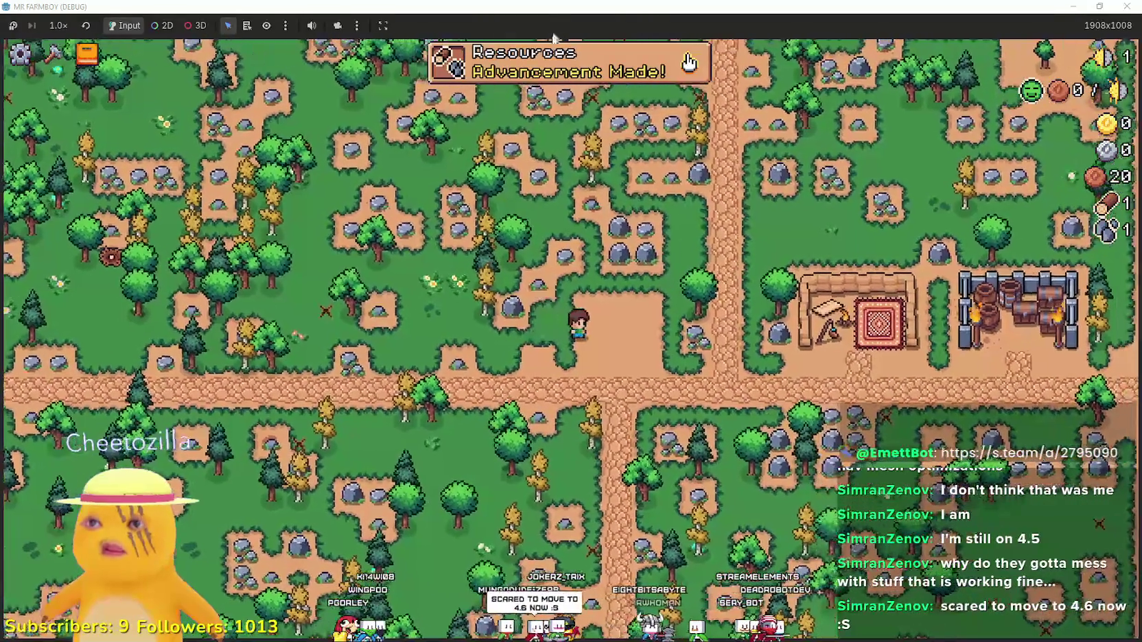
Check the Market's 25 Wood and 25 Stone cost in Advancements, then quit to the editor.
left_click(569, 62)
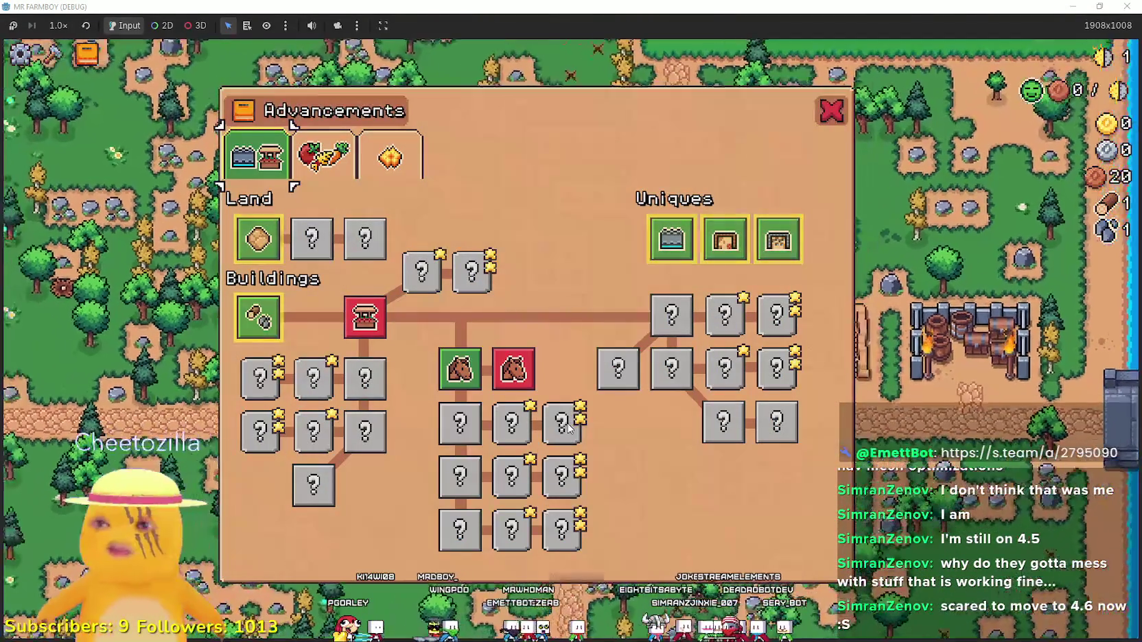
key("Escape")
left_click(570, 455)
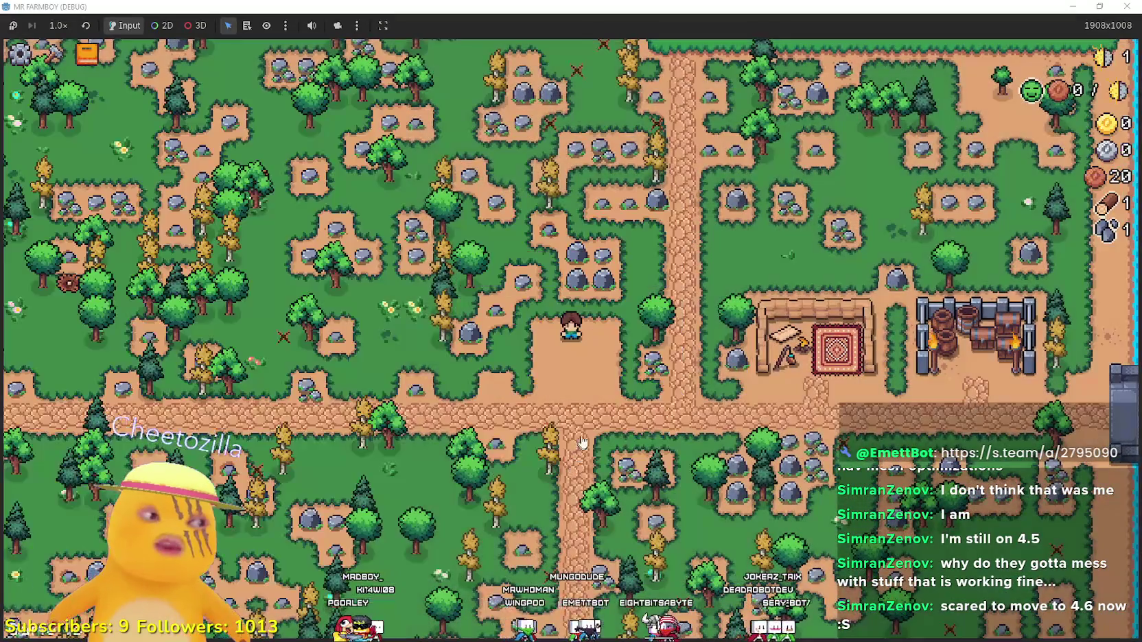
scroll(404, 559, "up", 3)
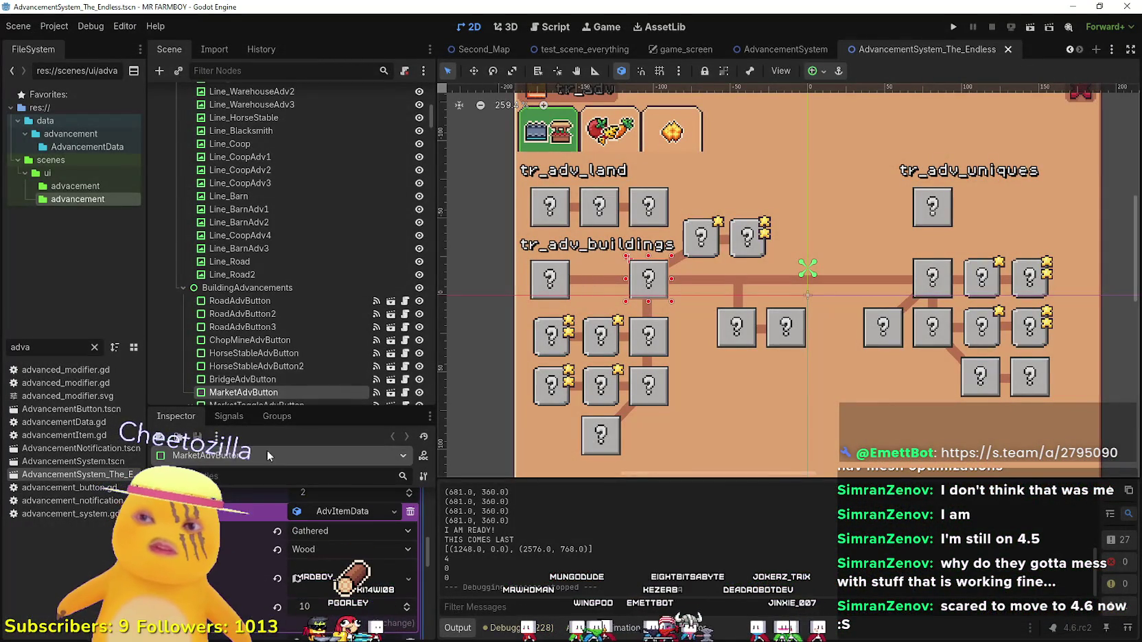
Enlarge the Inspector and collapse then re-expand the Market button's advancement data.
left_click_drag(313, 406, 314, 198)
scroll(325, 442, "up", 5)
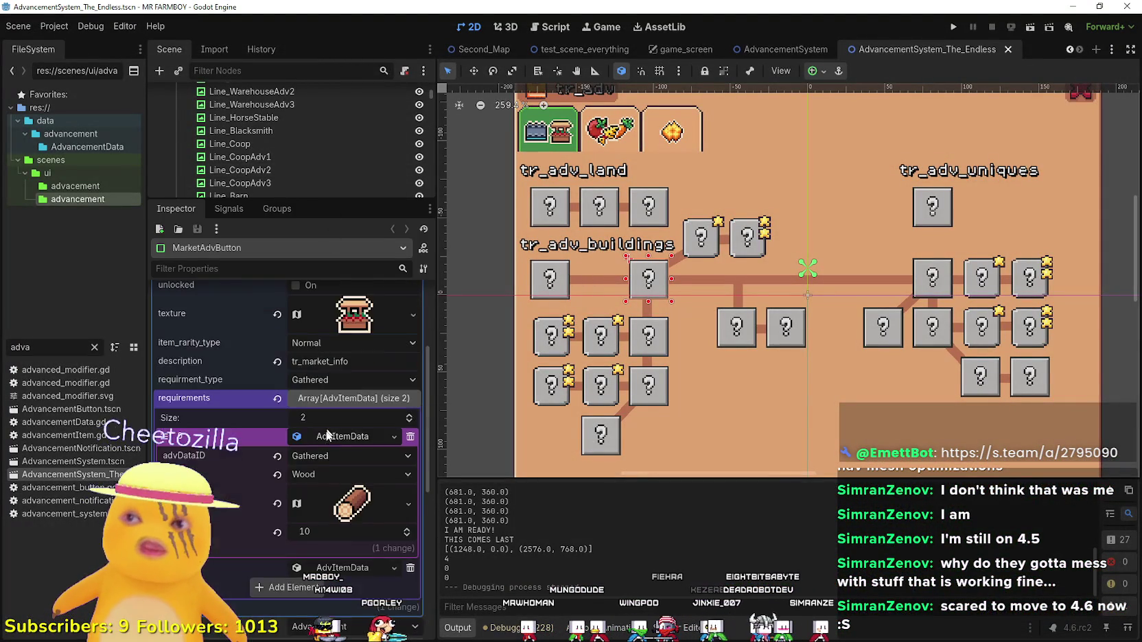
scroll(325, 385, "up", 2)
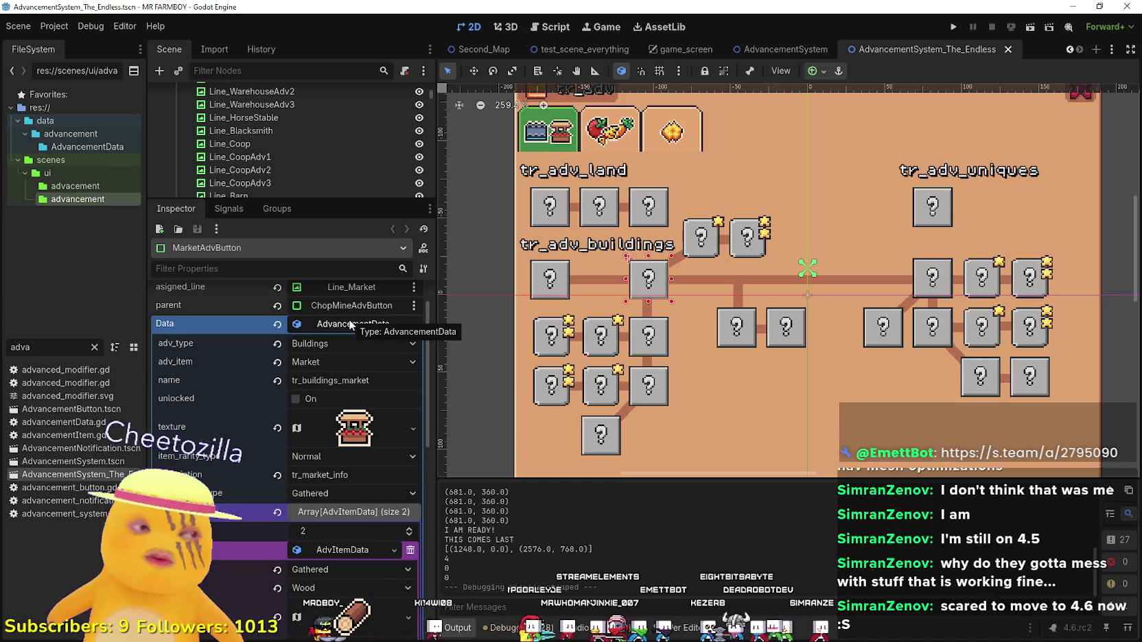
left_click(341, 325)
left_click(337, 318)
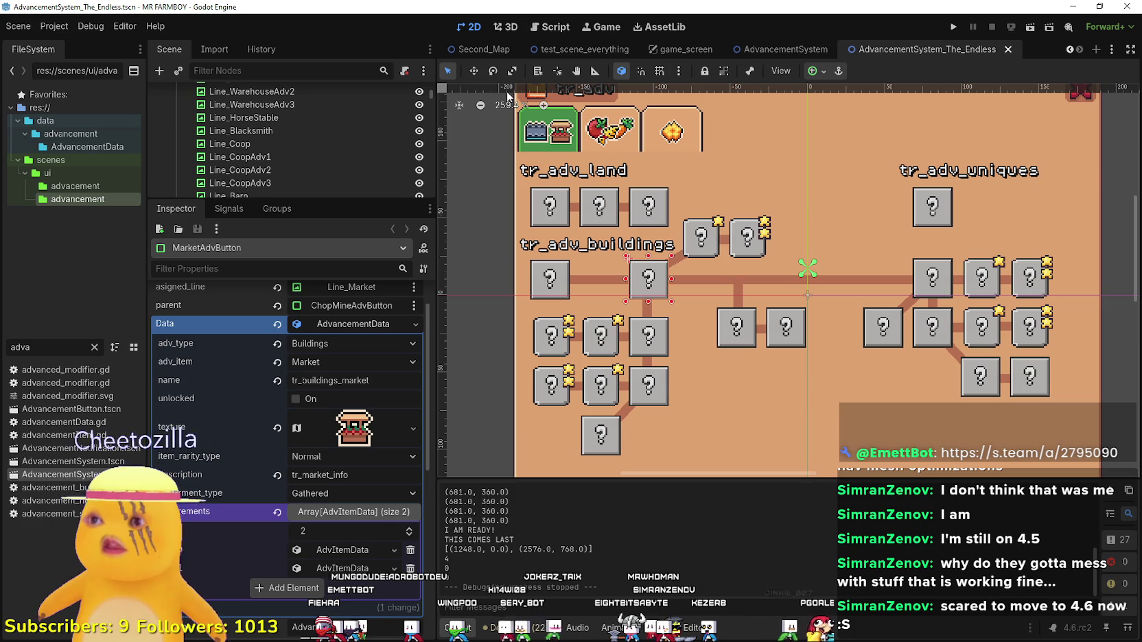
Widen the Scene tree, view the root node's context menu, and dismiss it.
left_click_drag(317, 201, 316, 294)
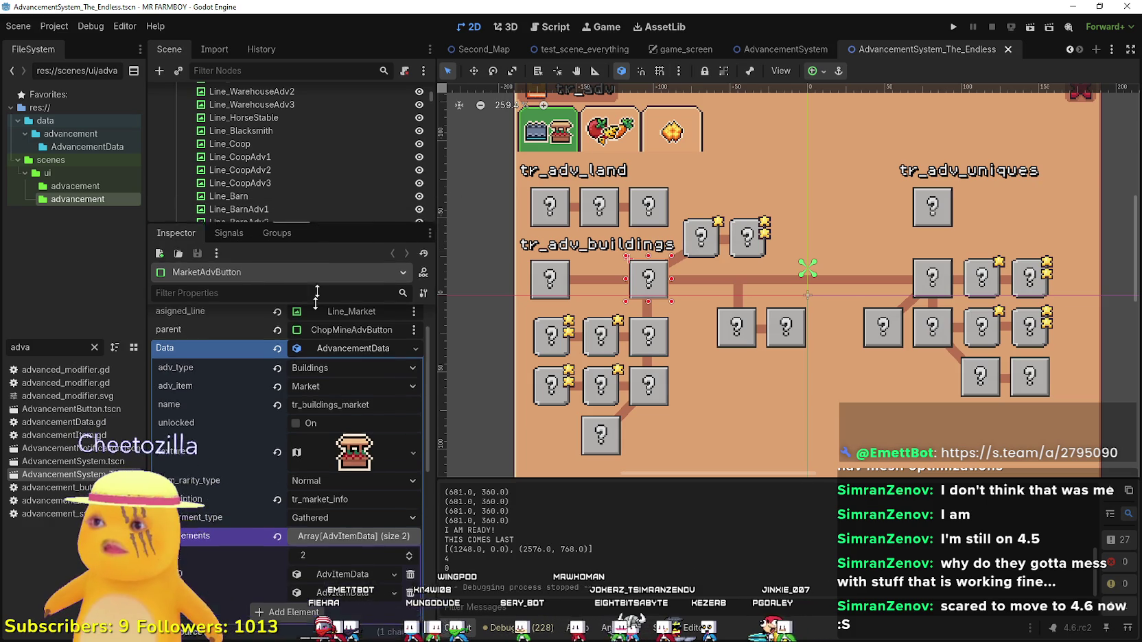
scroll(335, 243, "up", 10)
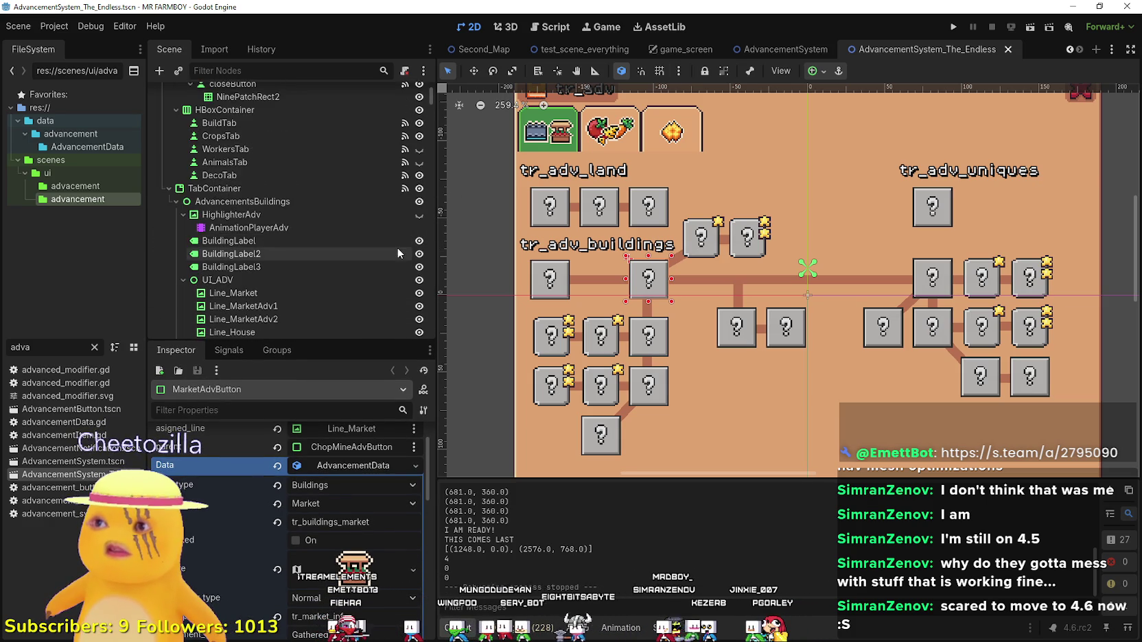
scroll(391, 246, "up", 5)
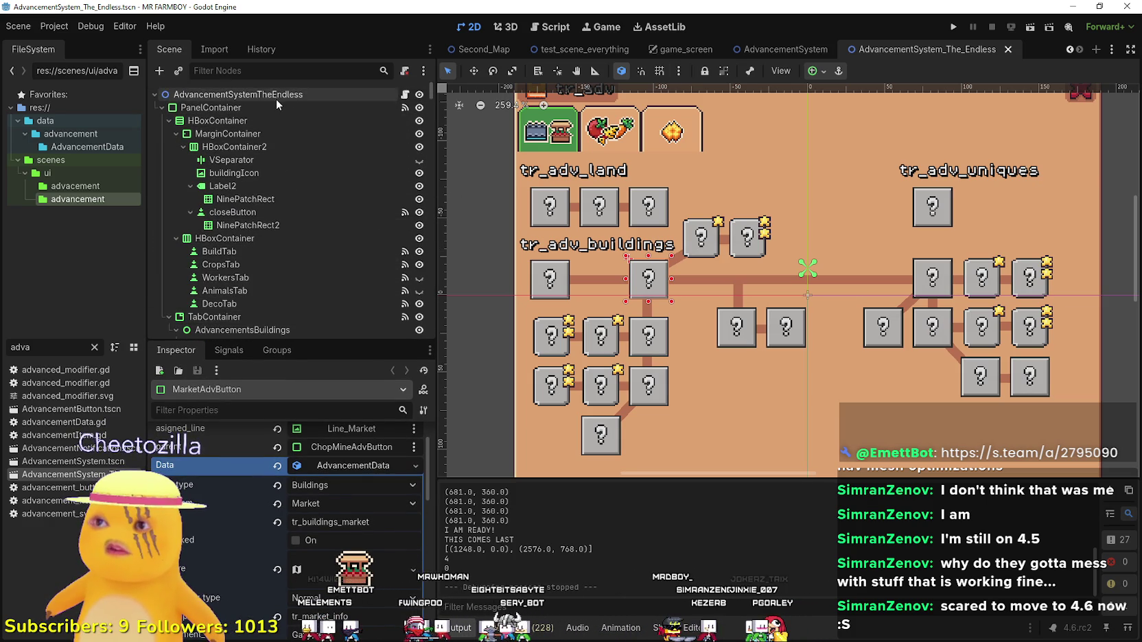
right_click(276, 99)
mouse_move(377, 115)
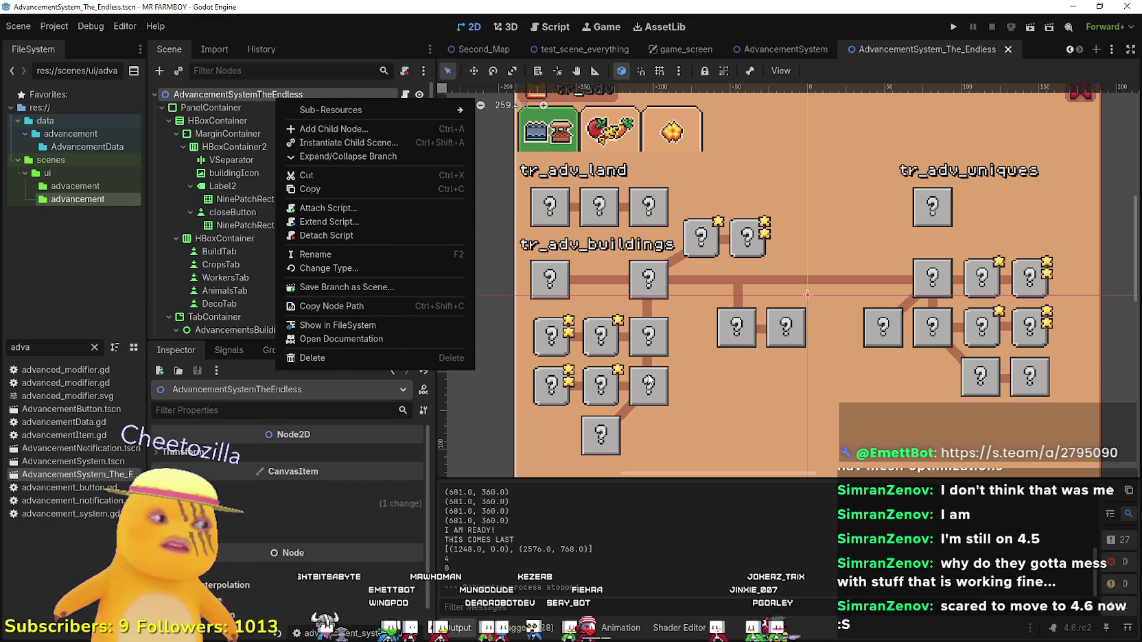
left_click(960, 43)
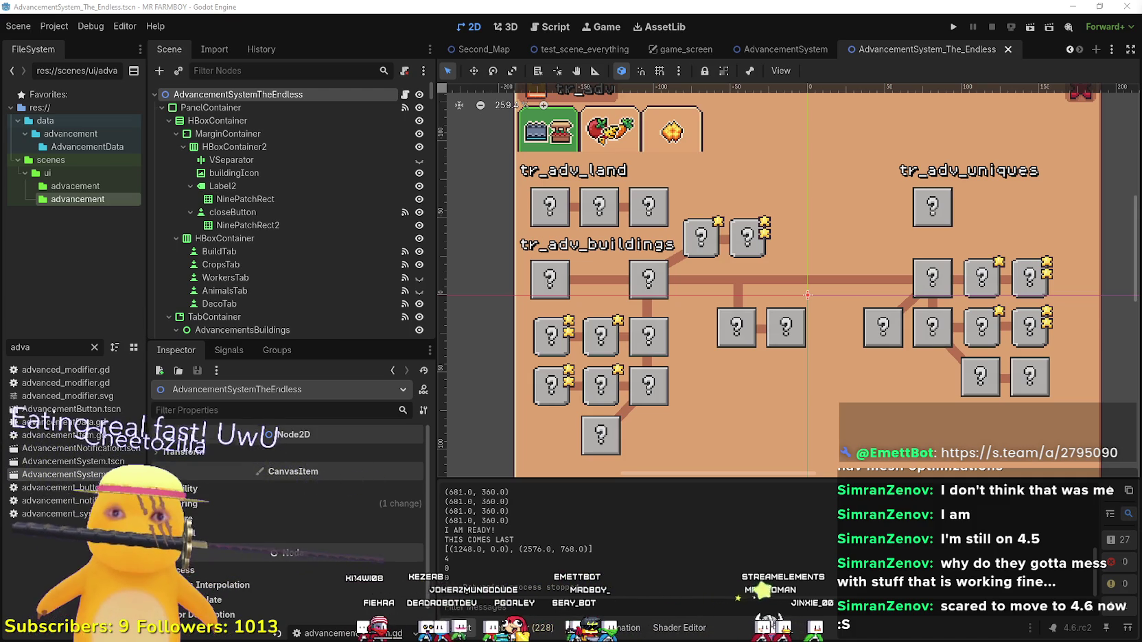
Run the project to launch a MR FARMBOY debug session at its main menu.
left_click(954, 26)
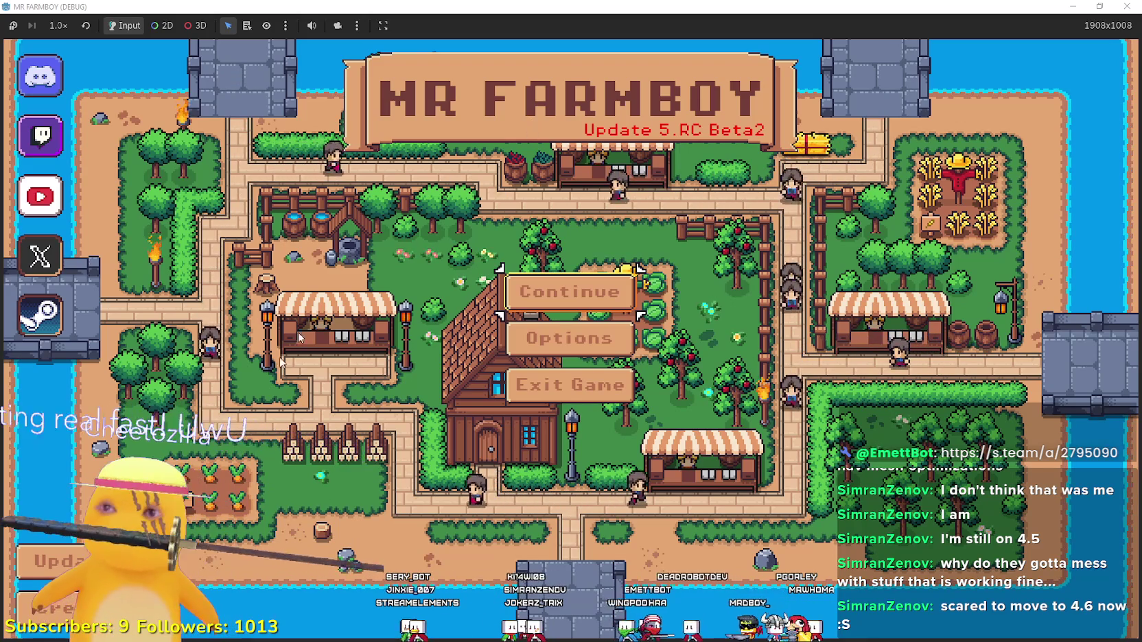
Delete Save 5 and Save 6 from the save game list.
left_click(569, 292)
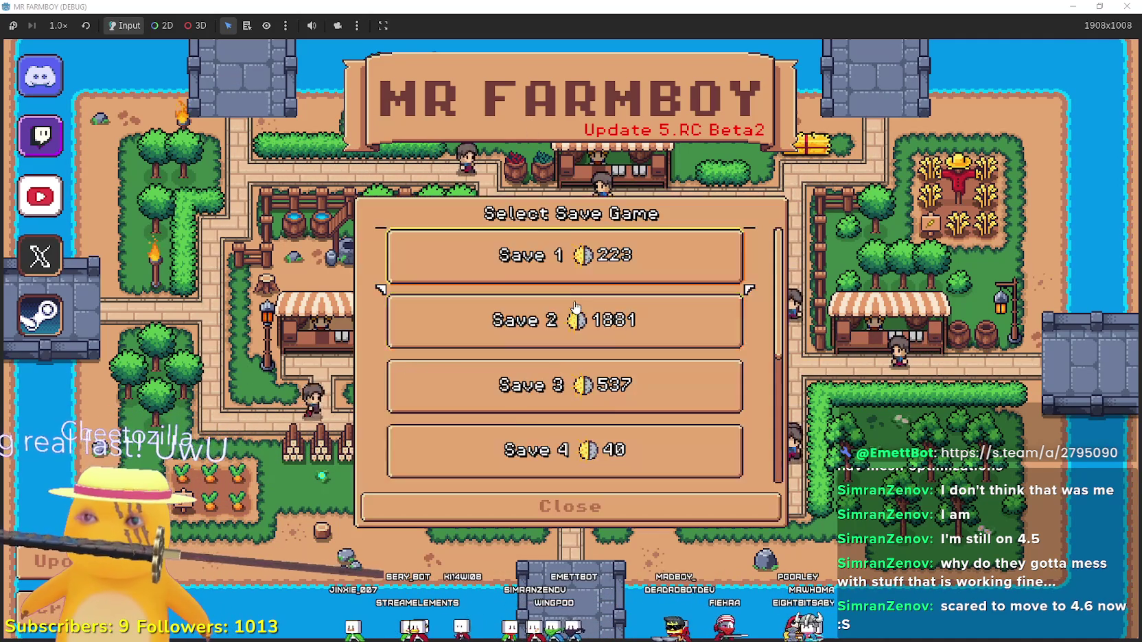
scroll(578, 353, "down", 3)
left_click(579, 353)
left_click(632, 369)
left_click(484, 377)
left_click(645, 422)
left_click(648, 426)
left_click(497, 377)
Create a new Save 5 on The Endless (Incremental) island and dismiss the King's letter.
left_click(555, 356)
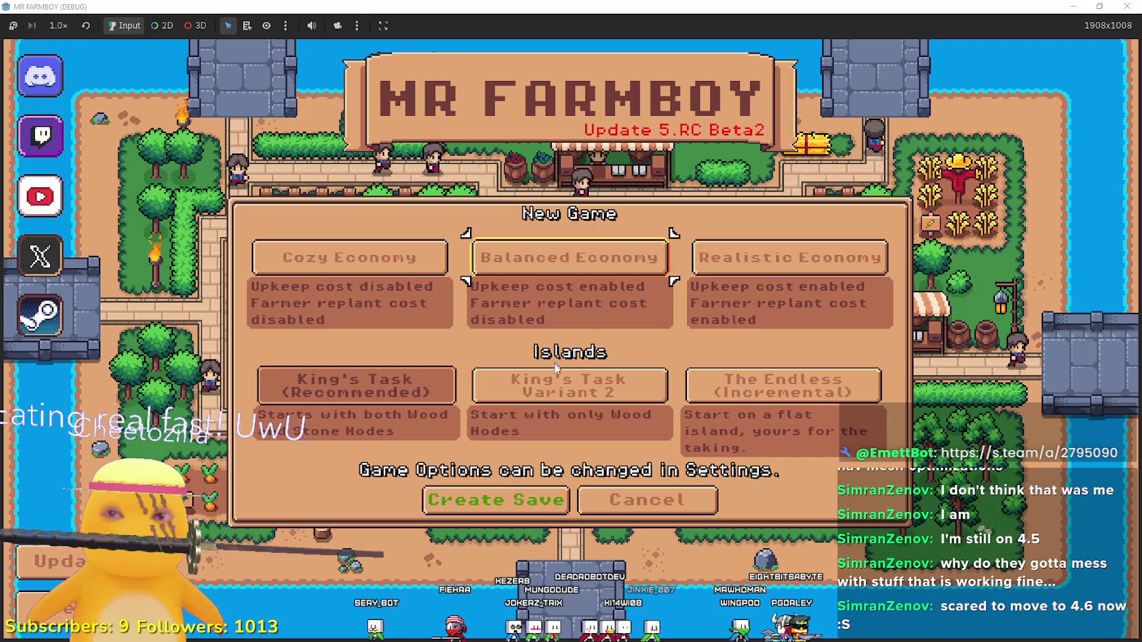
left_click(782, 386)
left_click(518, 506)
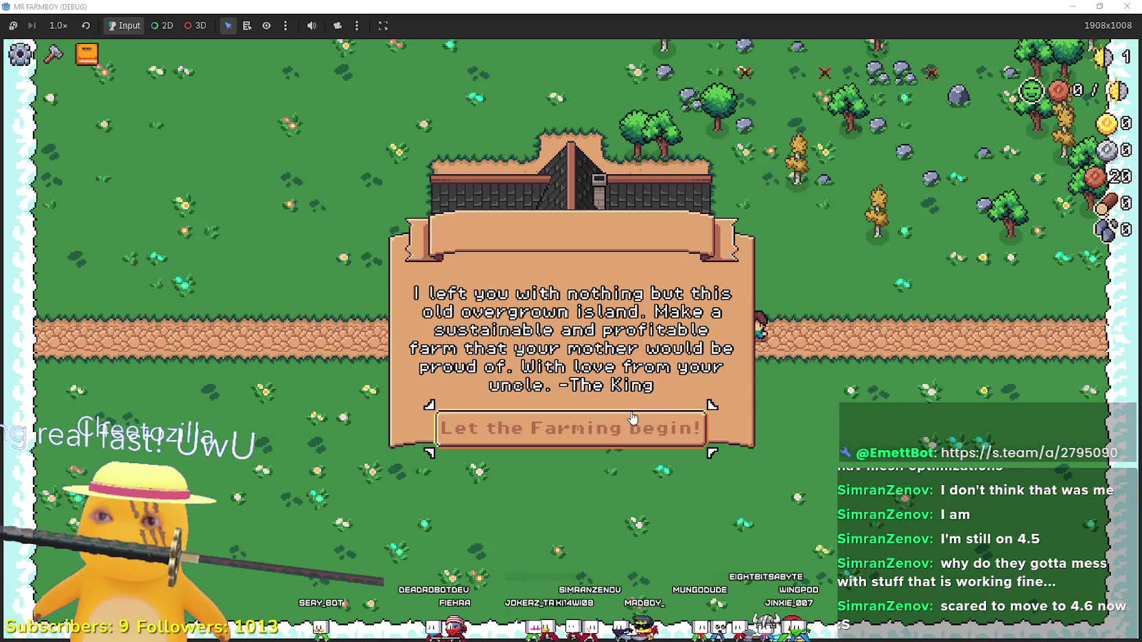
left_click(624, 423)
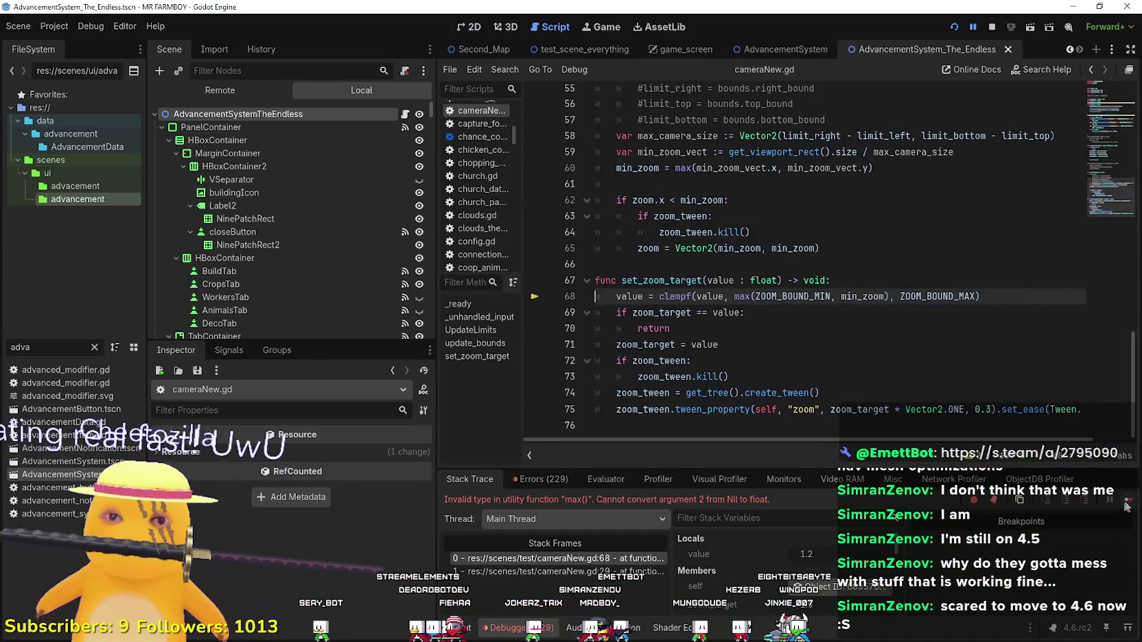
Resume the game from the debugger break and maximize the game window.
left_click(1125, 501)
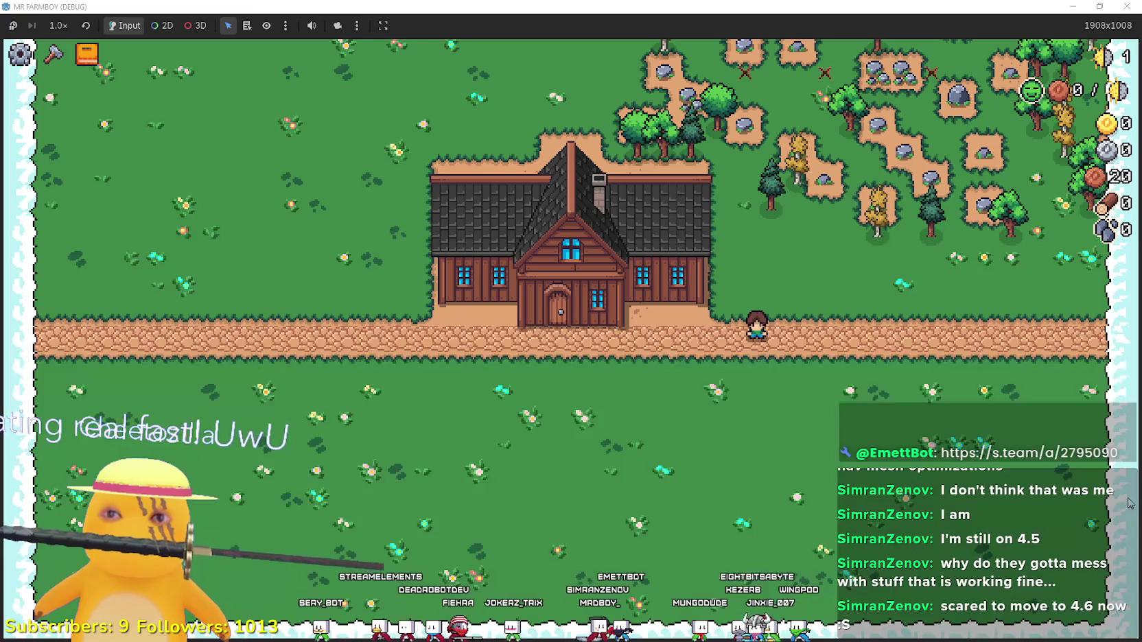
left_click_drag(721, 10, 721, 75)
left_click(1063, 71)
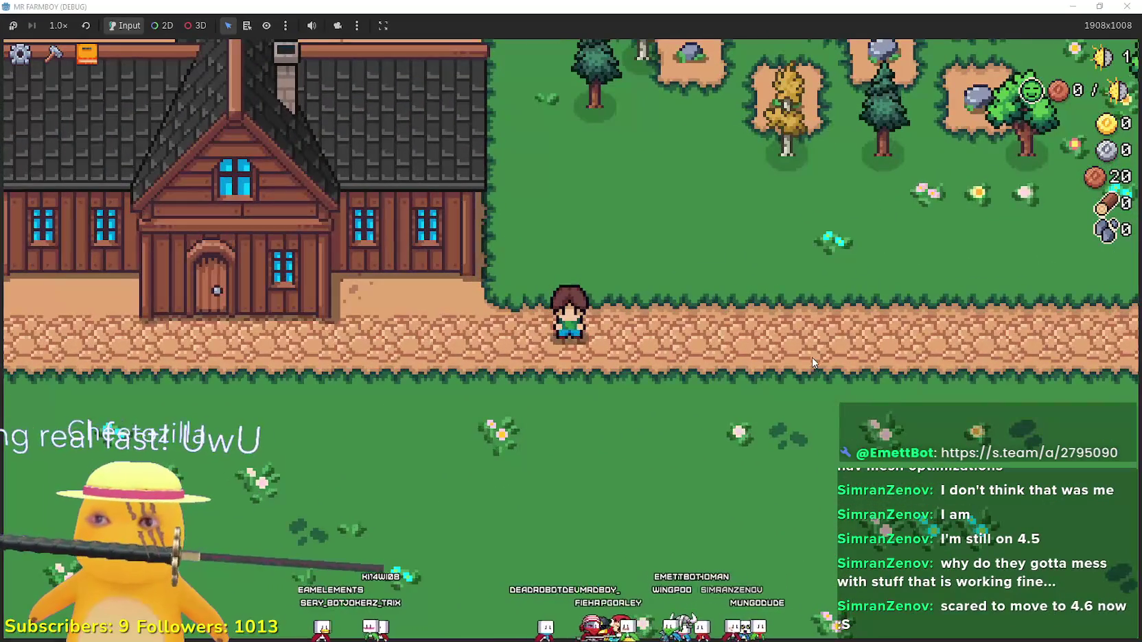
Walk the farmer left, right and up around the farmhouse, zooming in.
key("a")
key("d")
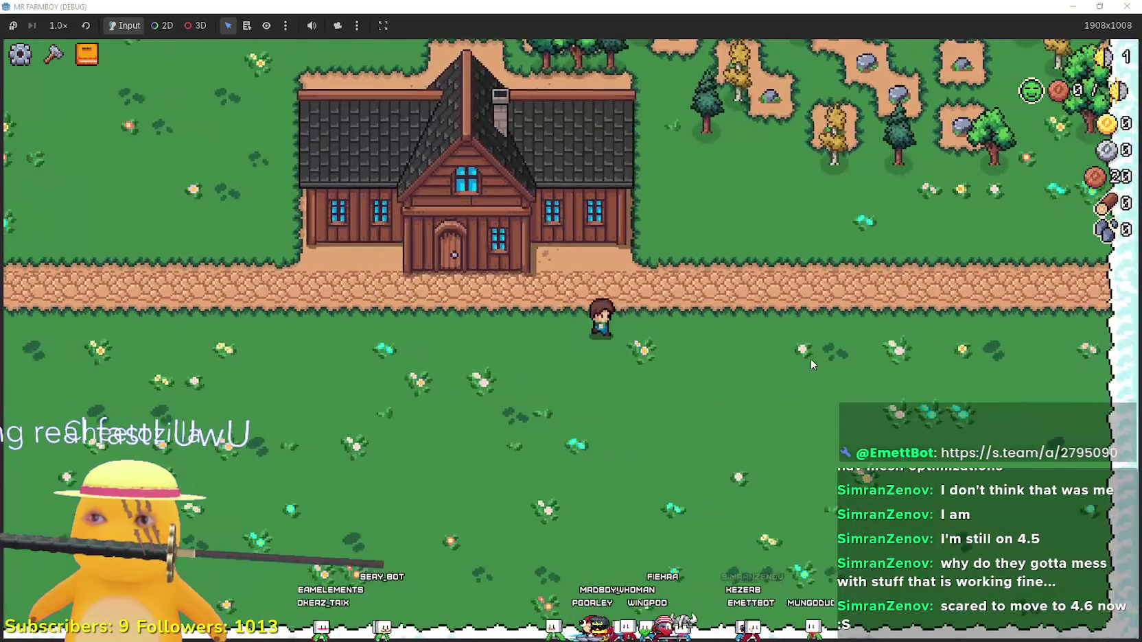
key("w")
scroll(810, 365, "up", 2)
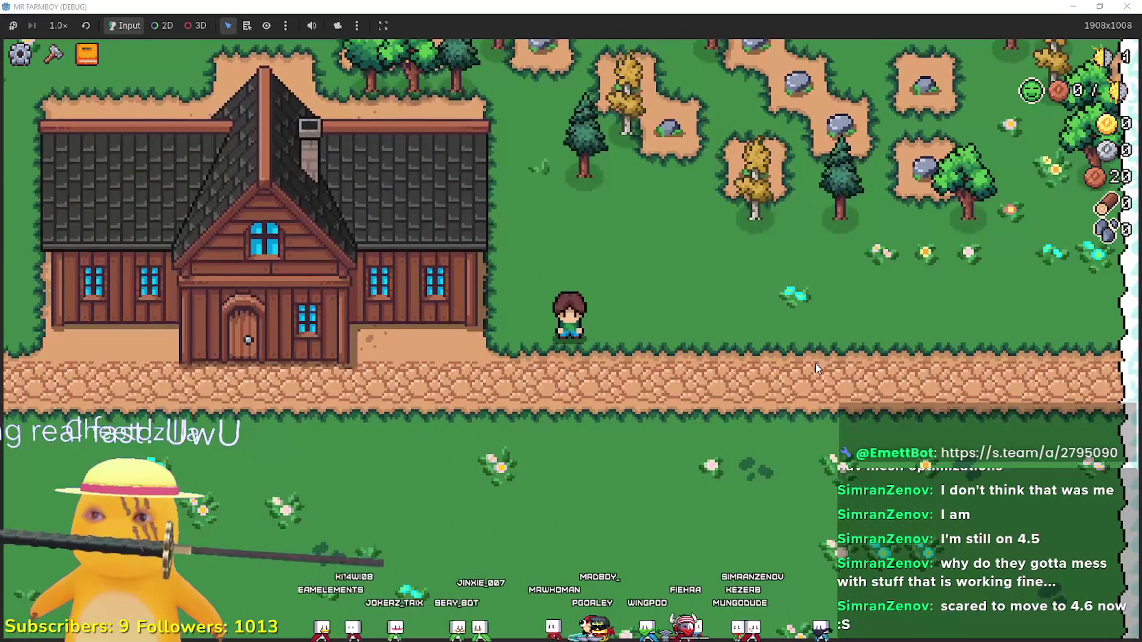